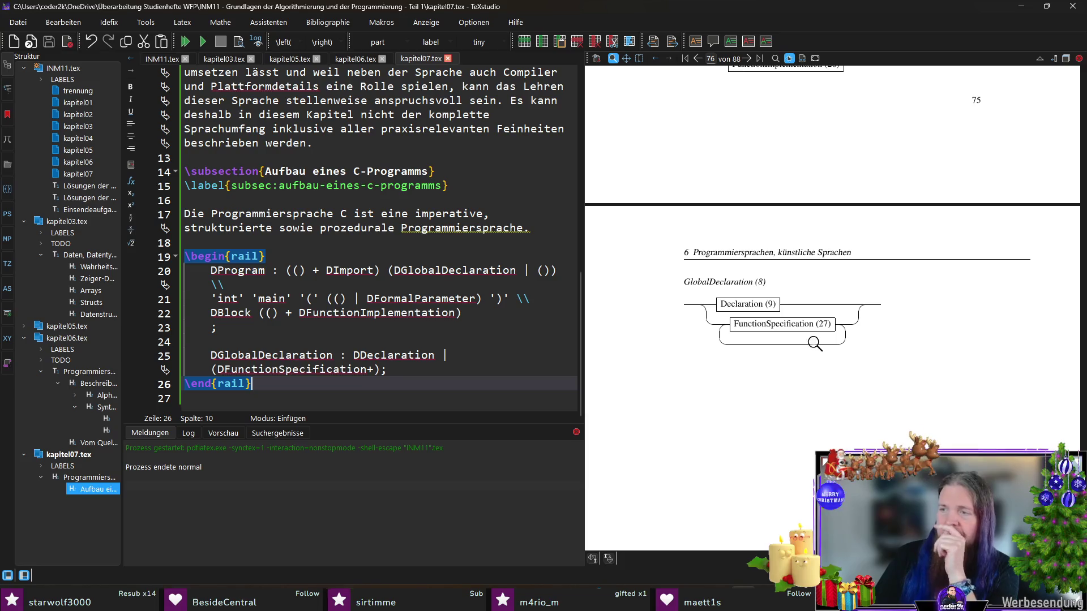
- Wrap DDeclaration | DFunctionSpecification in a repeated parenthesised group and recompile
left_click(356, 357)
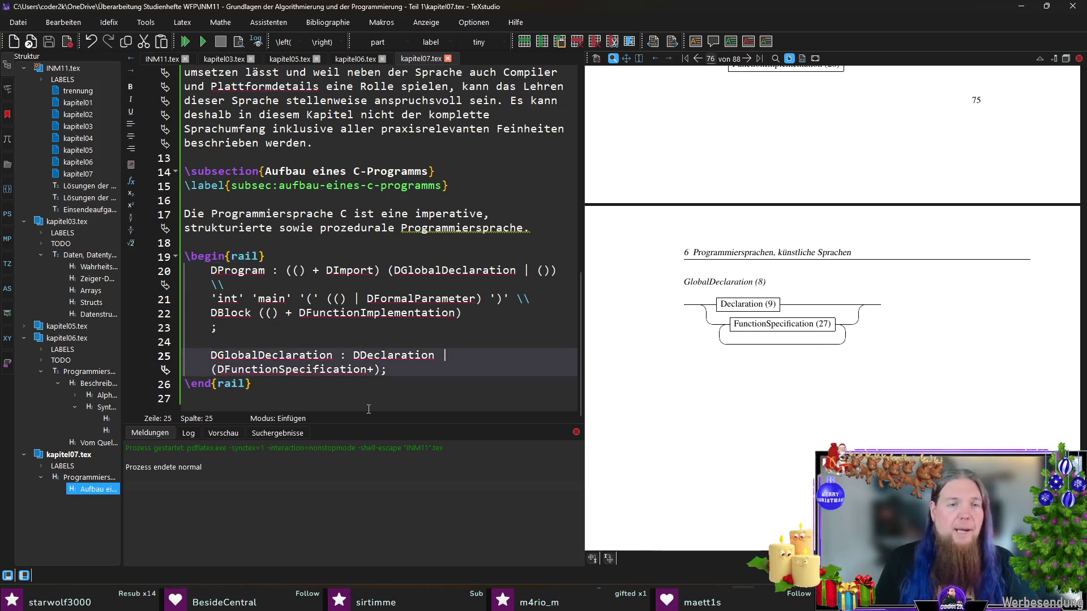
type("(")
key("End")
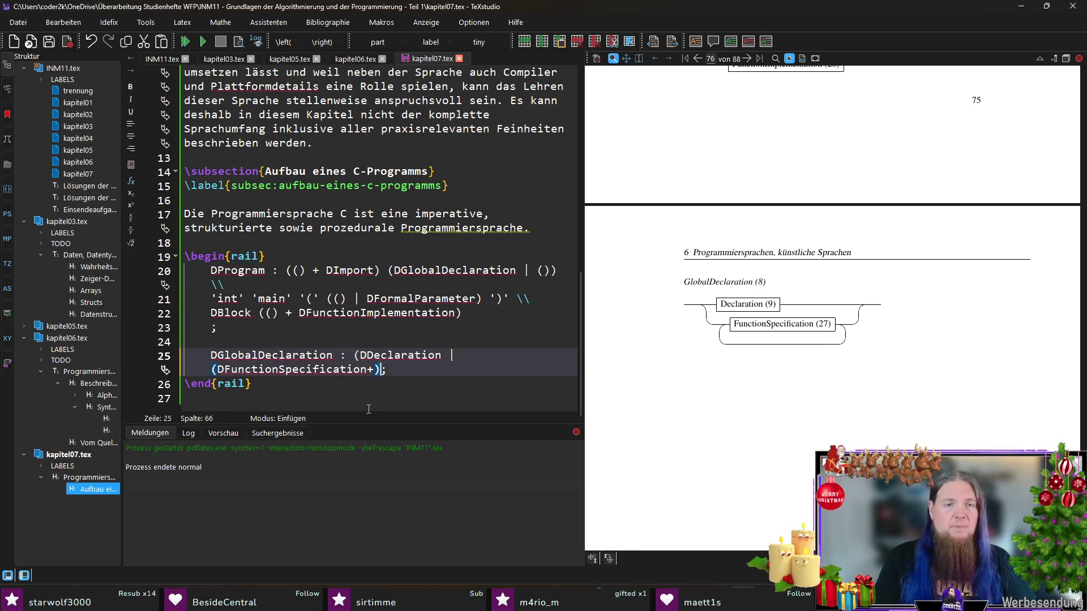
type(")")
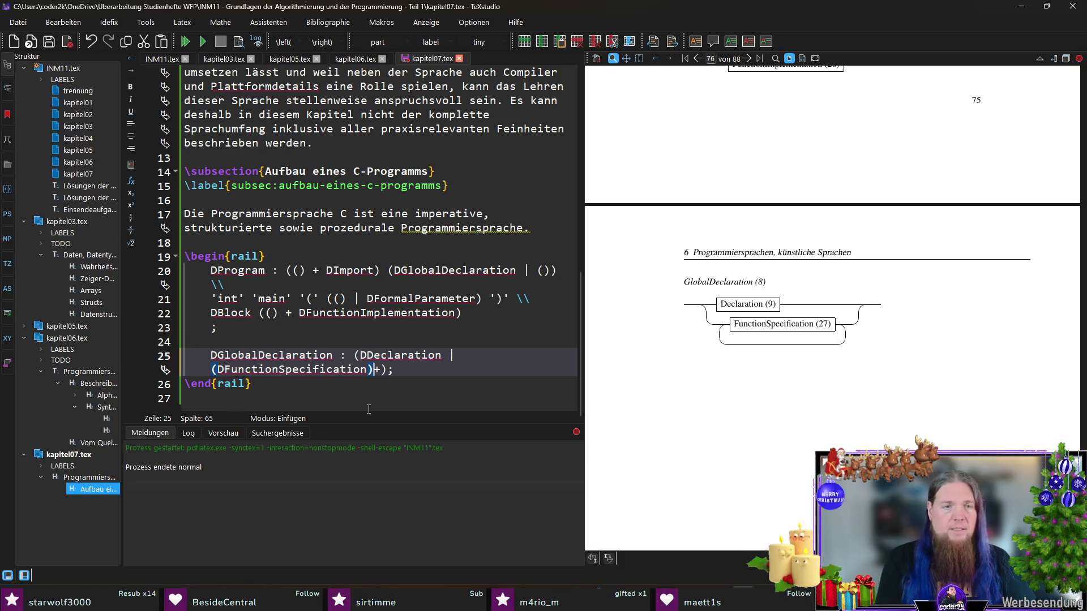
key("F5")
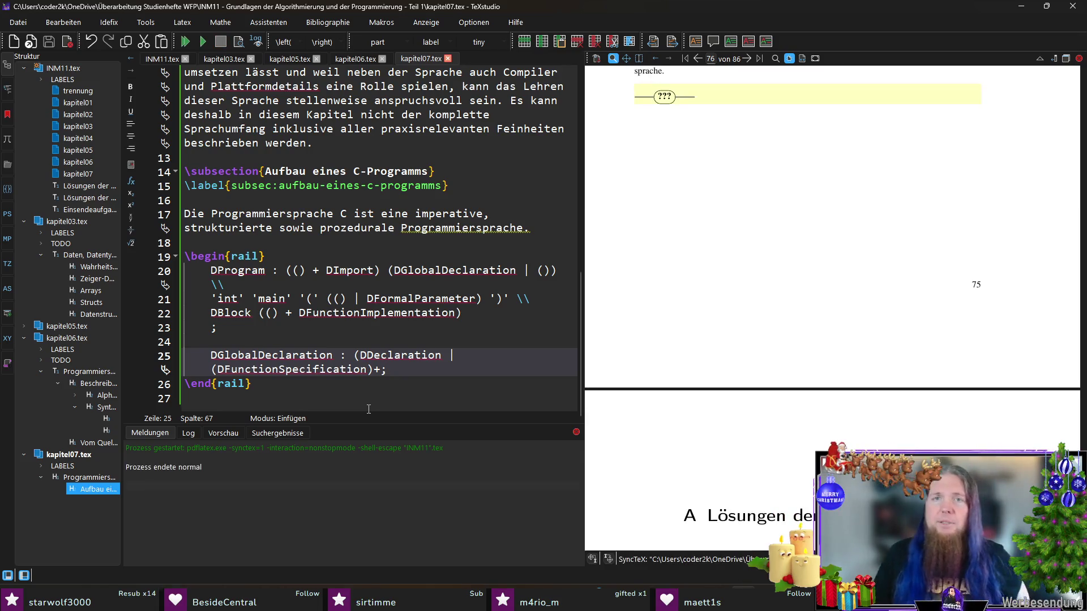
key("alt+Tab")
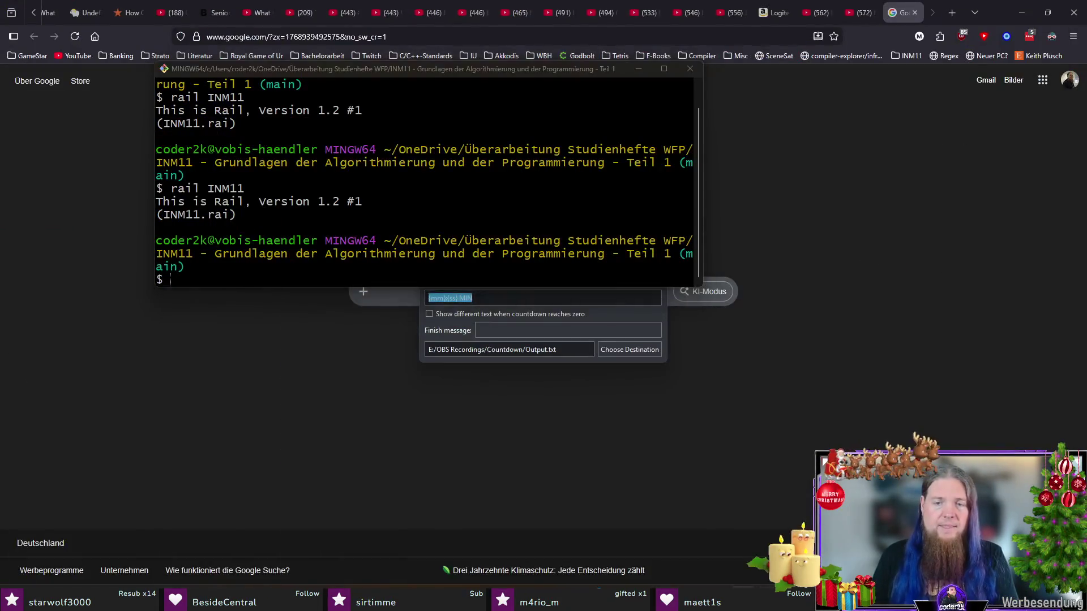
- Rerun rail INM11, which reports a DGlobalDeclaration syntax error, recompile and return to the rule
key("Up")
key("Return")
key("alt+Tab")
key("F5")
key("alt+Tab")
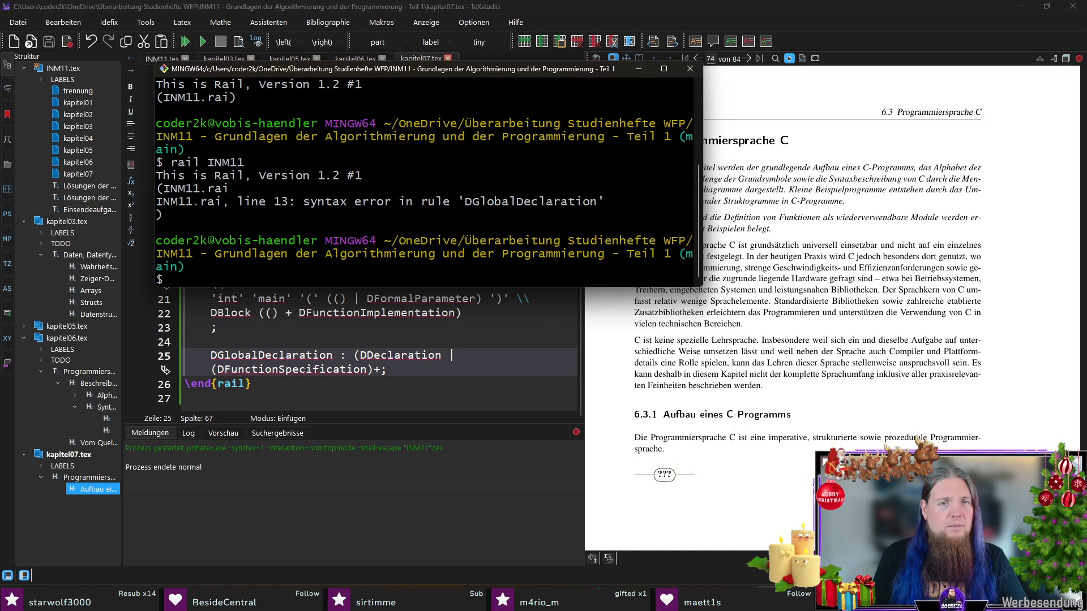
left_click(403, 355)
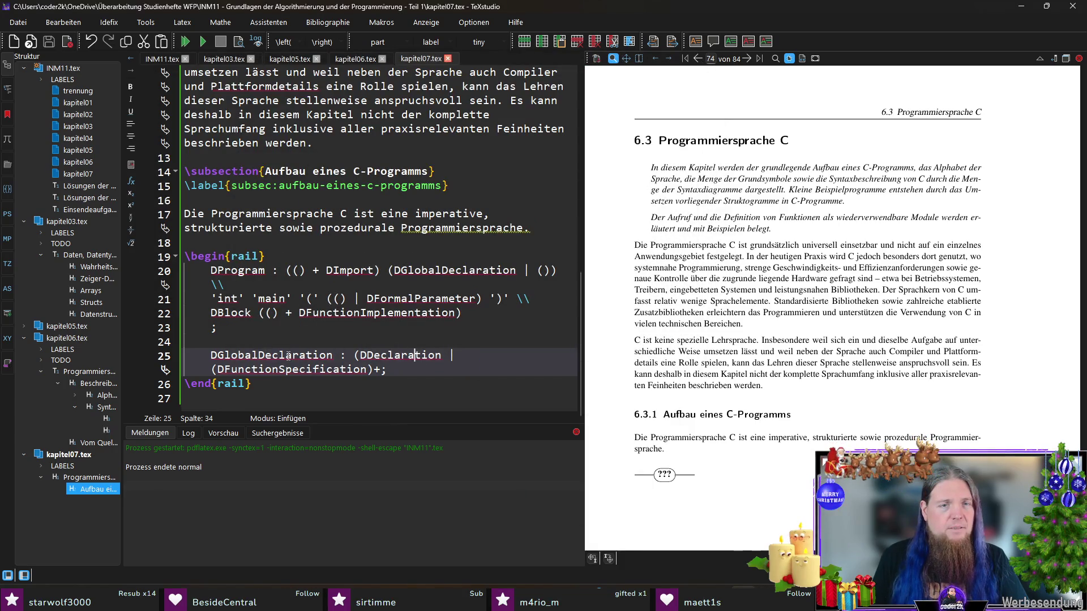
- Remove the stray parenthesis before DFunctionSpecification and recompile
key("Right")
key("Right")
key("Right")
key("BackSpace")
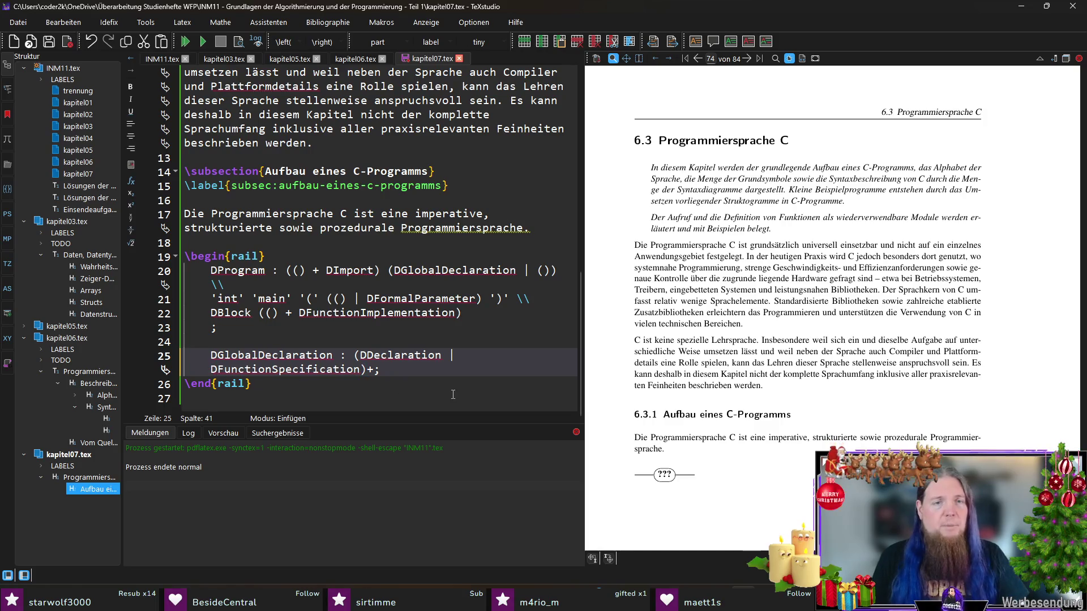
key("F5")
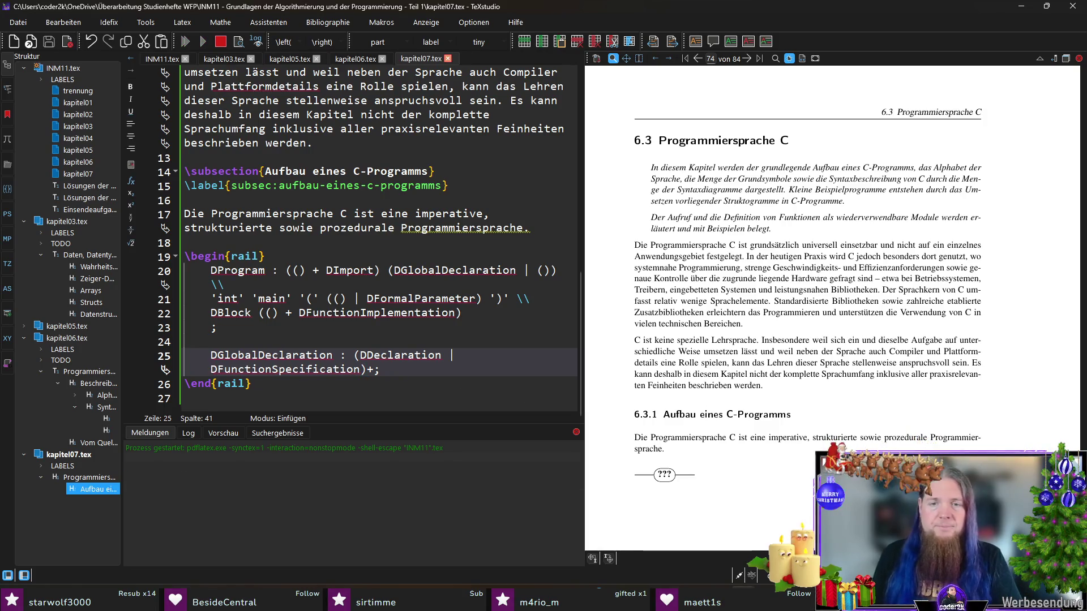
key("alt+Tab")
- Rerun rail INM11 and recompile so the Program diagram renders
key("Up")
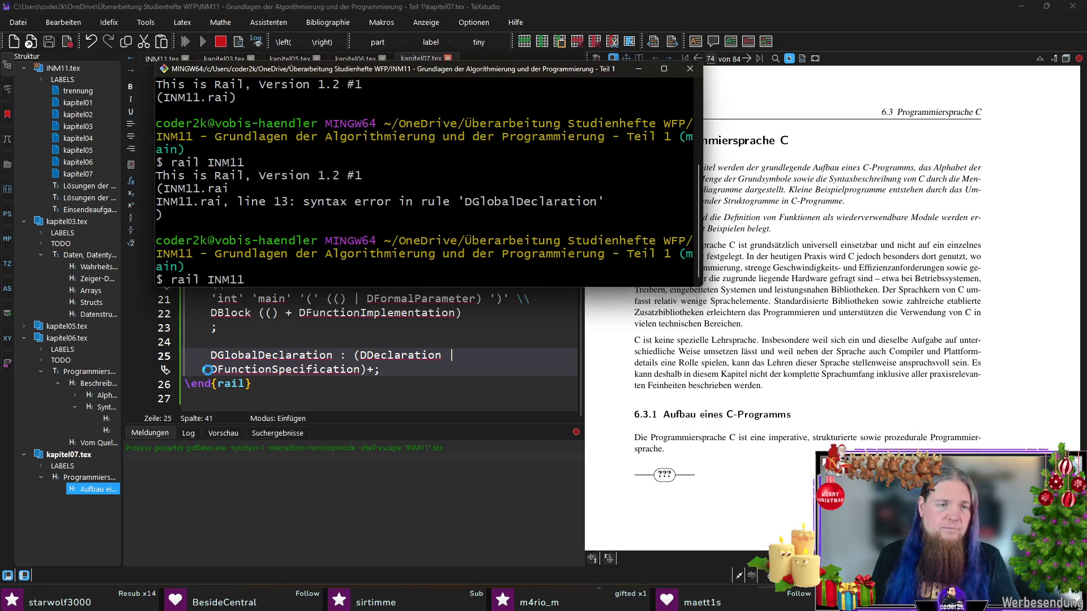
key("Return")
left_click(418, 367)
key("F5")
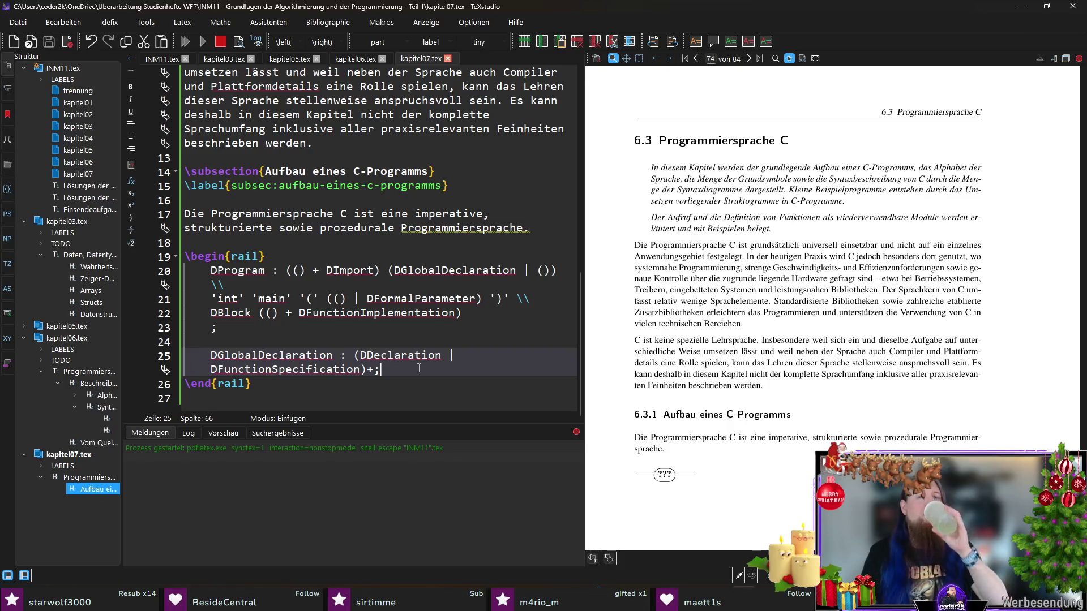
scroll(758, 331, "down", 3)
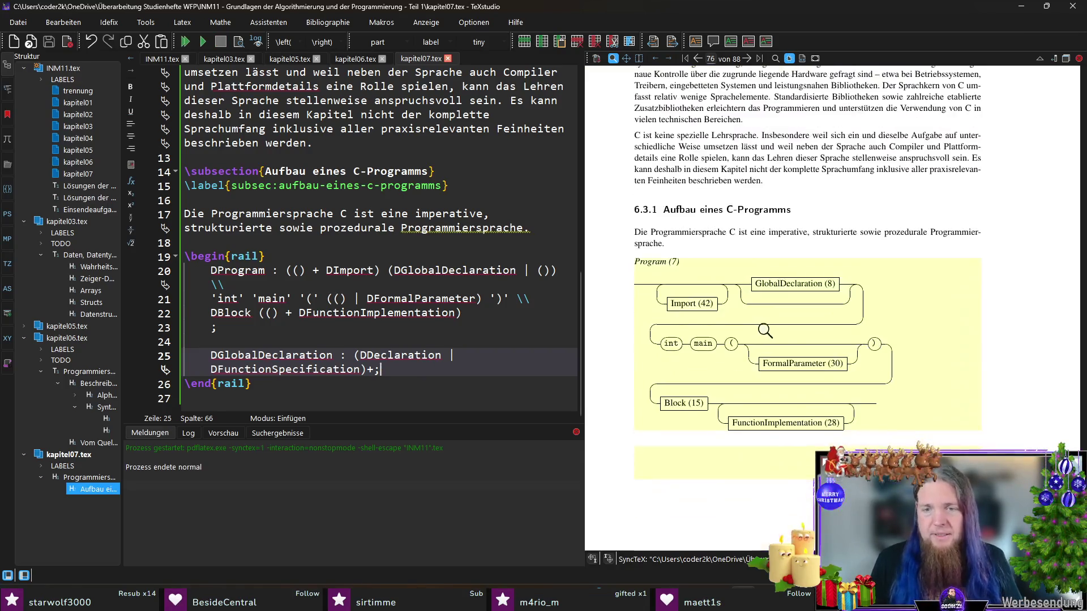
scroll(777, 328, "down", 3)
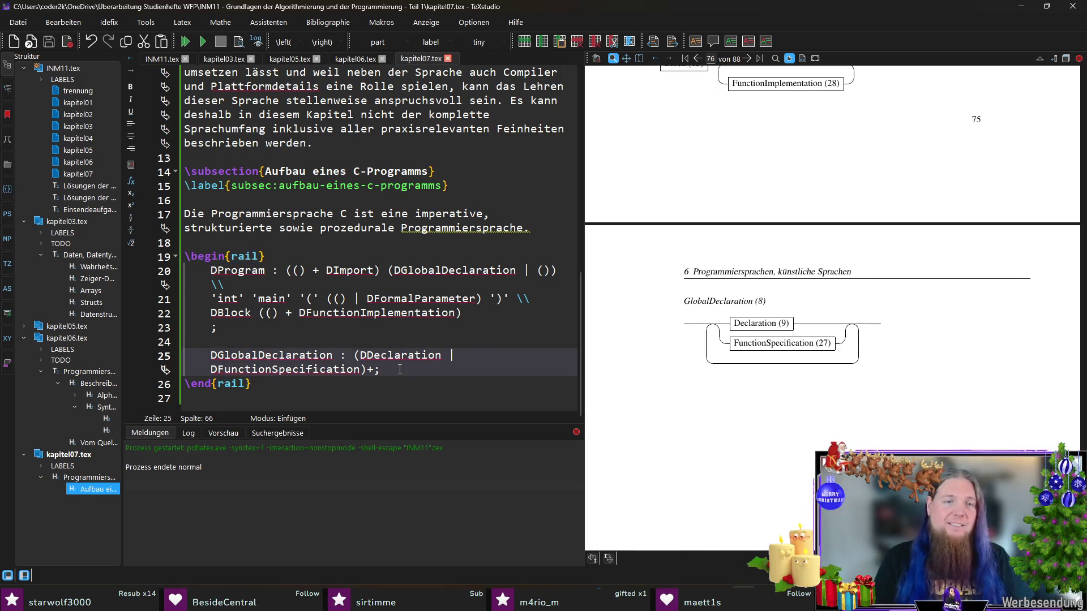
- Start a new line below DGlobalDeclaration for the next rule
key("Return")
key("Return")
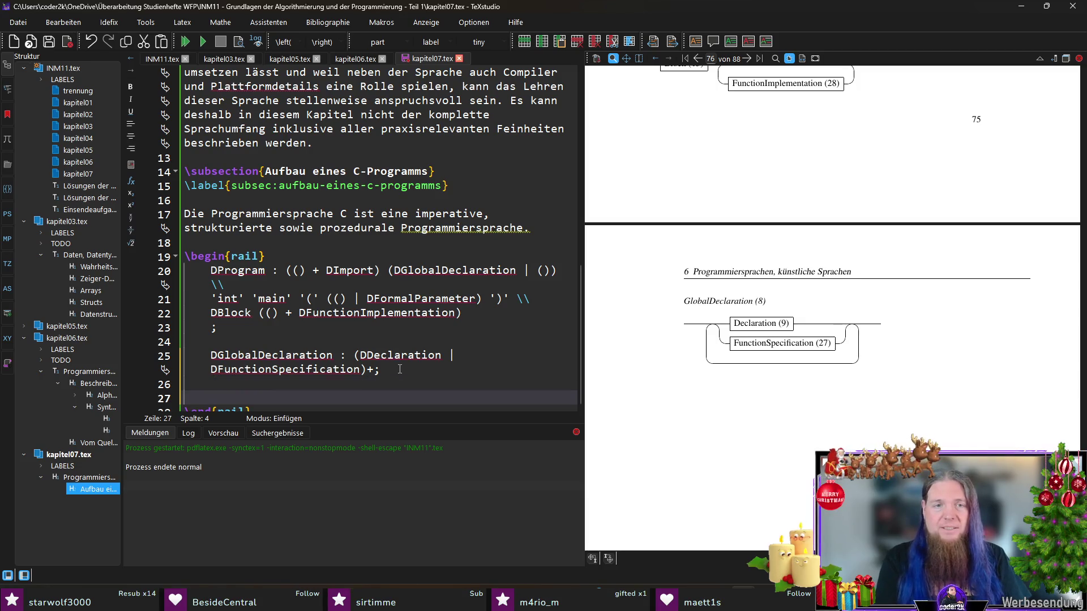
type("D")
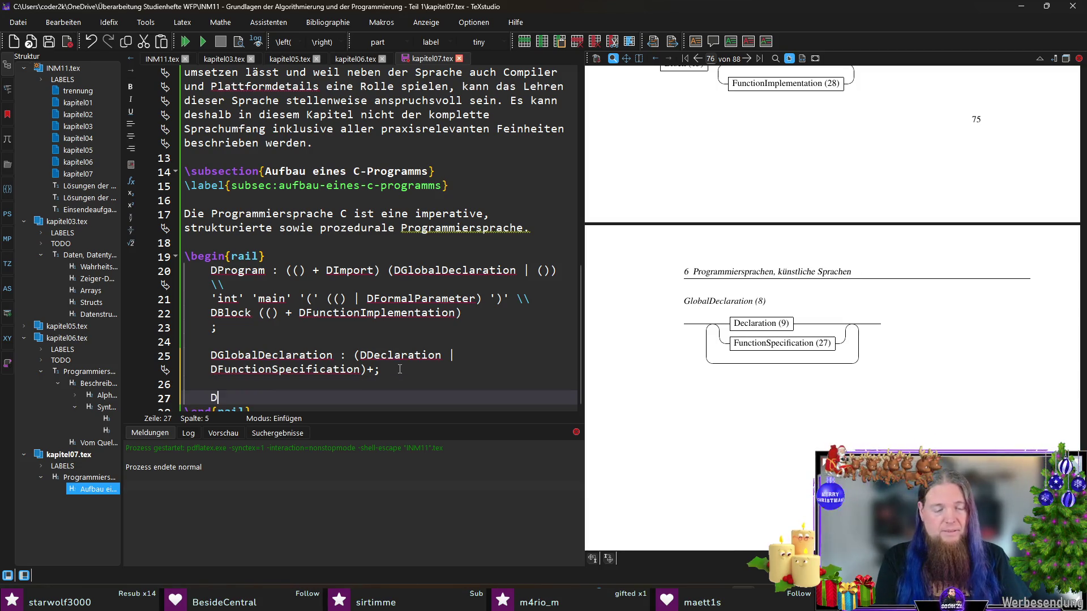
type("Declaration : ")
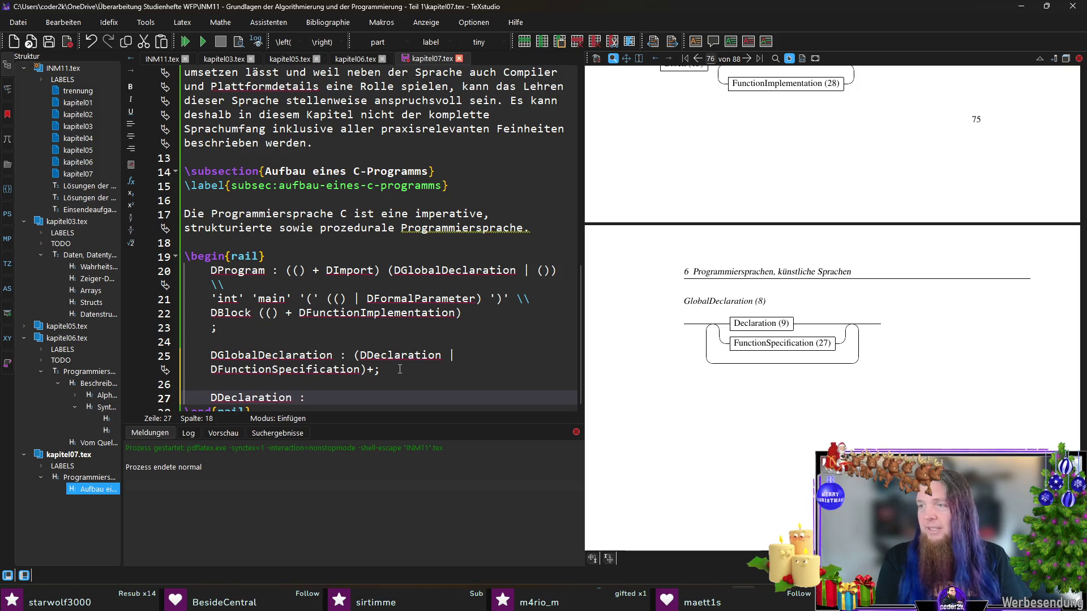
type("(")
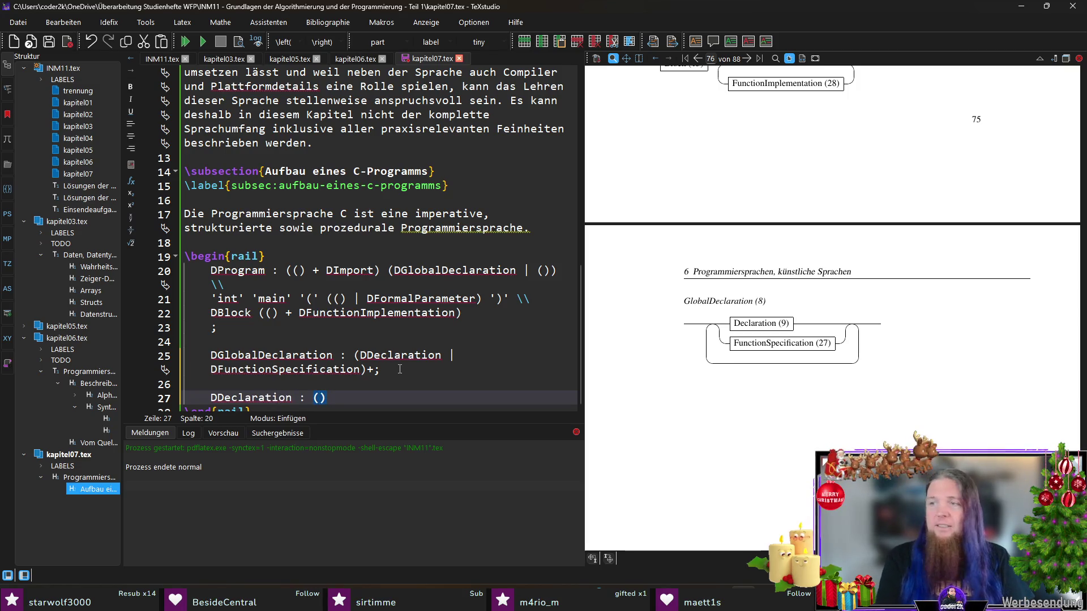
type("DConstantDeclaration | DVariableDeclaration | ")
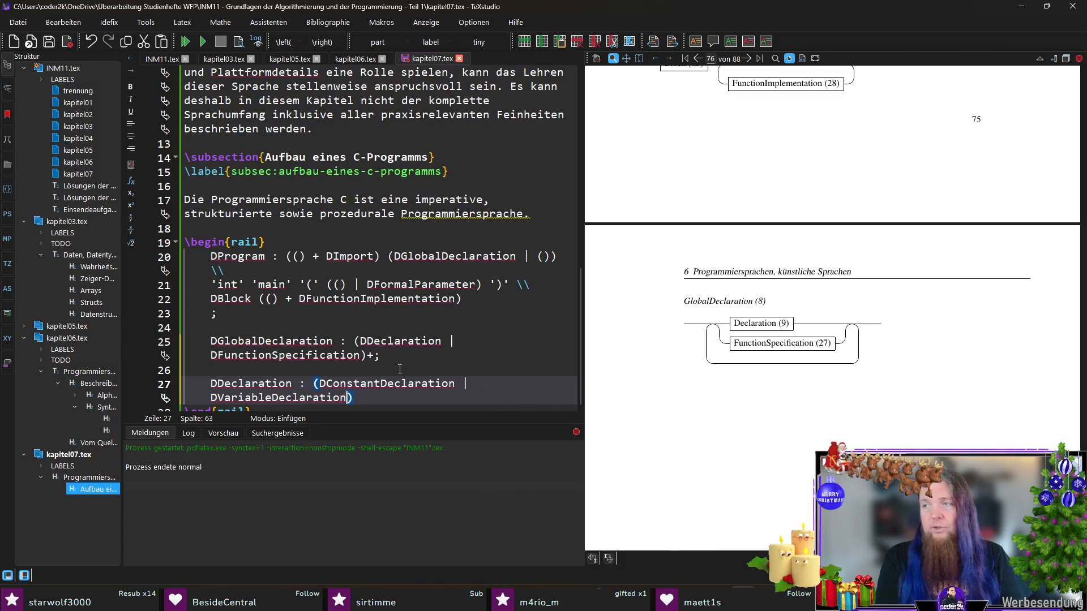
type("DTypeDeclaration")
- Add DDeclaration : (DConstantDeclaration | DVariableDeclaration | DTypeDeclaration)+; and begin DConstantDeclaration : 'const'
key("End")
type("+;")
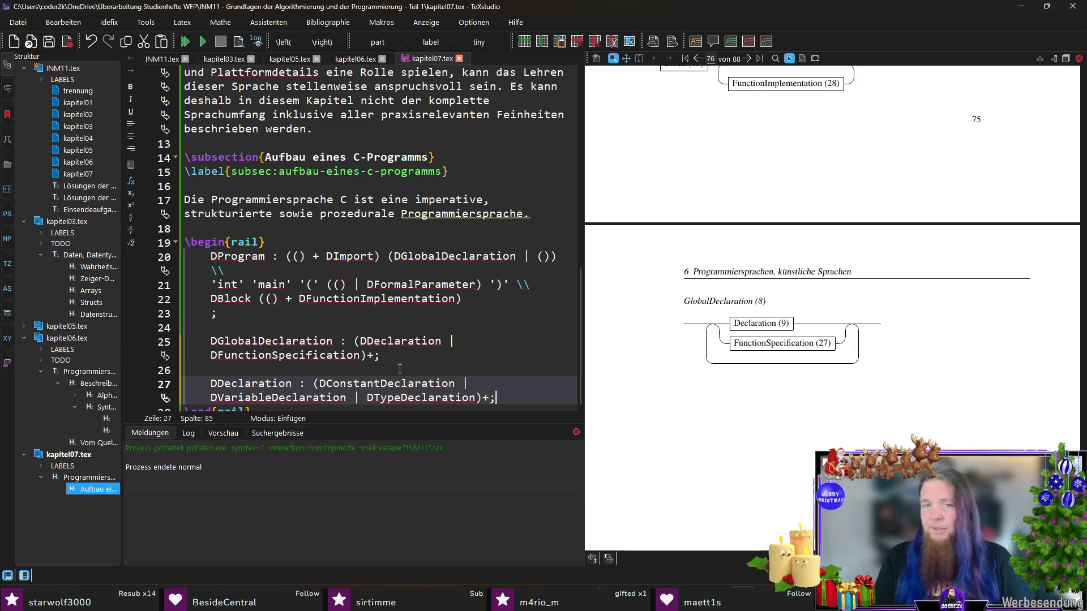
key("Return")
key("Return")
type("DConst")
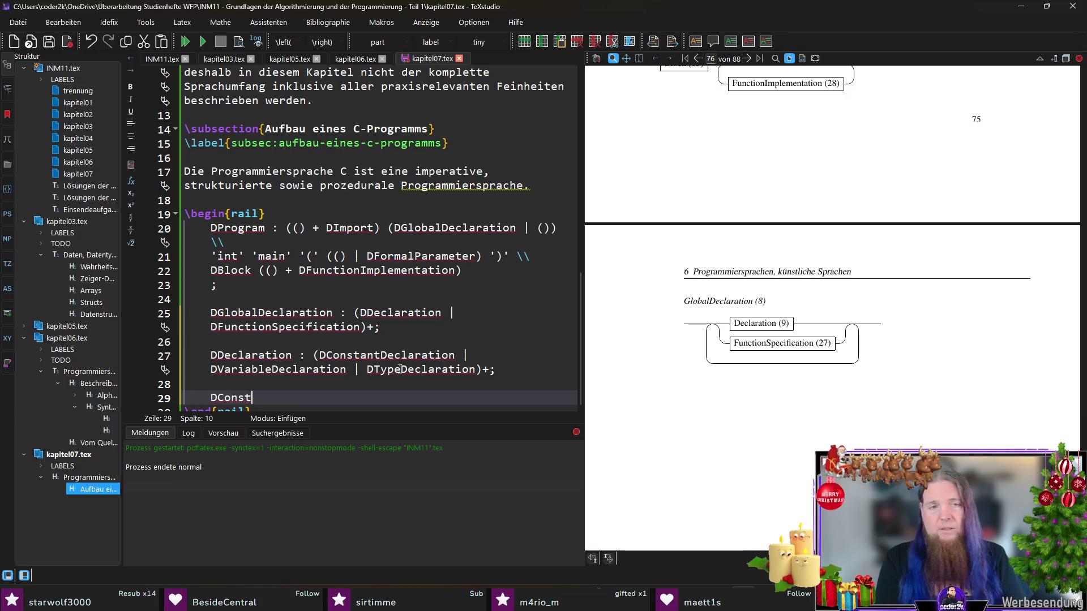
type("antDeclaration : ")
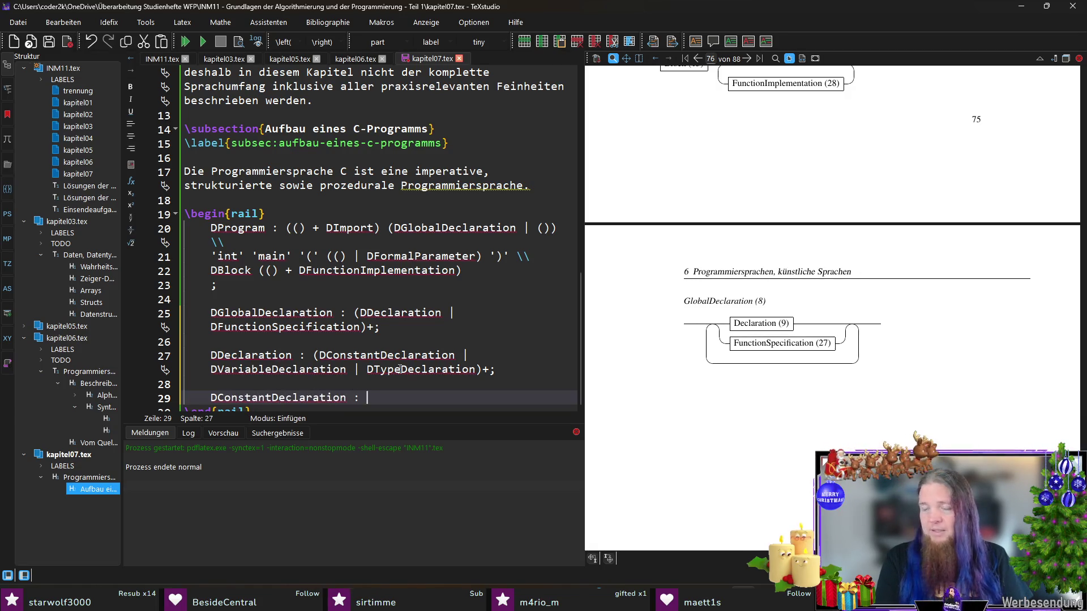
type("'const")
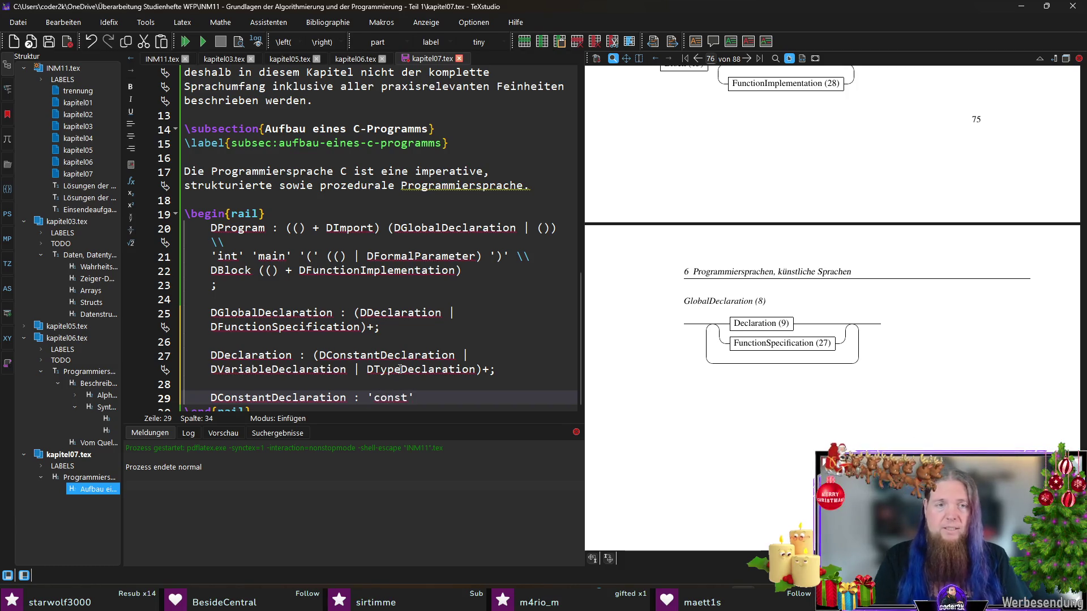
key("Return")
key("Tab")
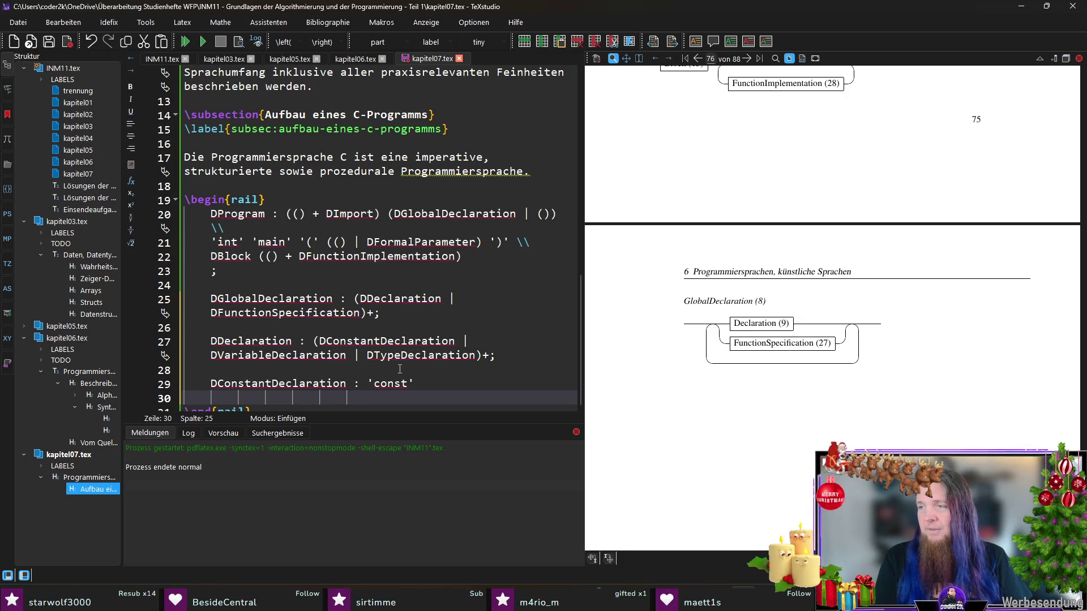
- Tidy the constant rule, removing the empty line and the DType, leaving 'const' ()
key("Up")
key("End")
key("shift+Down")
key("Delete")
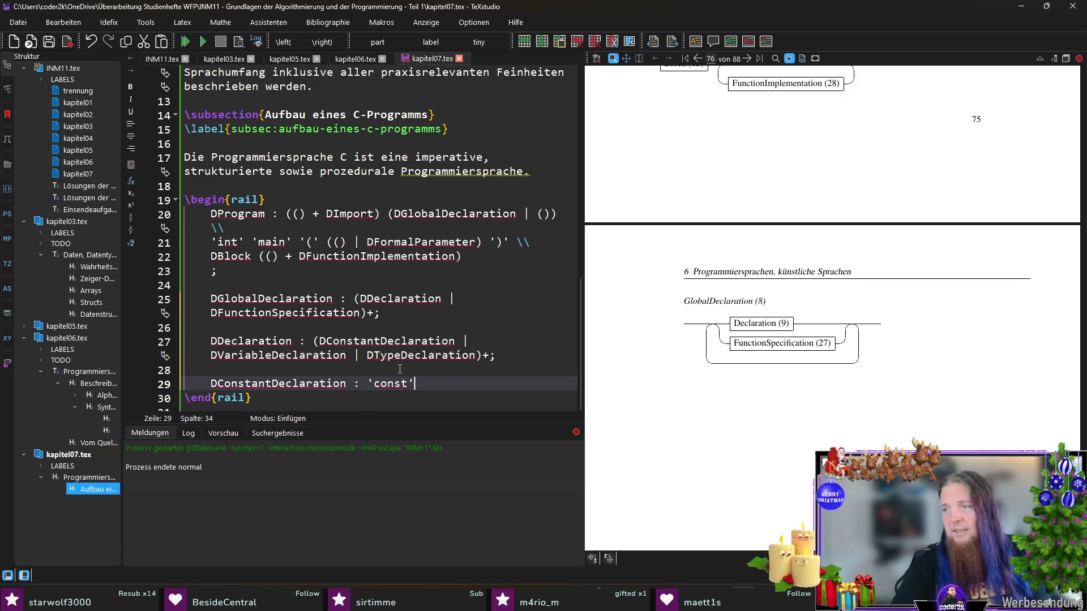
type("(")
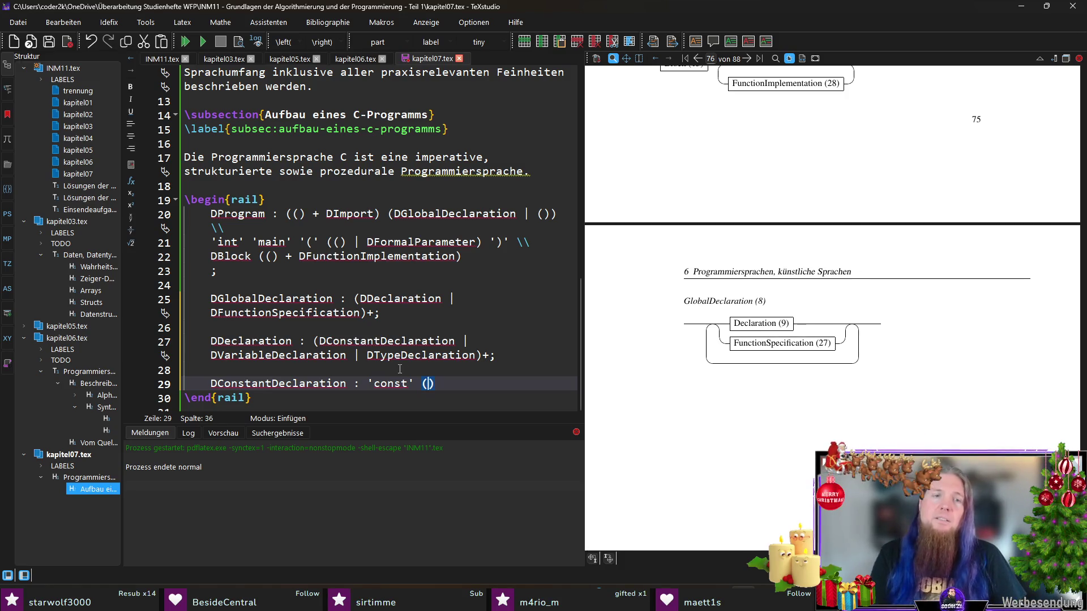
type("DType")
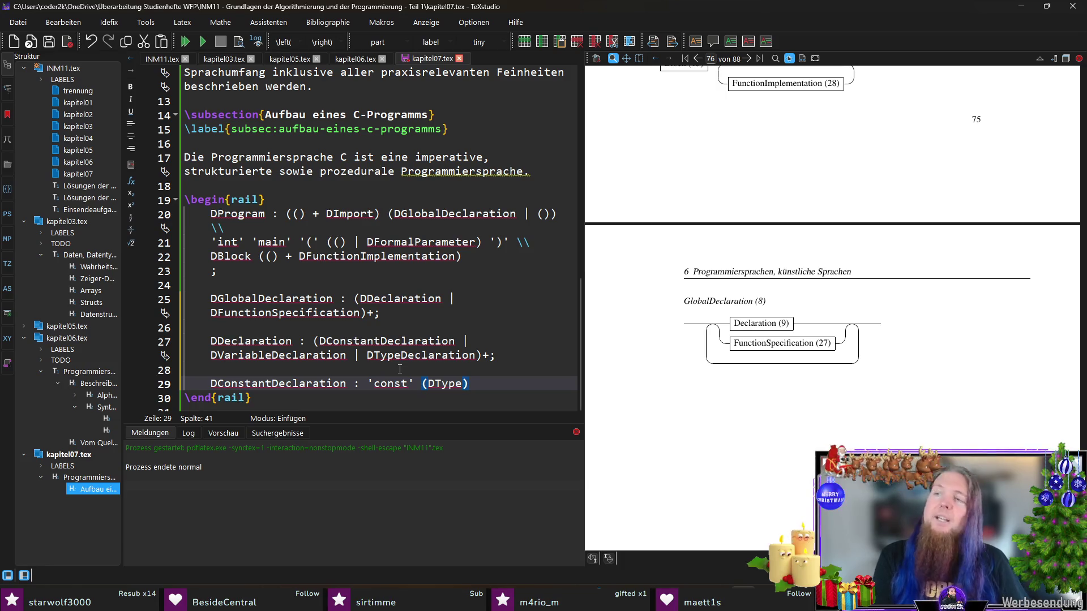
key("ctrl+shift+Left")
key("BackSpace")
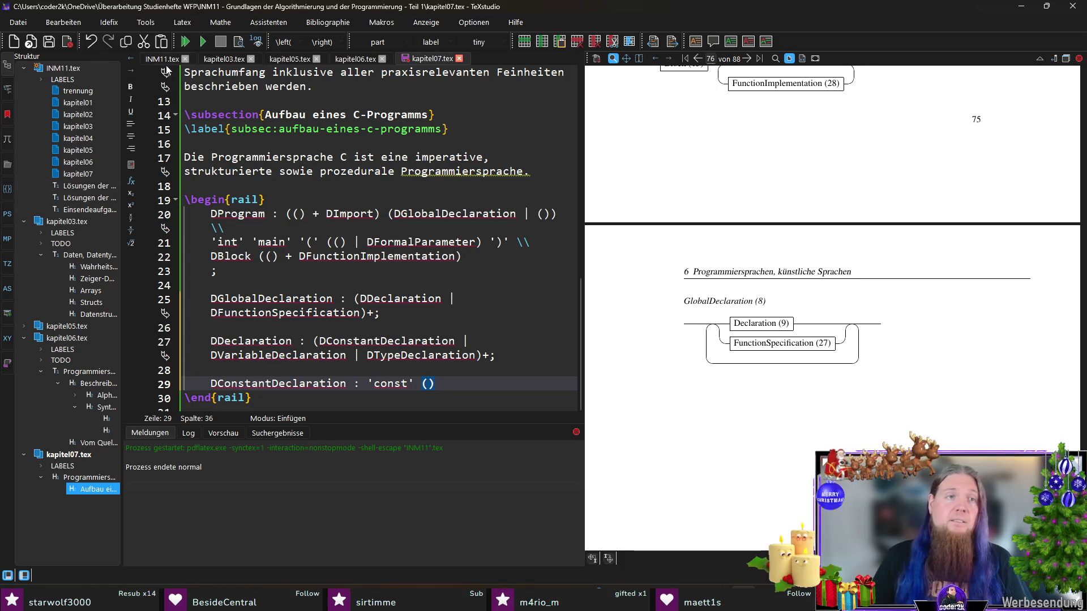
- In INM11.tex, duplicate the TNumber railalias line under the alias comment
left_click(163, 59)
scroll(399, 225, "up", 3)
left_click_drag(477, 215, 187, 215)
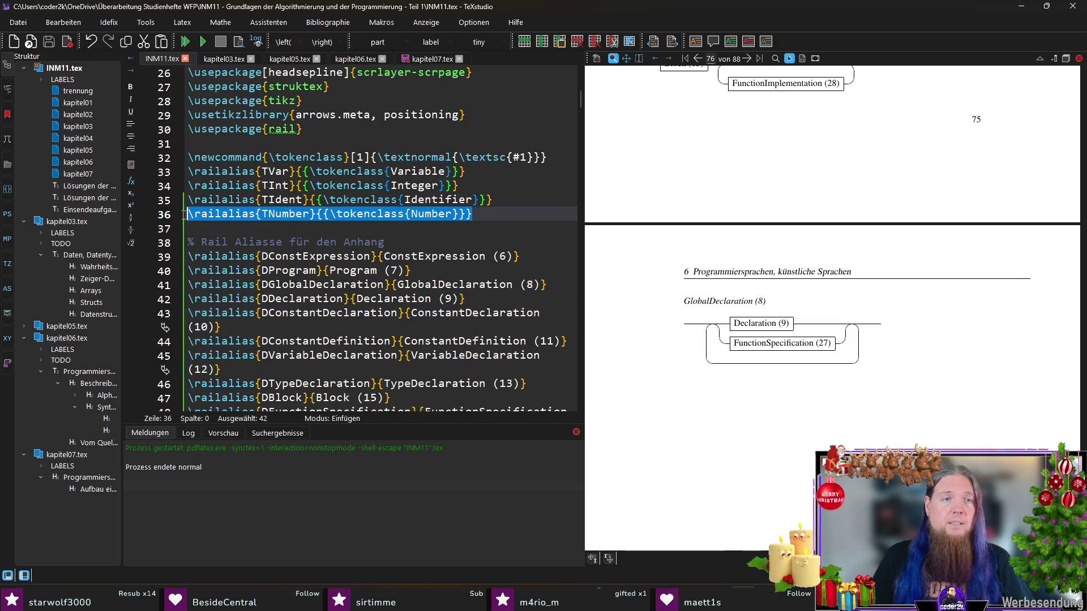
scroll(427, 263, "down", 3)
key("ctrl+c")
left_click(435, 116)
key("Return")
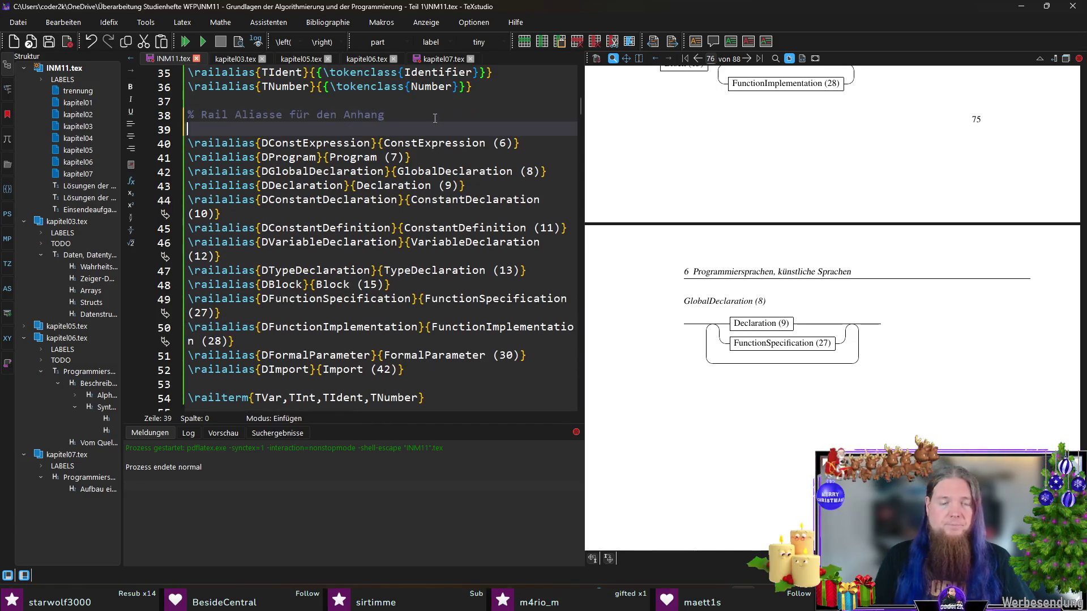
key("ctrl+v")
- Rename the copy to TTypeIdent with tokenclass TypeIdent, save, and return to kapitel07.tex
key("ctrl+Left")
key("ctrl+Left")
key("ctrl+Left")
key("shift+Left")
key("shift+Left")
key("shift+Left")
key("shift+Left")
key("shift+Left")
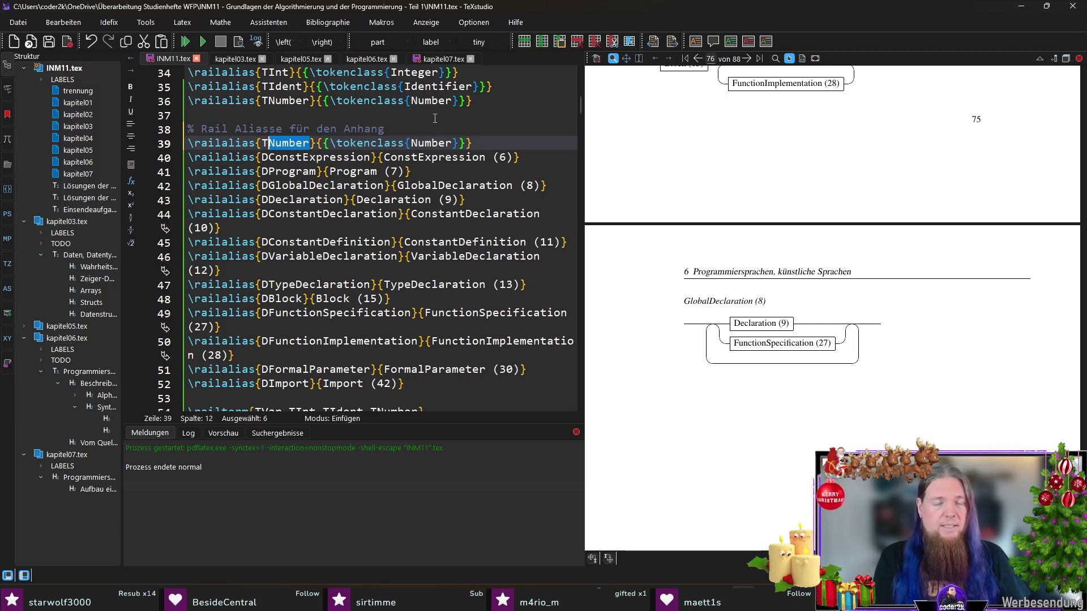
type("ypeIdent")
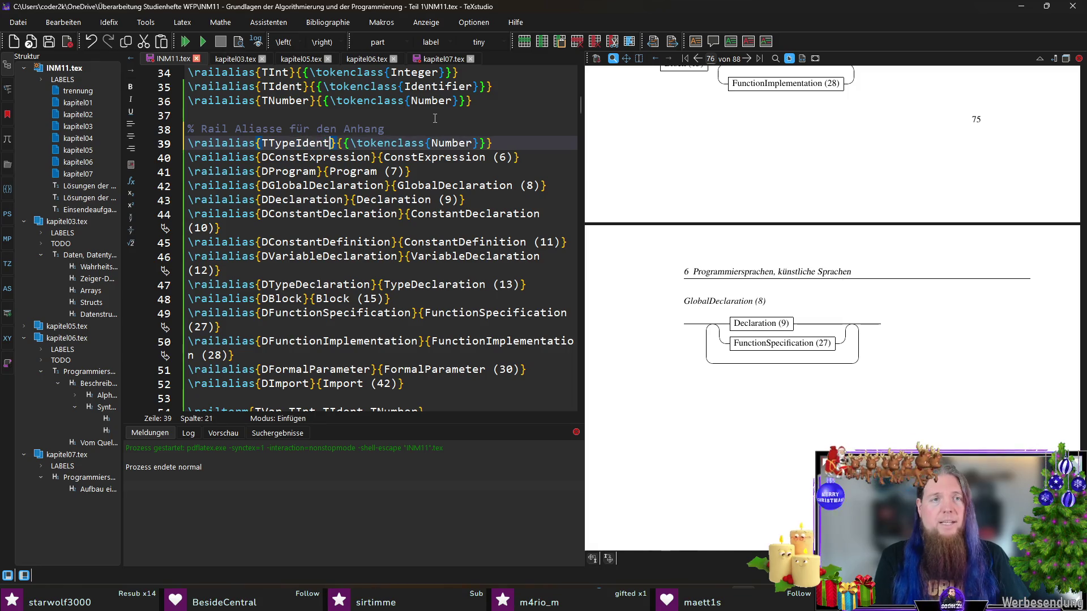
key("Right")
key("Right")
key("Right")
key("ctrl+shift+Right")
type("TypeIden")
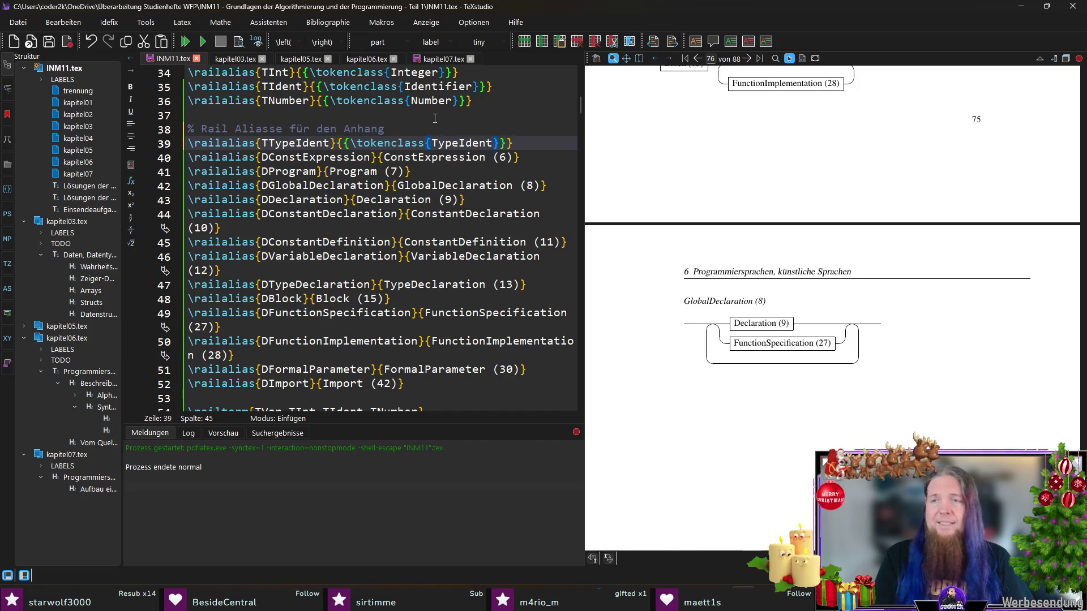
key("ctrl+s")
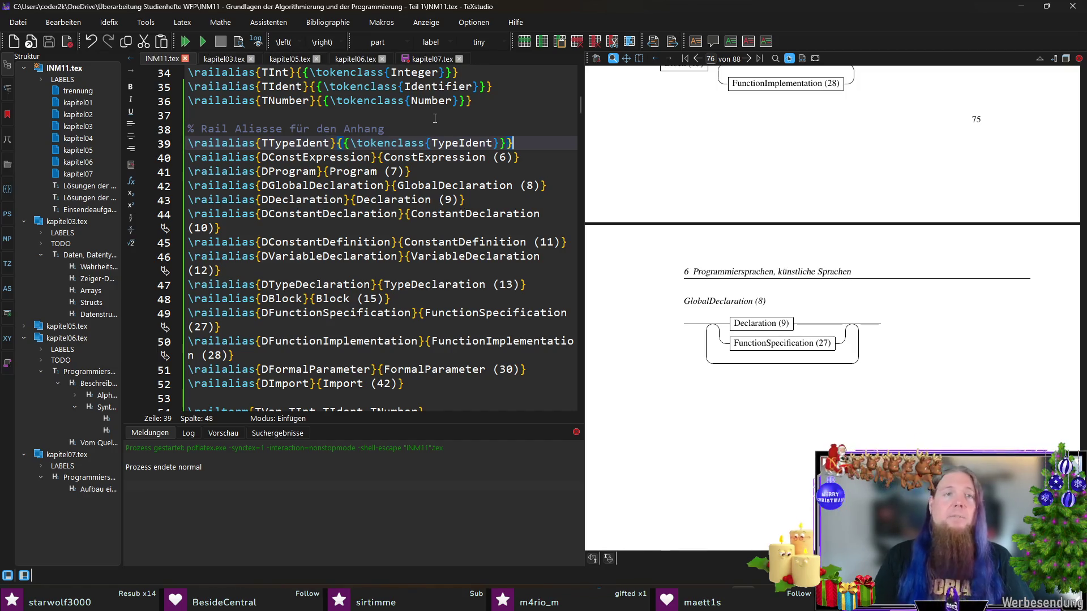
double_click(307, 145)
left_click(440, 59)
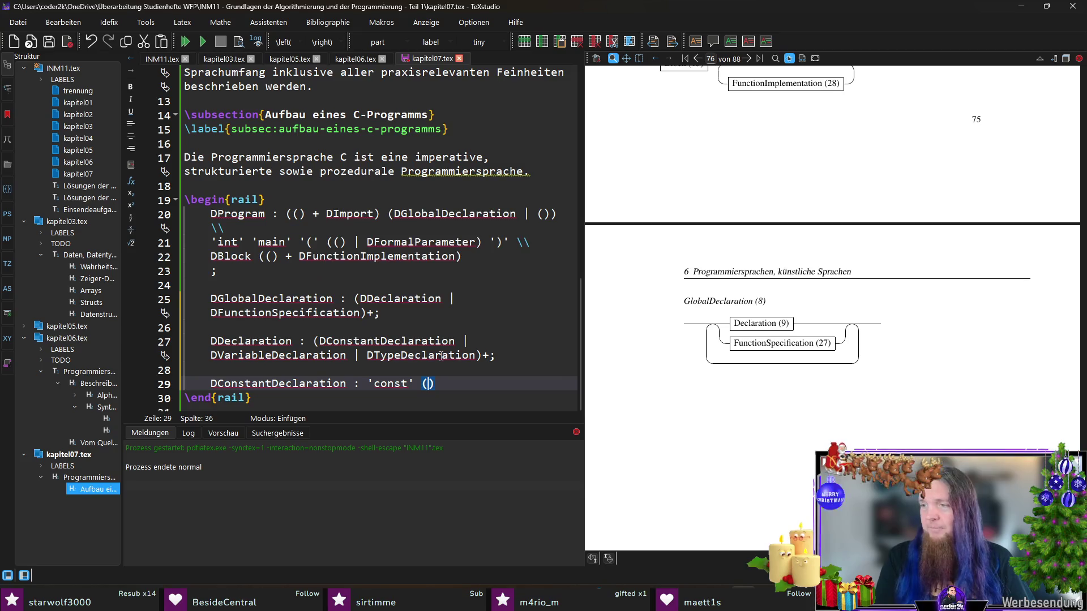
- Complete DConstantDeclaration as 'const' (TTypeIdent?) (DConstDeclaration + ',') ';', save and recompile
key("ctrl+v")
type("?")
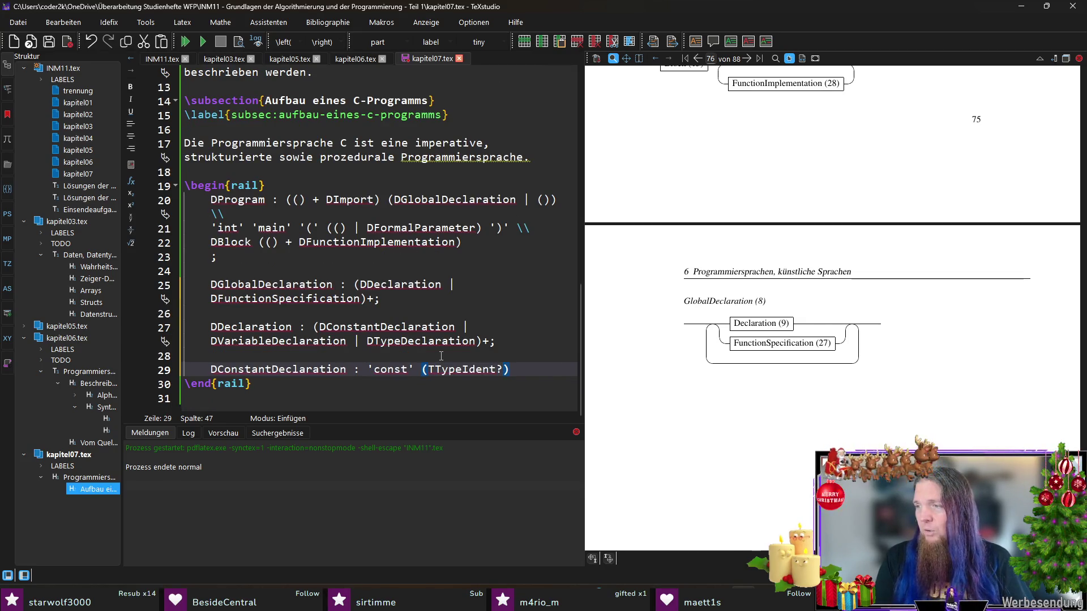
key("Right")
type("(DConstDeclaration")
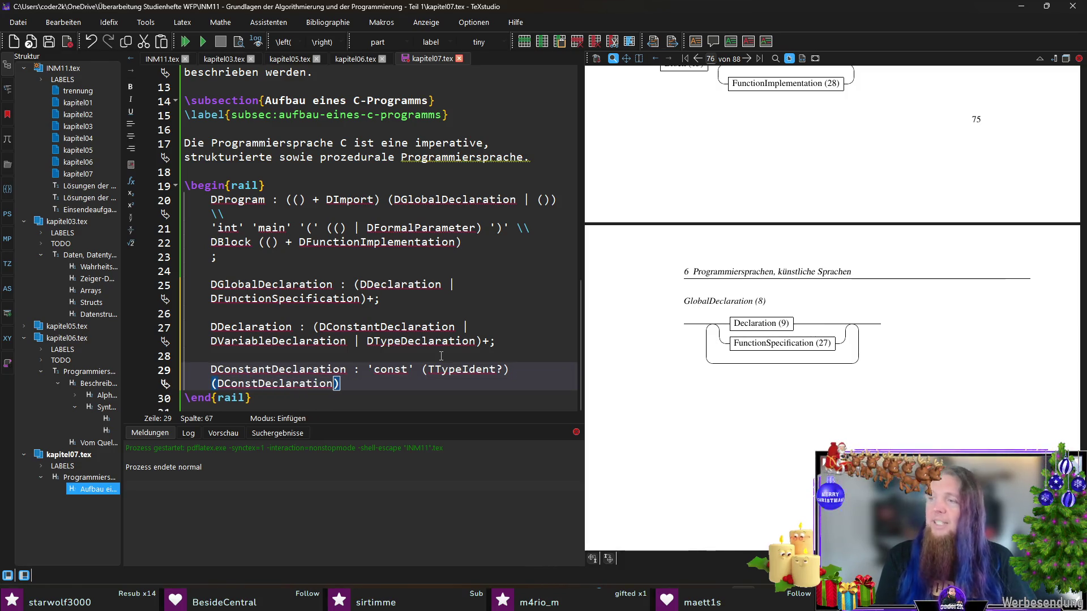
type(" + ','")
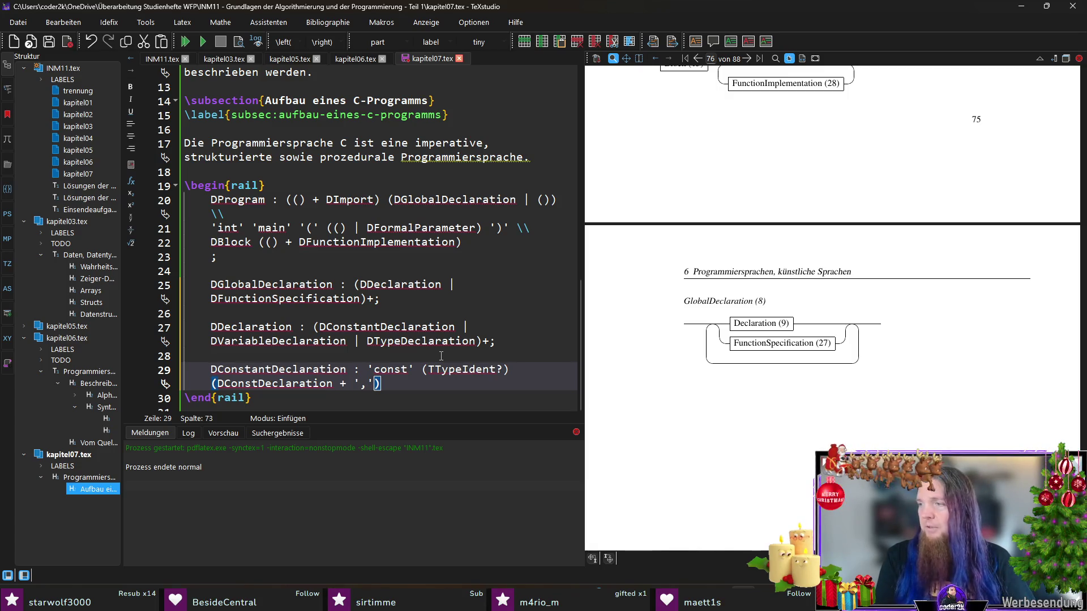
type(") '")
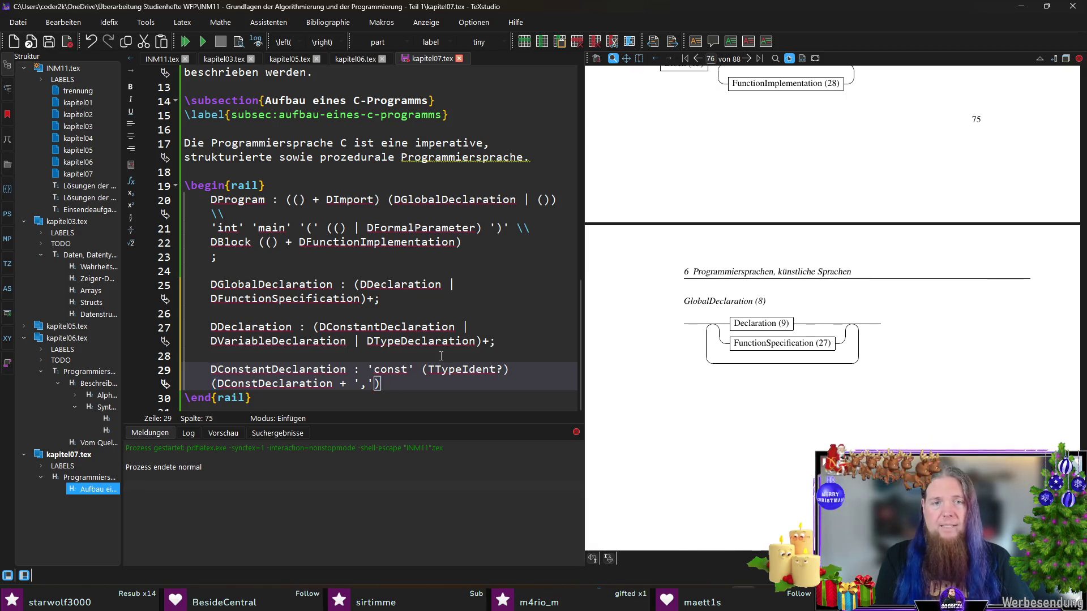
type(";';")
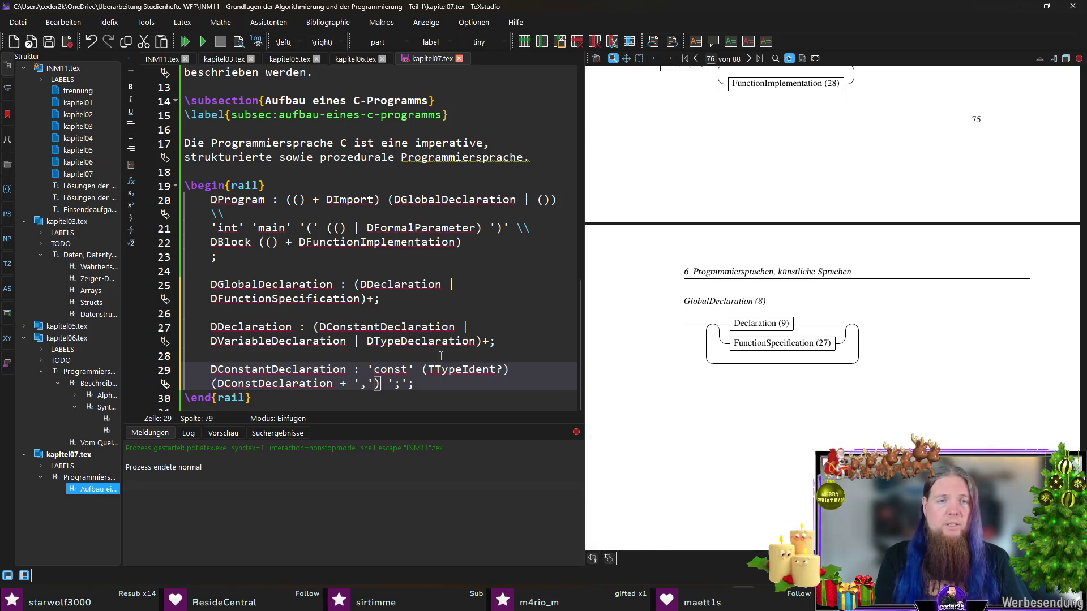
key("ctrl+s")
key("F5")
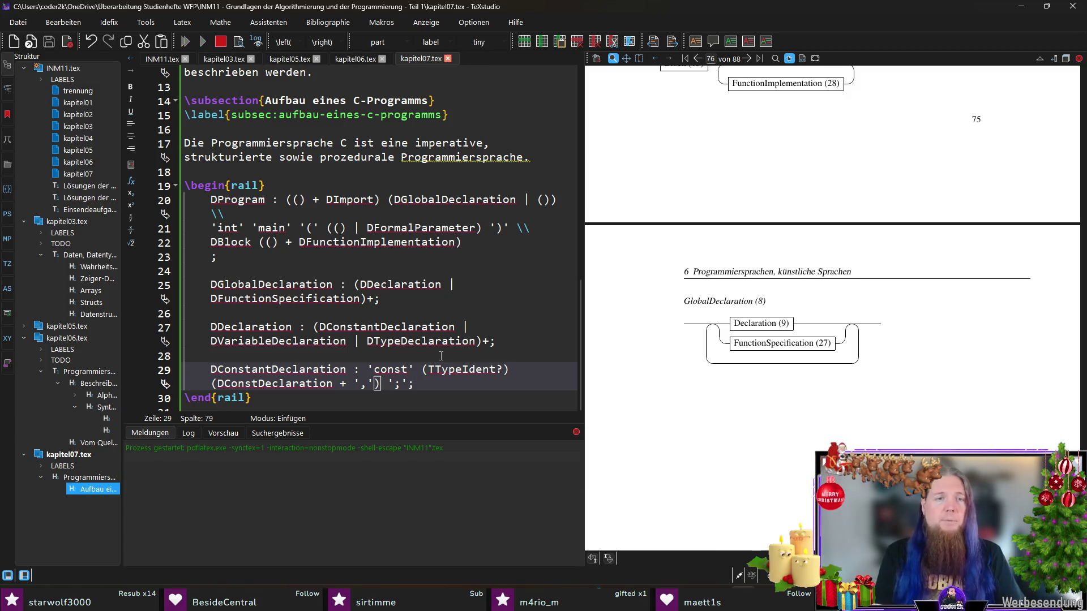
scroll(441, 356, "down", 1)
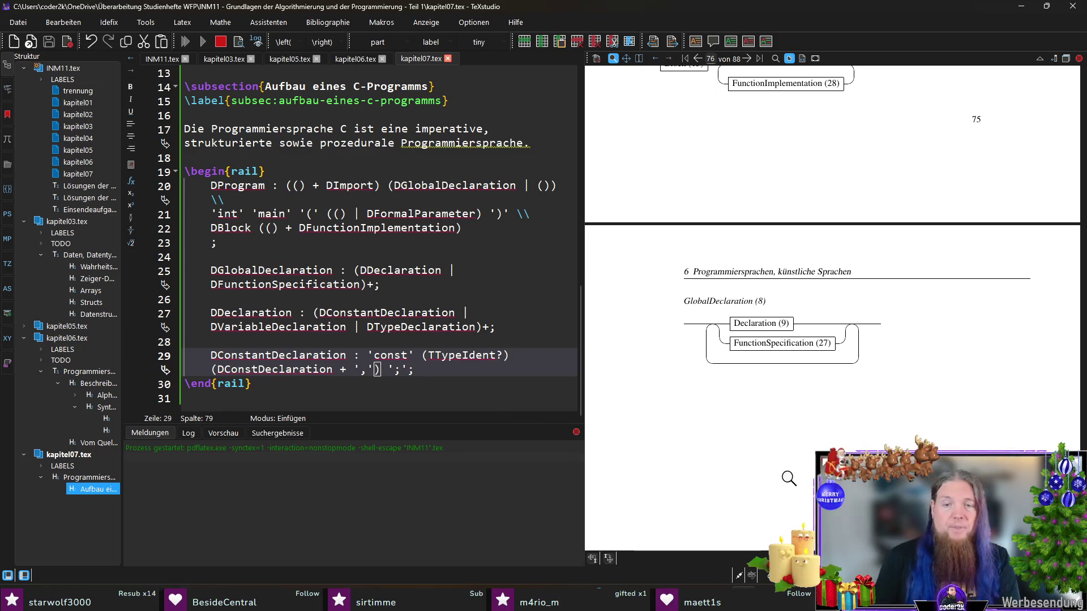
key("alt+Tab")
key("Up")
- Rerun rail INM11 and recompile so the ConstantDeclaration diagram appears
key("Return")
key("alt+Tab")
key("F5")
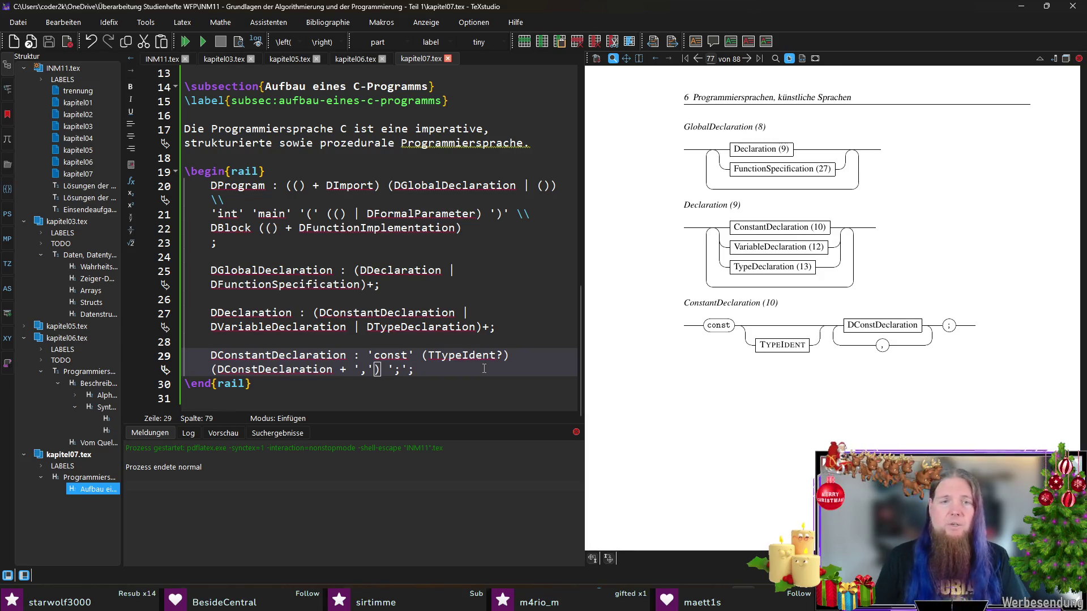
- Rename DConstDeclaration to DConstDefinition and start a new rule line
left_click_drag(333, 369, 257, 369)
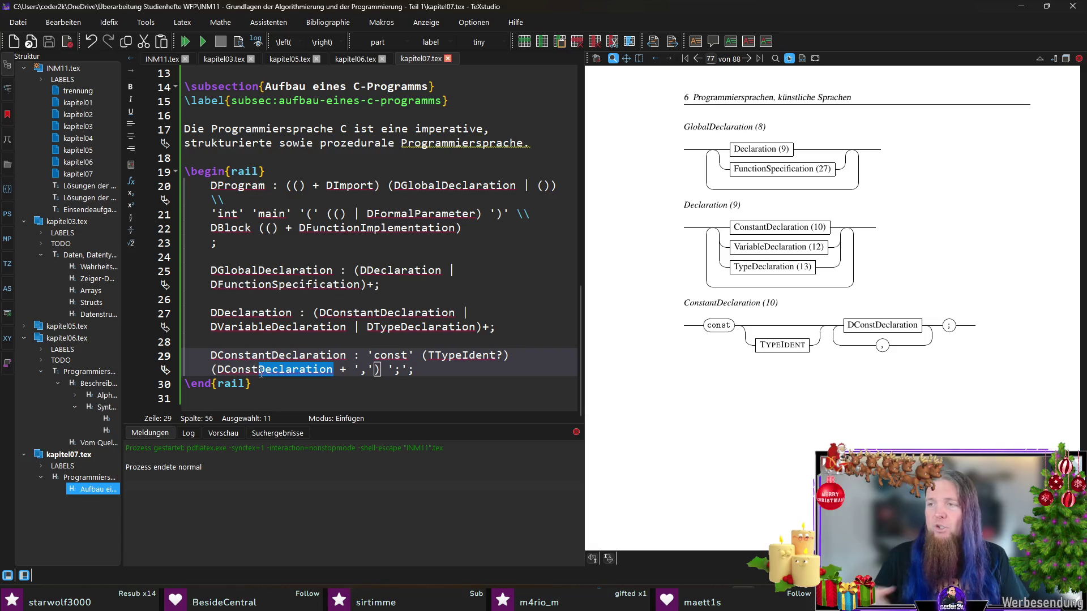
type("Definition")
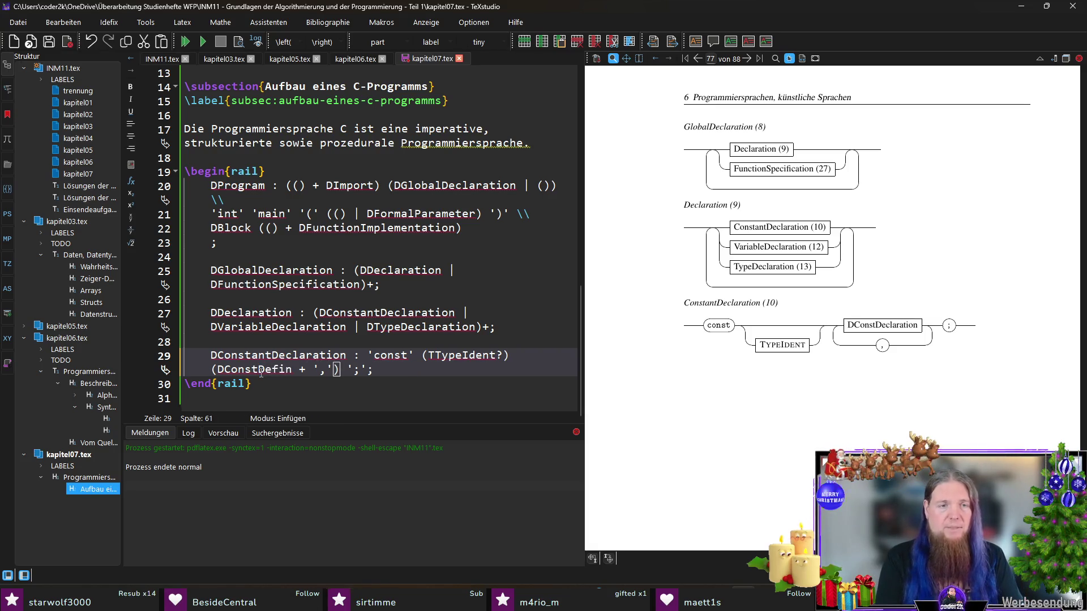
key("Return")
key("Return")
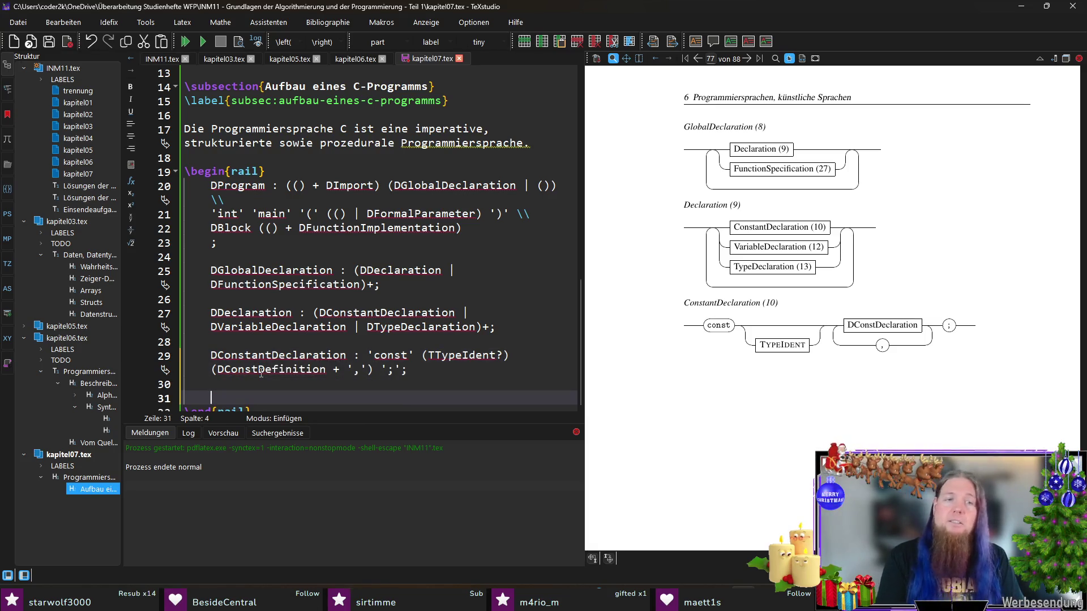
type("DConst")
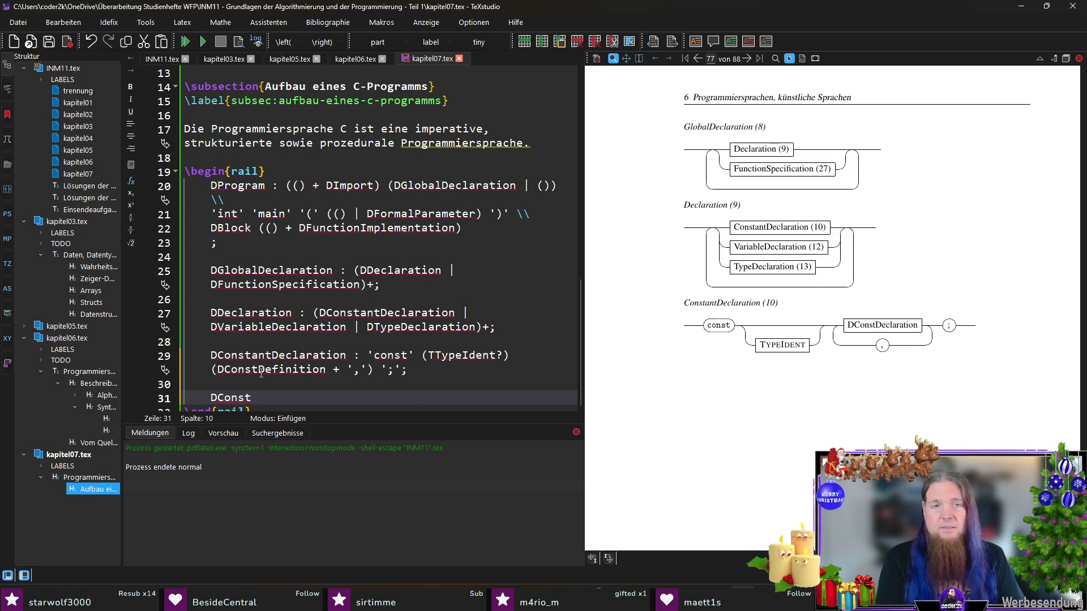
- Correct the reference to DConstantDefinition and start the DConstantDefinition : rule
left_click(260, 372)
type("ant")
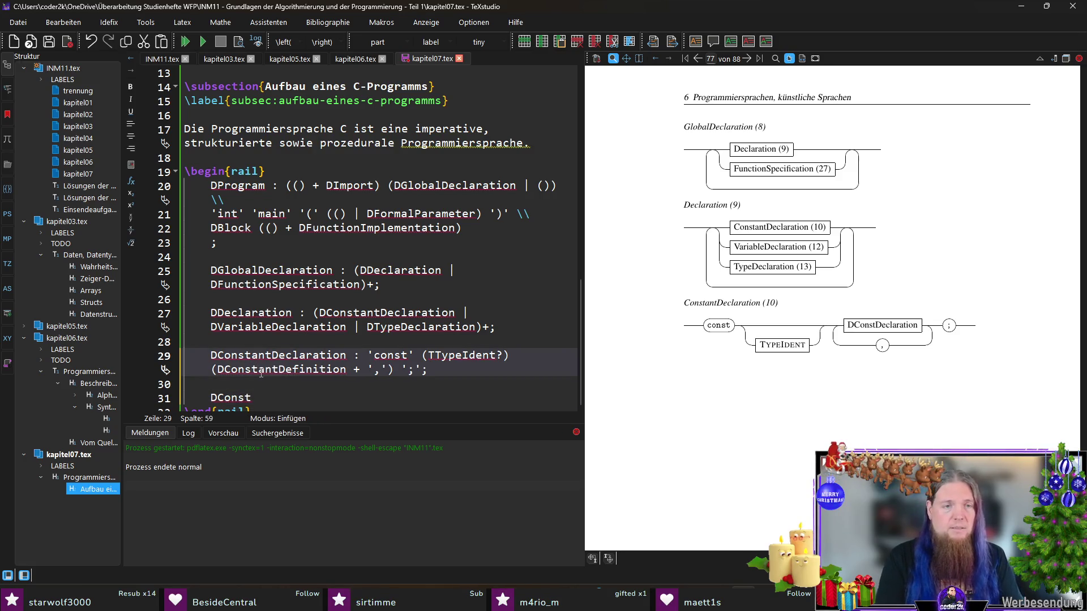
key("Down")
key("Down")
type("antDefinition")
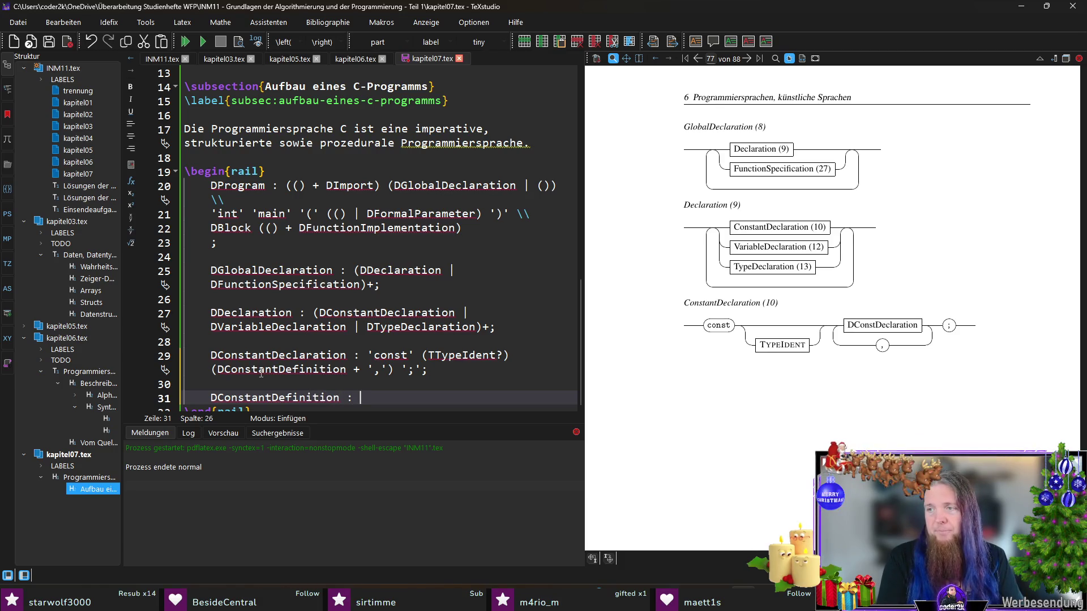
left_click(149, 59)
left_click(540, 145)
- In INM11.tex, duplicate the TTypeIdent alias and strip 'Type' to make a TIdent alias for Ident
key("shift+Home")
key("ctrl+d")
key("Left")
key("Left")
key("Left")
key("shift+Left")
key("shift+Left")
key("shift+Left")
key("shift+Left")
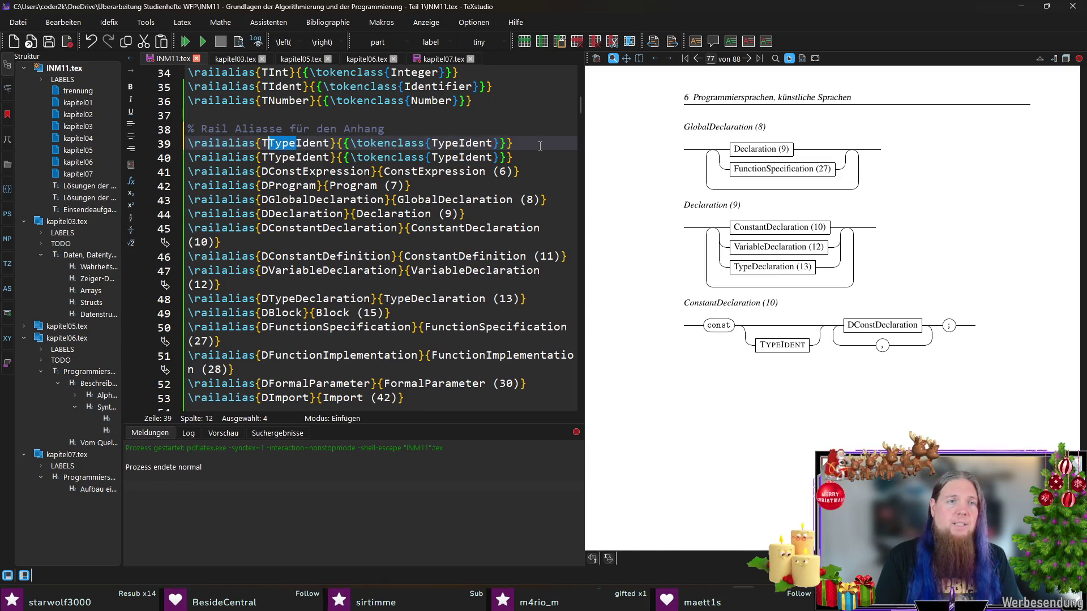
key("BackSpace")
key("ctrl+Right")
key("Right")
key("Right")
key("shift+Right")
key("shift+Right")
key("shift+Right")
key("BackSpace")
left_click(428, 60)
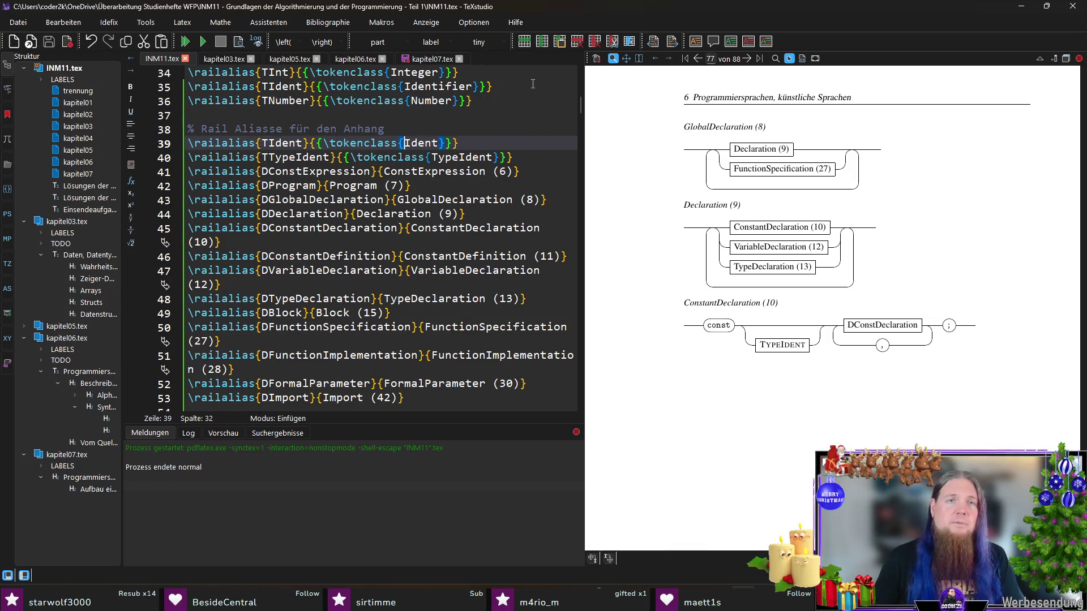
scroll(450, 357, "down", 1)
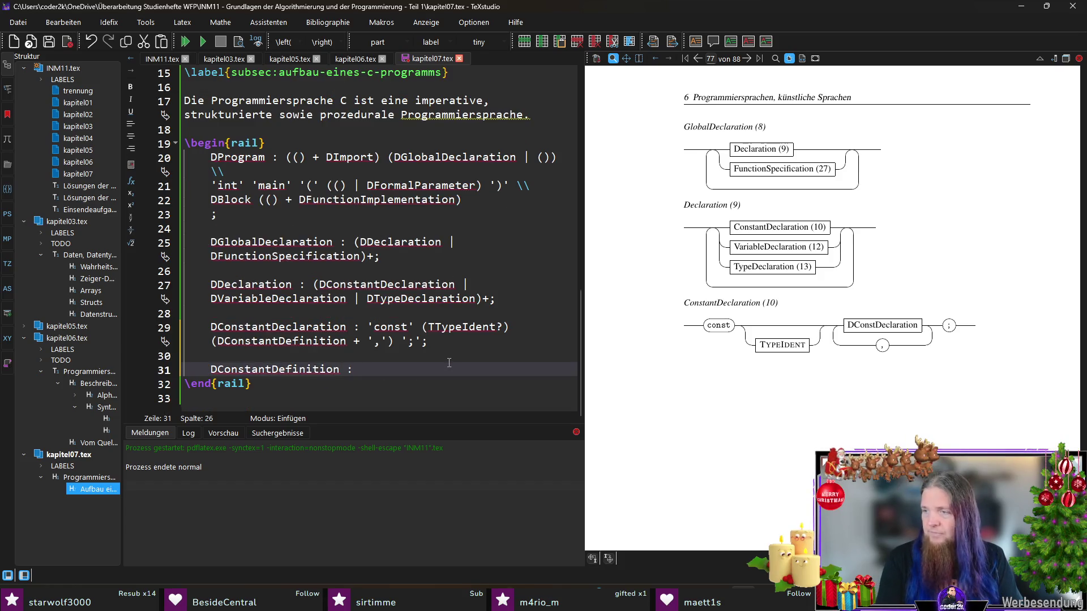
type("T")
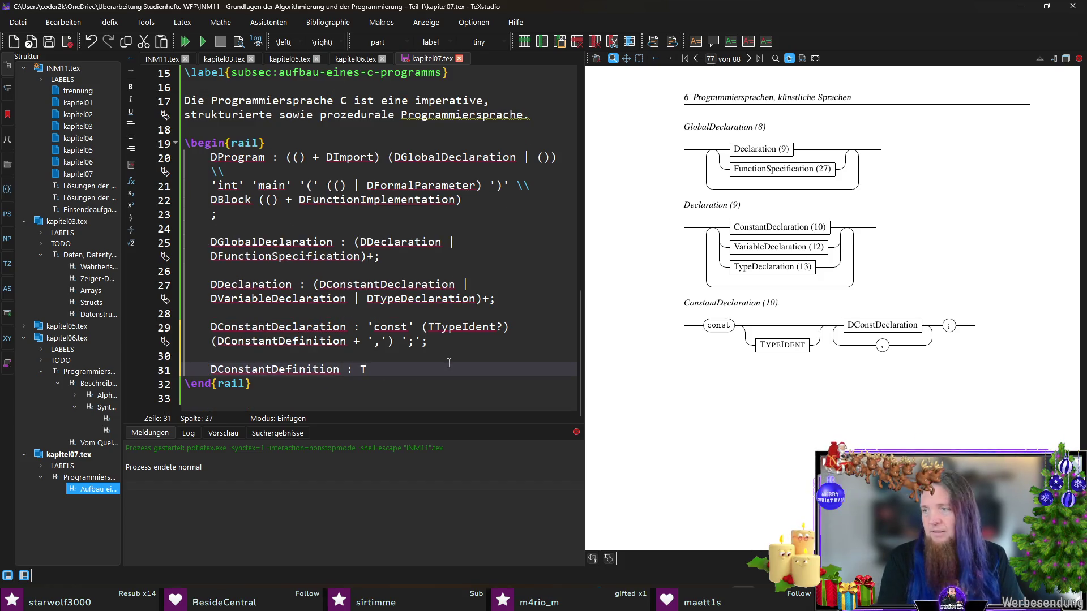
type("Ident '=' DC")
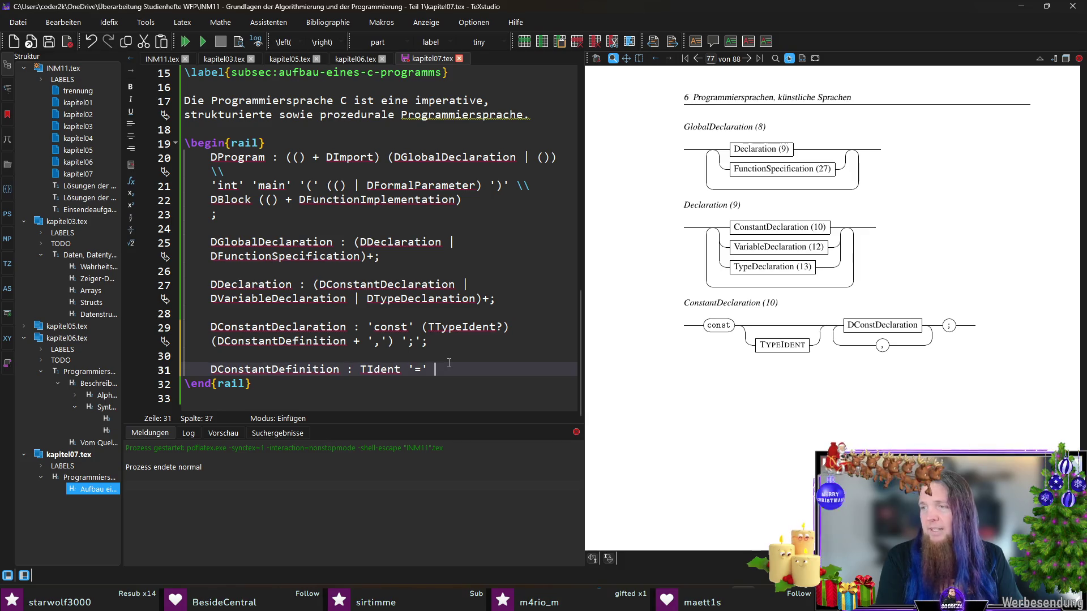
type("onstExp")
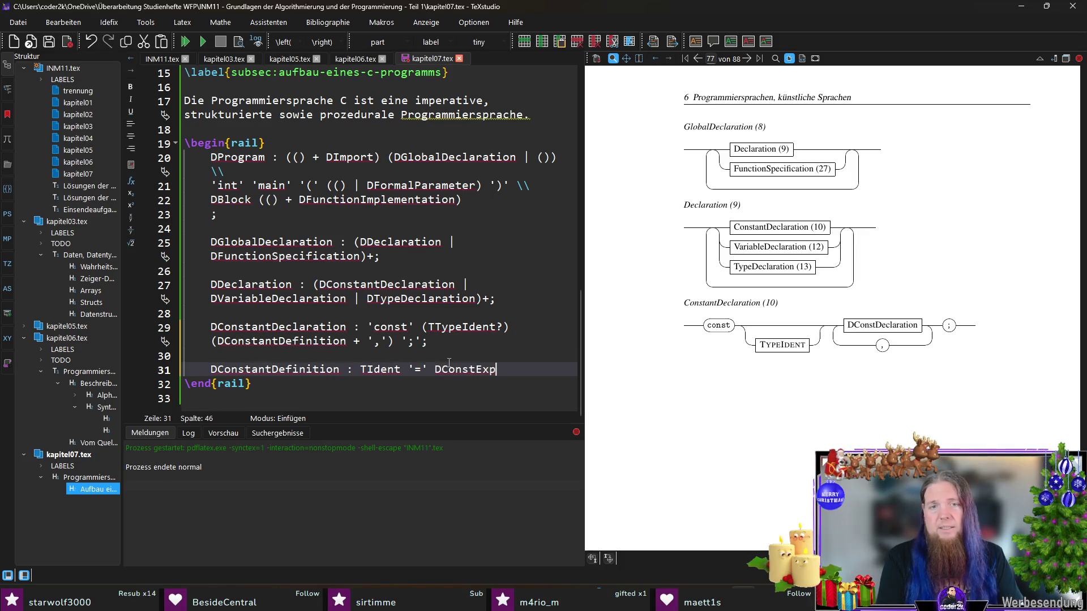
type("ression")
- Define DConstantDefinition as TIdent '=' DConstExpression;, save and recompile
key("ctrl+s")
key("F5")
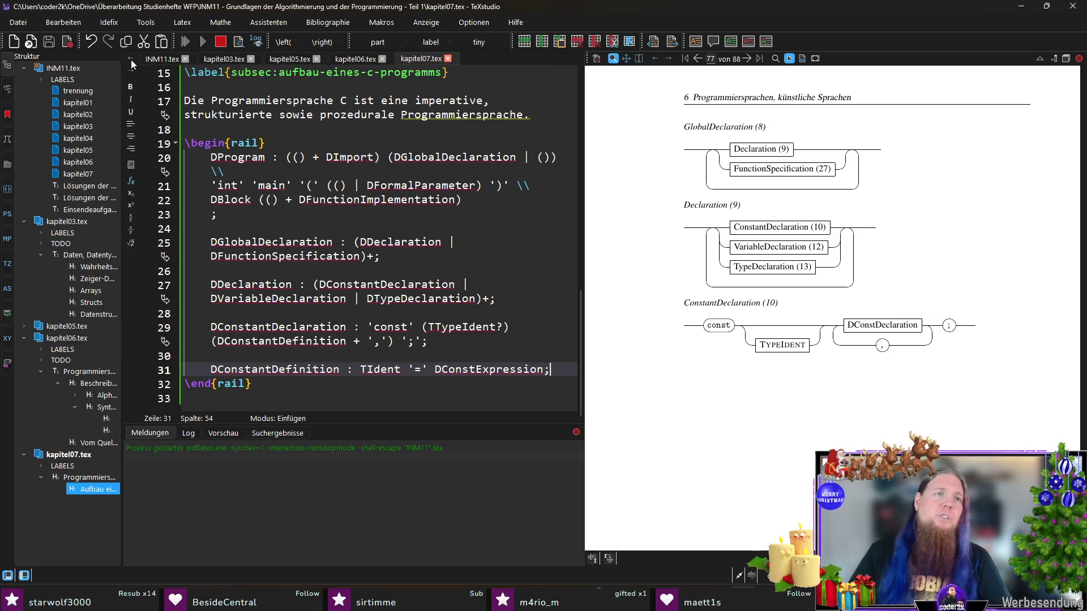
key("ctrl+Tab")
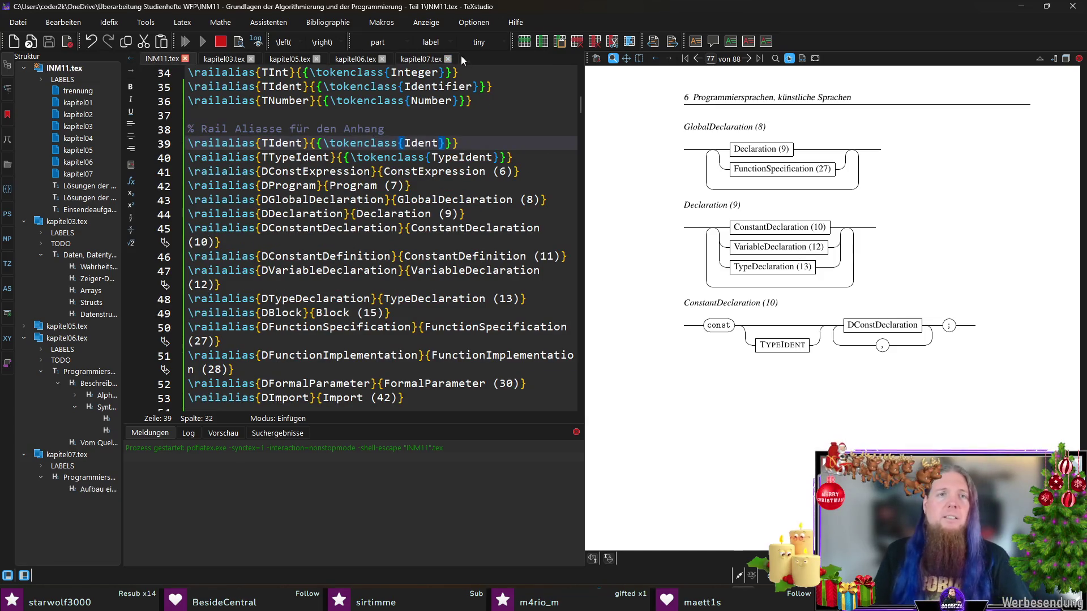
left_click(417, 59)
- Rerun rail INM11 and recompile the document
key("alt+Tab")
key("Up")
key("Return")
left_click(299, 383)
key("F5")
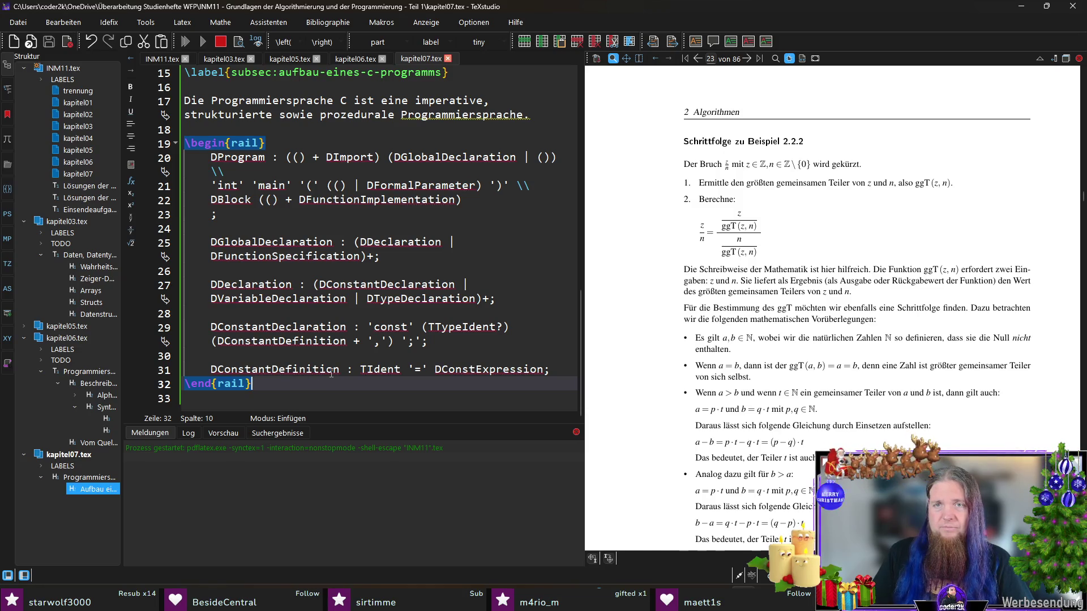
scroll(774, 365, "down", 5)
scroll(810, 351, "down", 3)
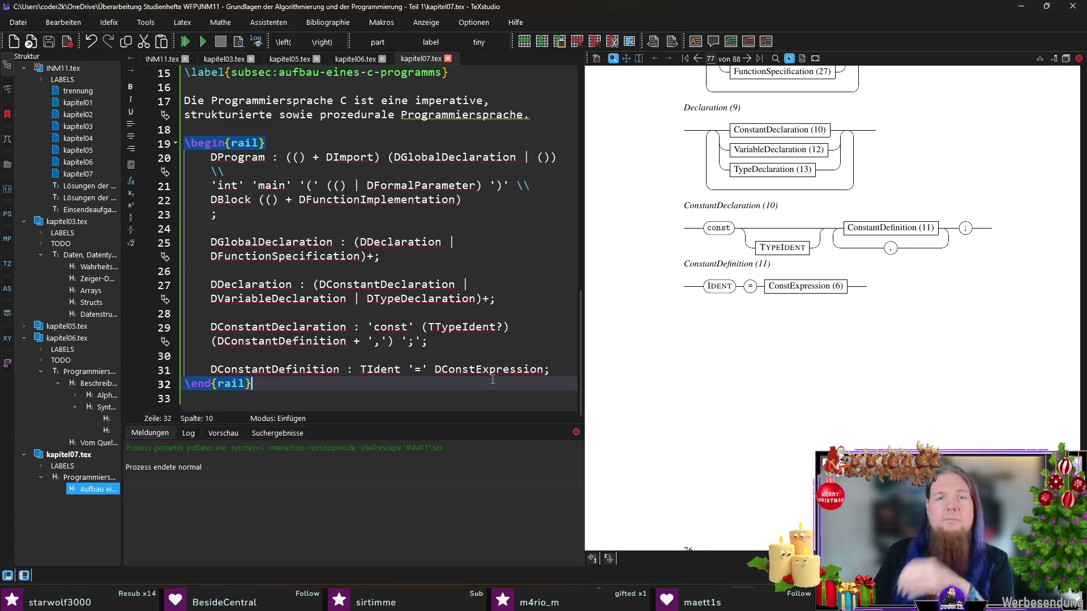
- Insert a blank indented line just above the DConstantDefinition rule in the rail block
left_click(558, 369)
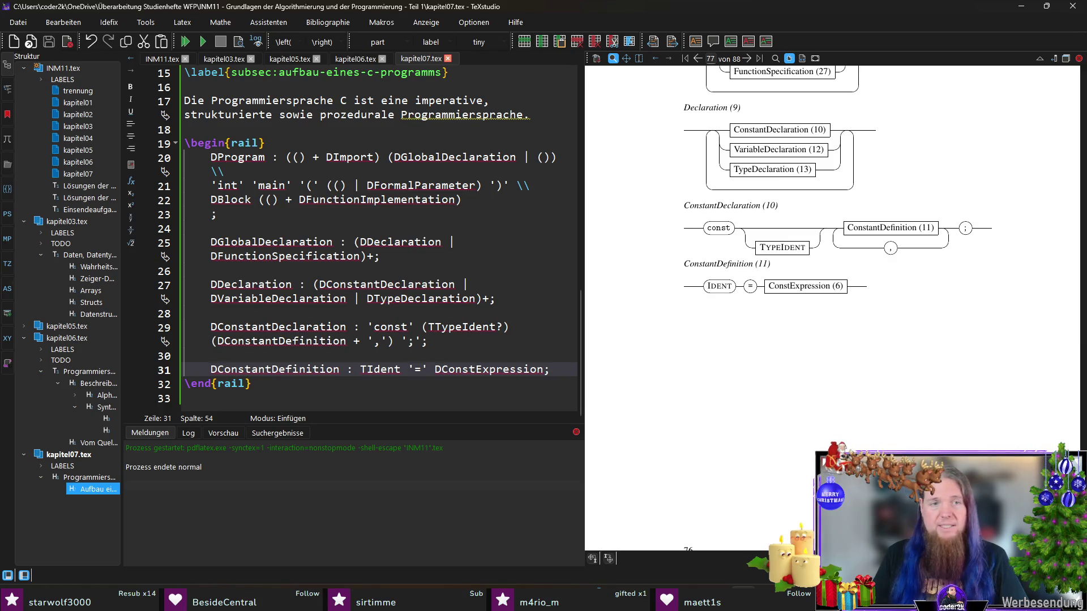
left_click(290, 360)
key("Return")
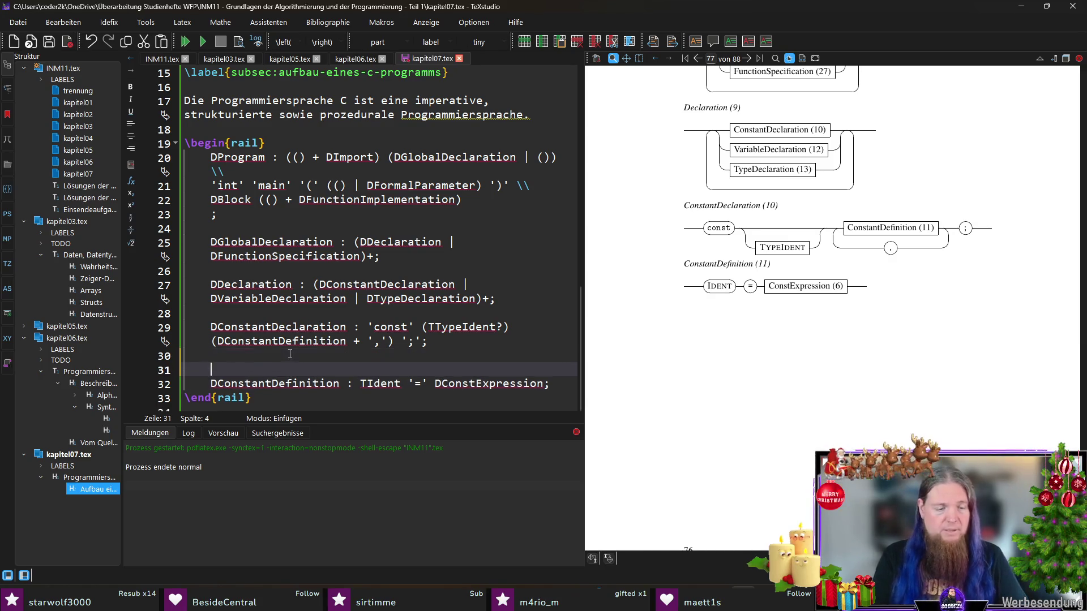
type("%11")
- Label the DProgram through DConstantDeclaration rules with number comments % 7 to % 11
key("Up")
key("Up")
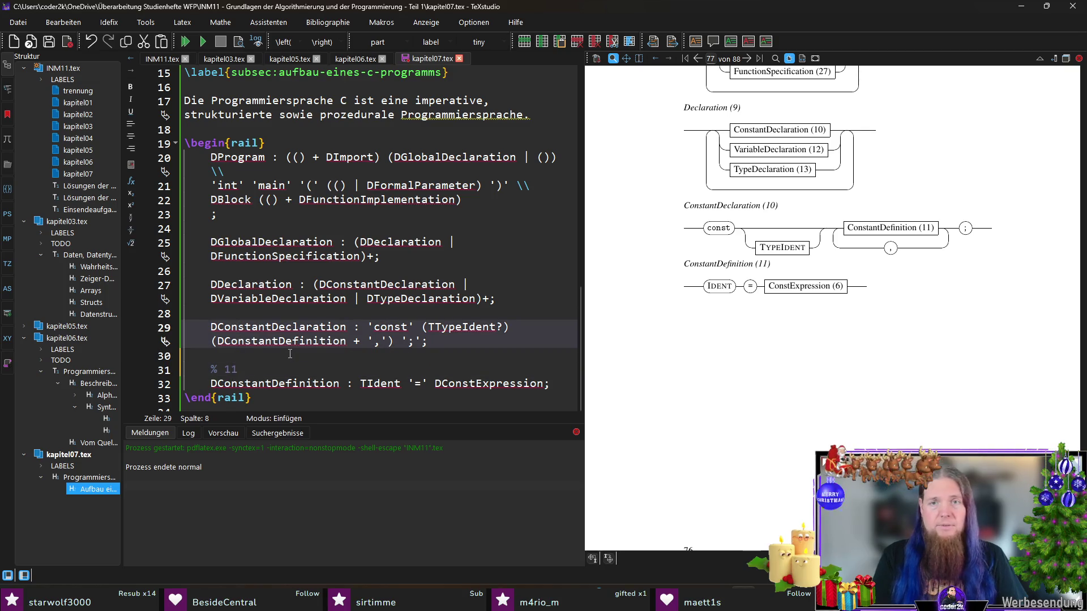
key("Up")
key("Return")
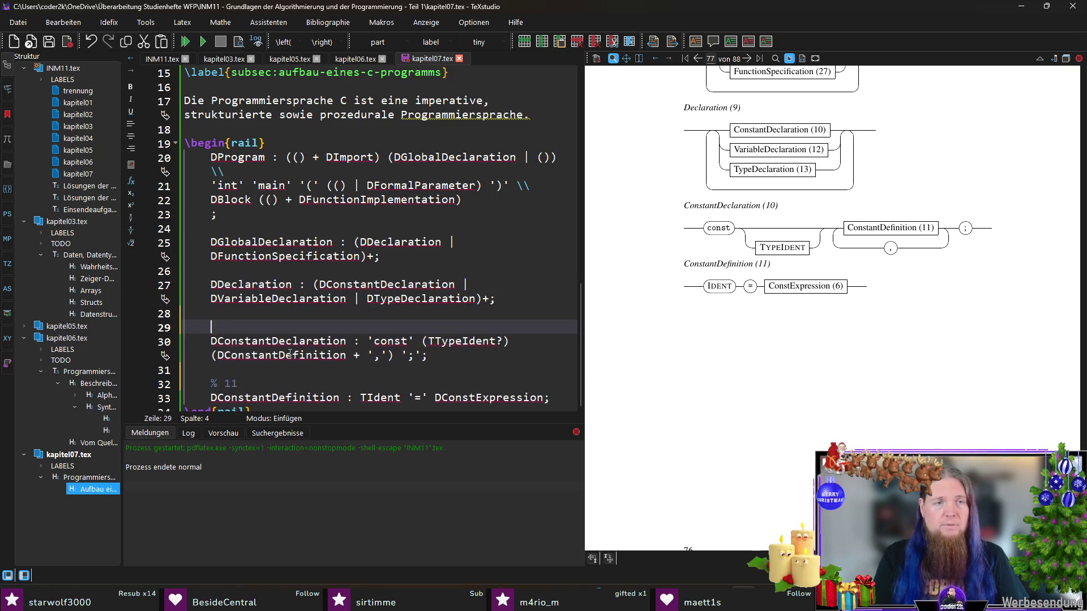
type("10")
key("Up")
key("Up")
key("Up")
key("Return")
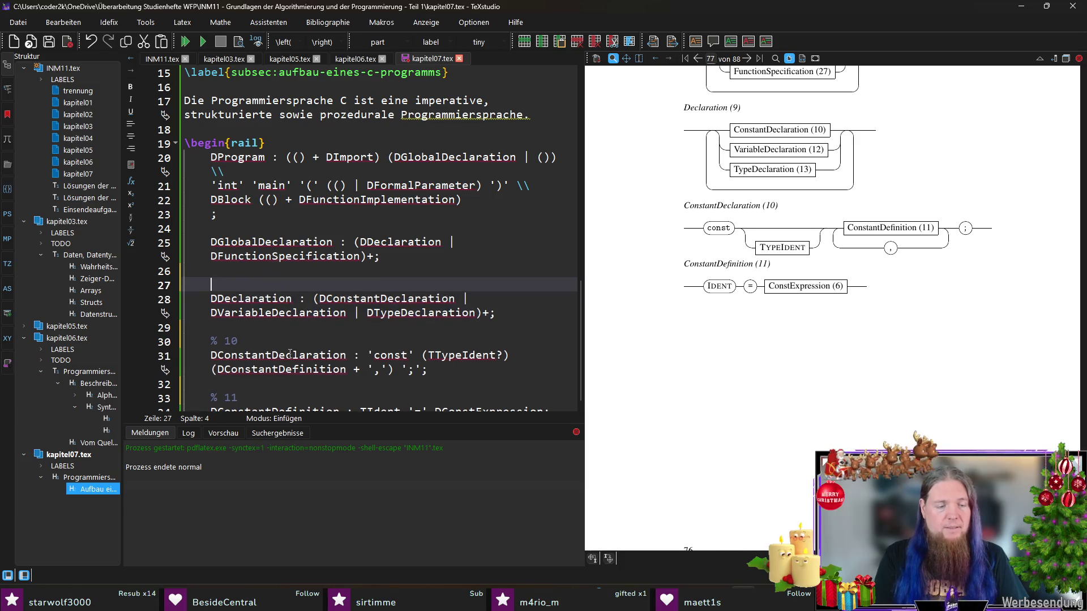
type("9")
key("Up")
key("Up")
key("Up")
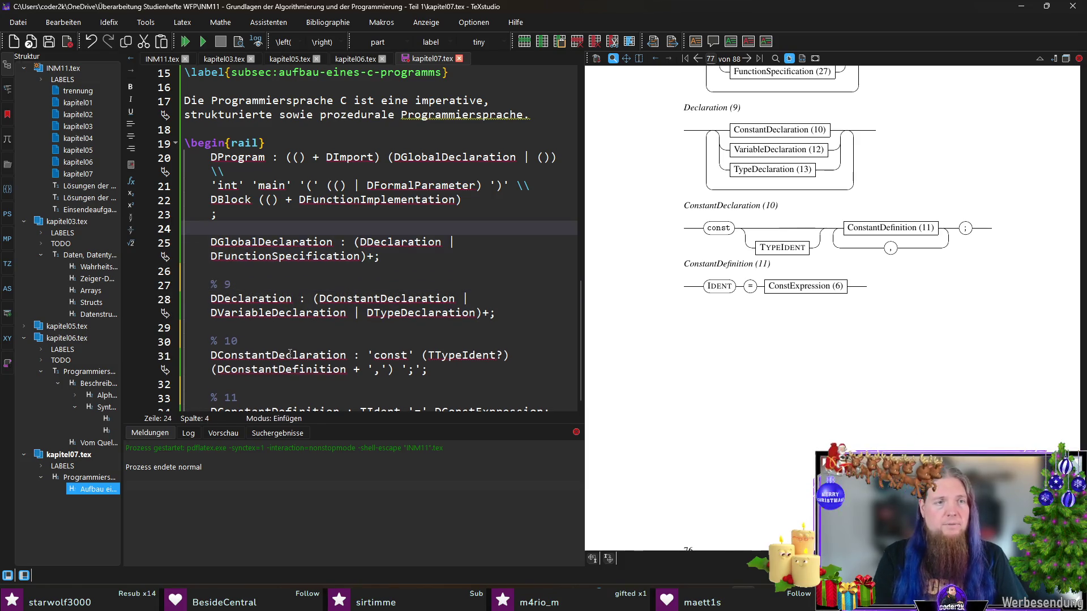
key("Return")
key("Up")
key("Up")
key("Up")
key("Up")
key("Up")
key("Up")
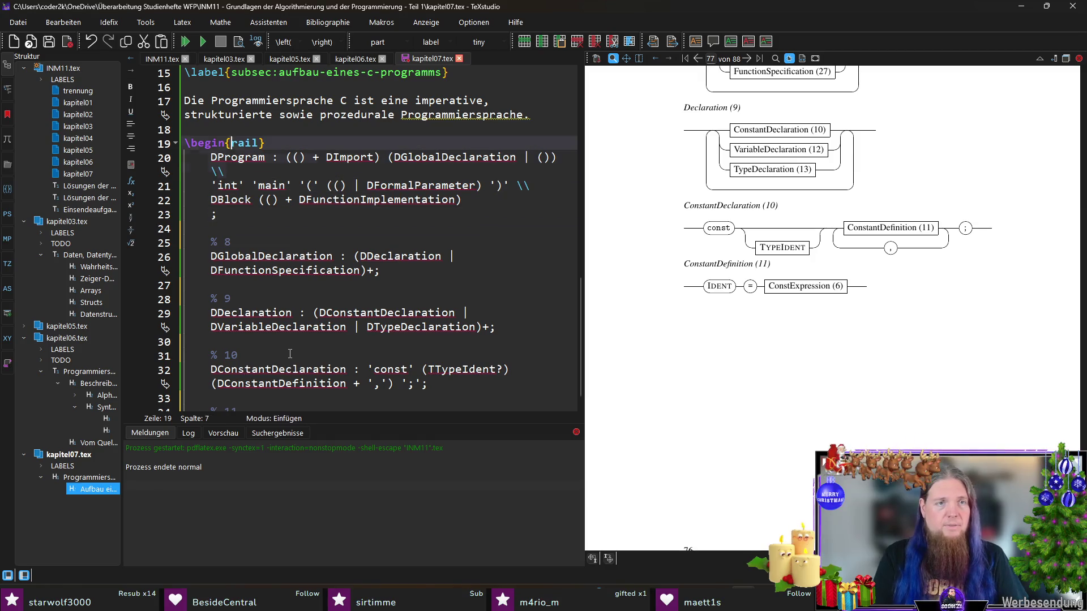
key("Return")
type("% 7")
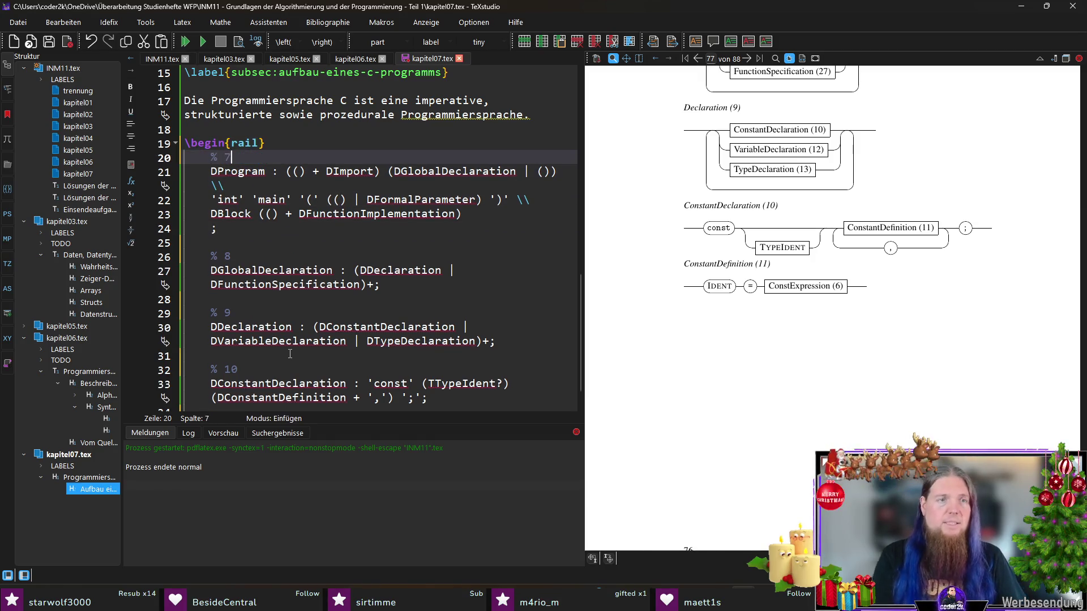
scroll(345, 327, "down", 2)
- After DConstantDefinition, add a % 12 comment with an empty line for the next rule
left_click(553, 370)
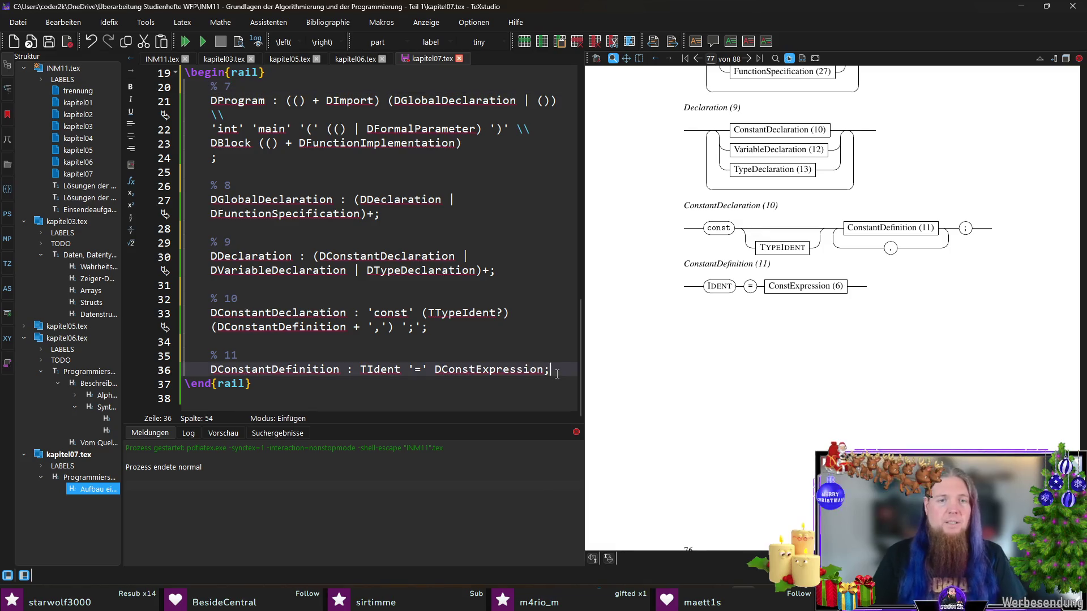
key("Return")
key("Return")
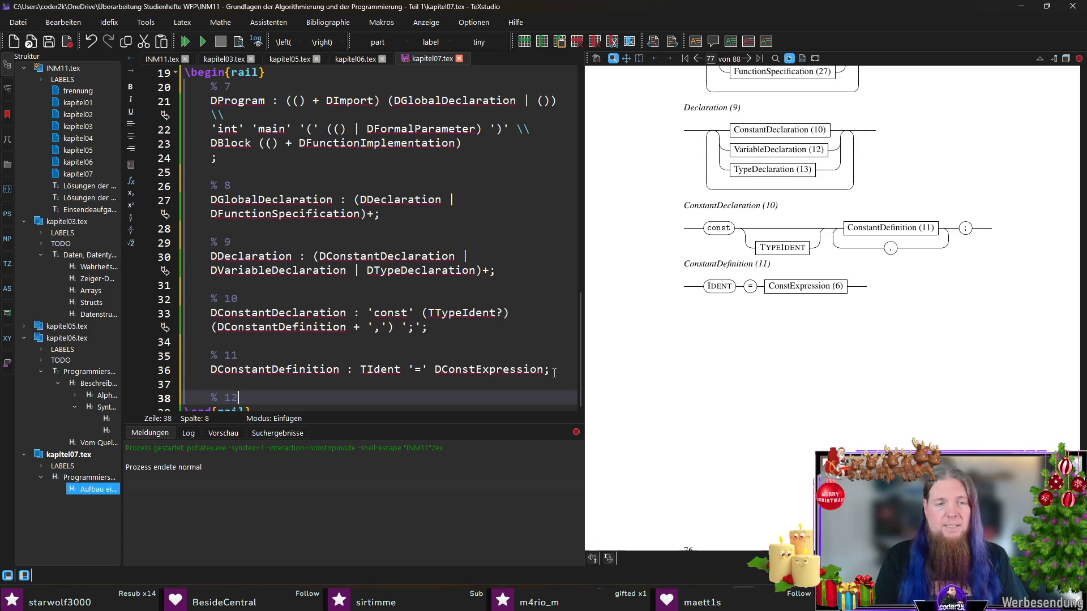
scroll(526, 361, "down", 1)
scroll(510, 352, "down", 1)
key("Return")
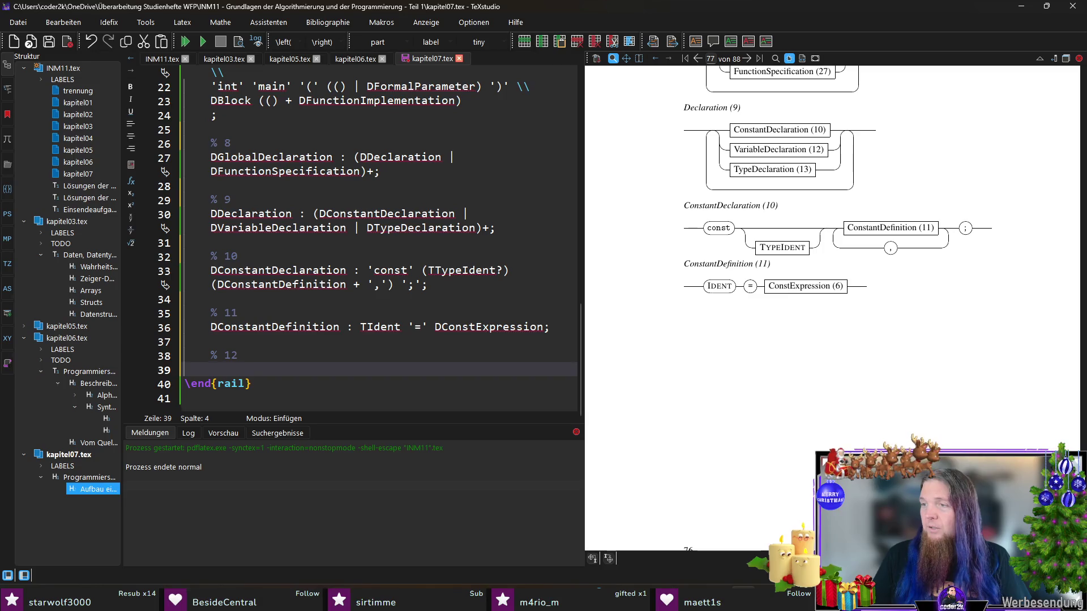
type("DVariableDeclaration :")
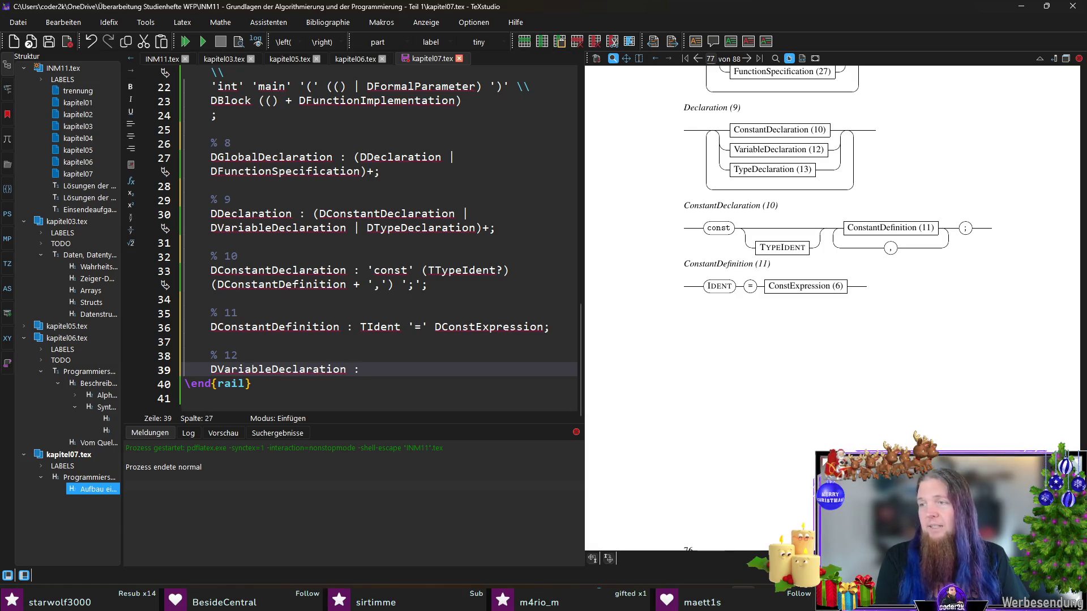
type(" TTypeIdent (")
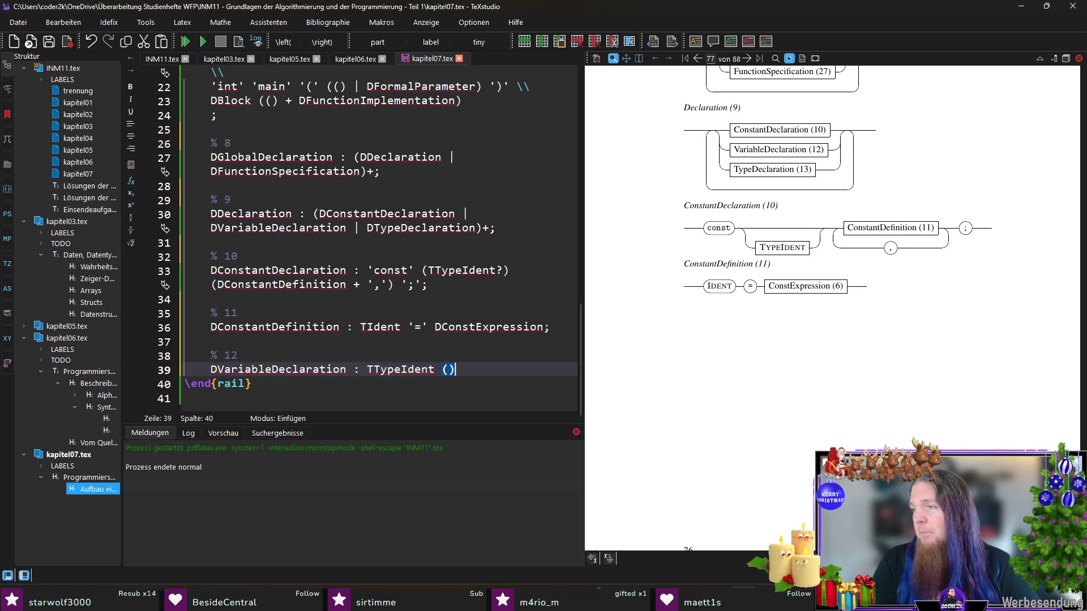
type("+ ',")
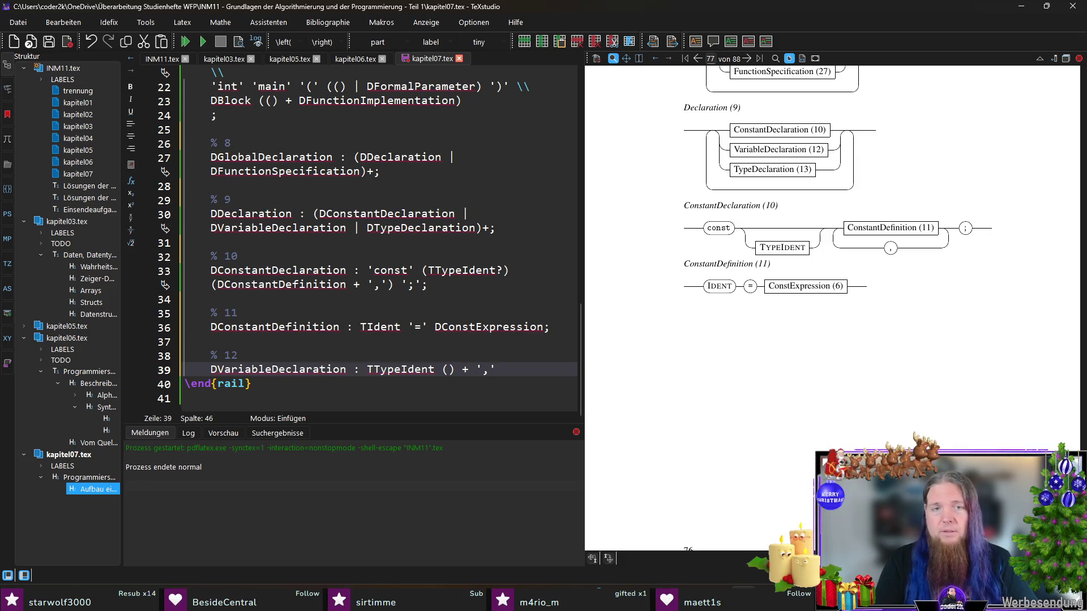
- Write DVariableDeclaration : TTypeIdent with a '+ ,' repeated group and keep the body on the name line
key("shift+Left")
key("shift+Left")
key("shift+Left")
key("shift+Left")
key("shift+Left")
key("shift+Left")
type("(")
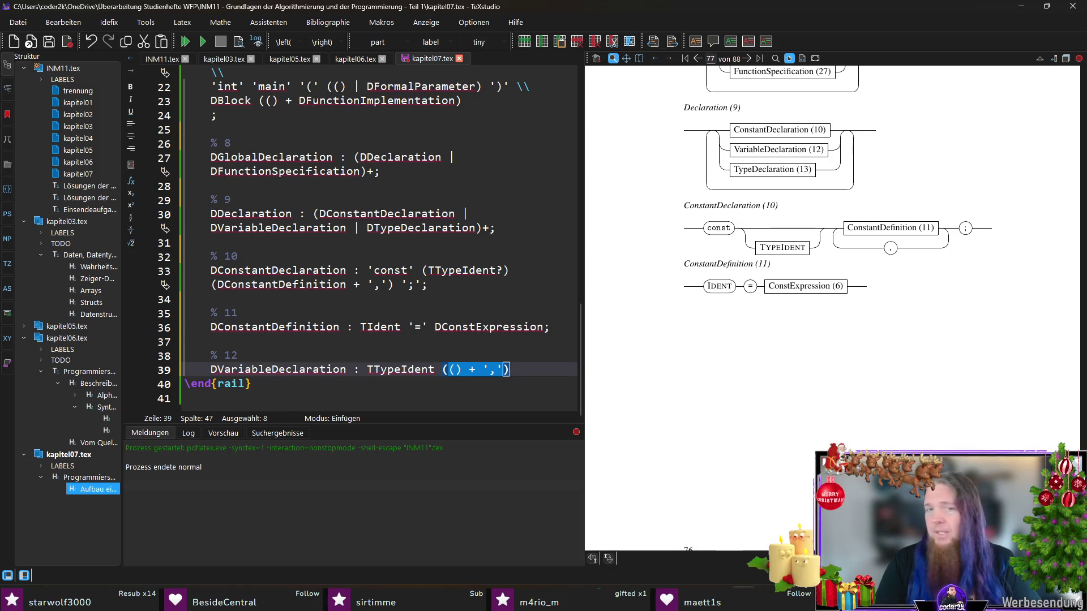
key("Right")
type("';")
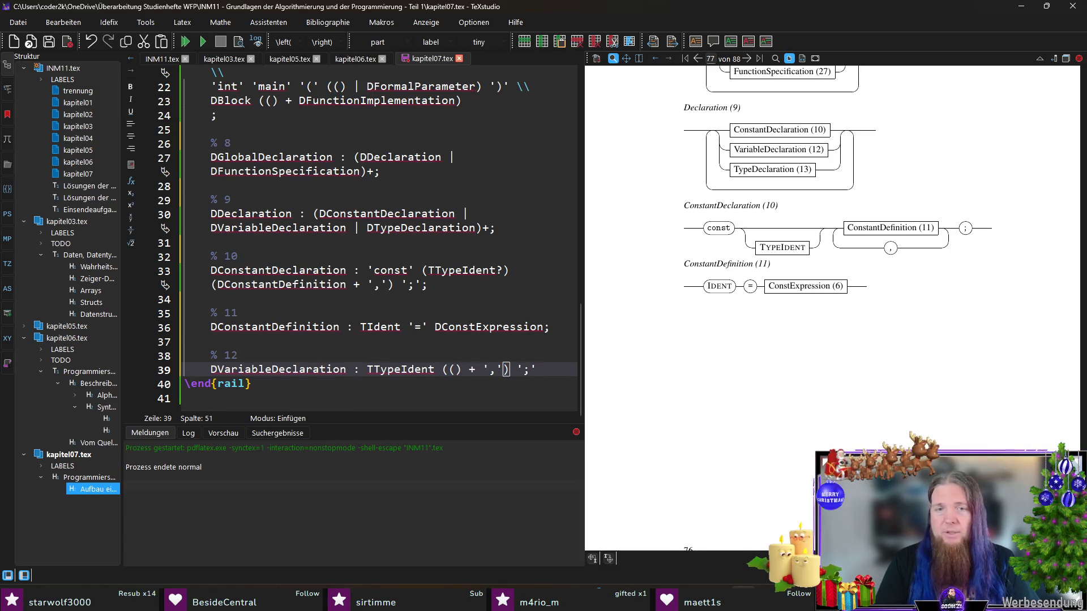
key("Left")
key("Left")
key("Left")
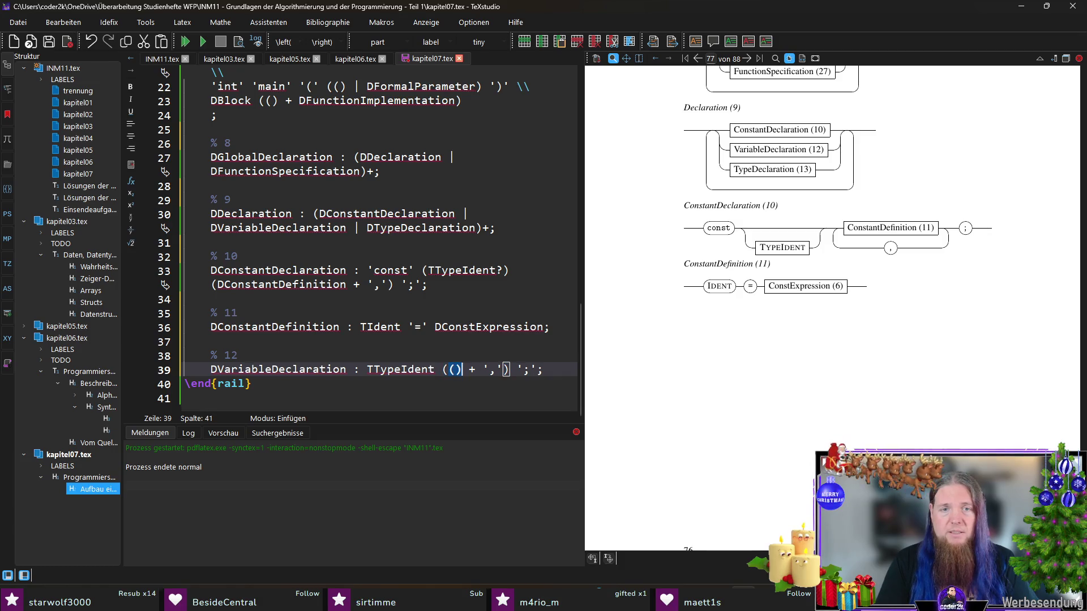
key("Left")
key("Left")
key("Left")
key("Left")
key("Left")
key("Left")
key("Return")
key("Tab")
key("Tab")
key("Tab")
key("Tab")
key("Tab")
key("Up")
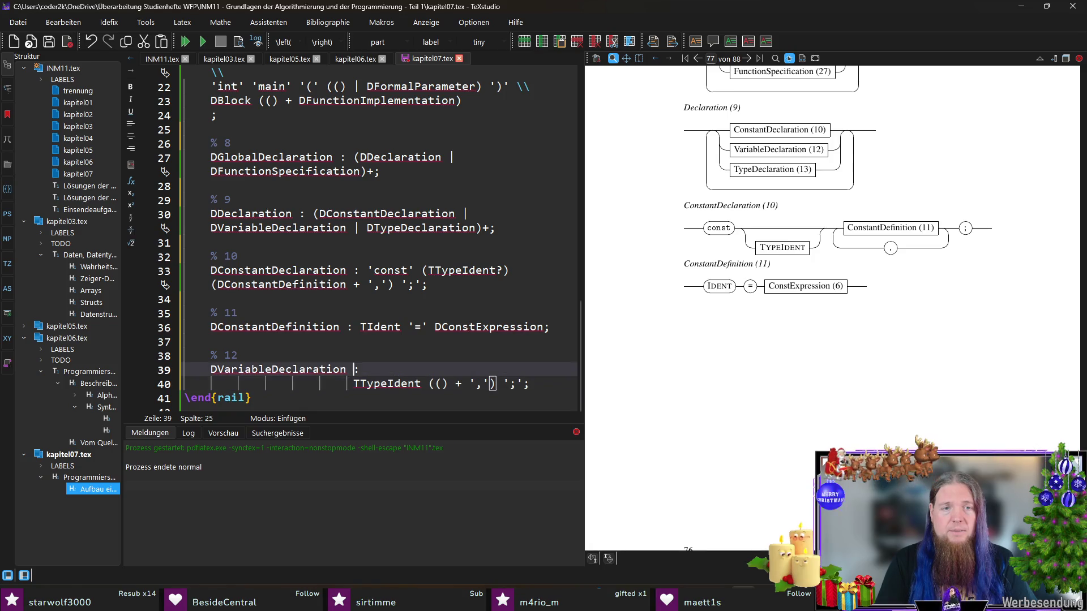
key("shift+Down")
key("Delete")
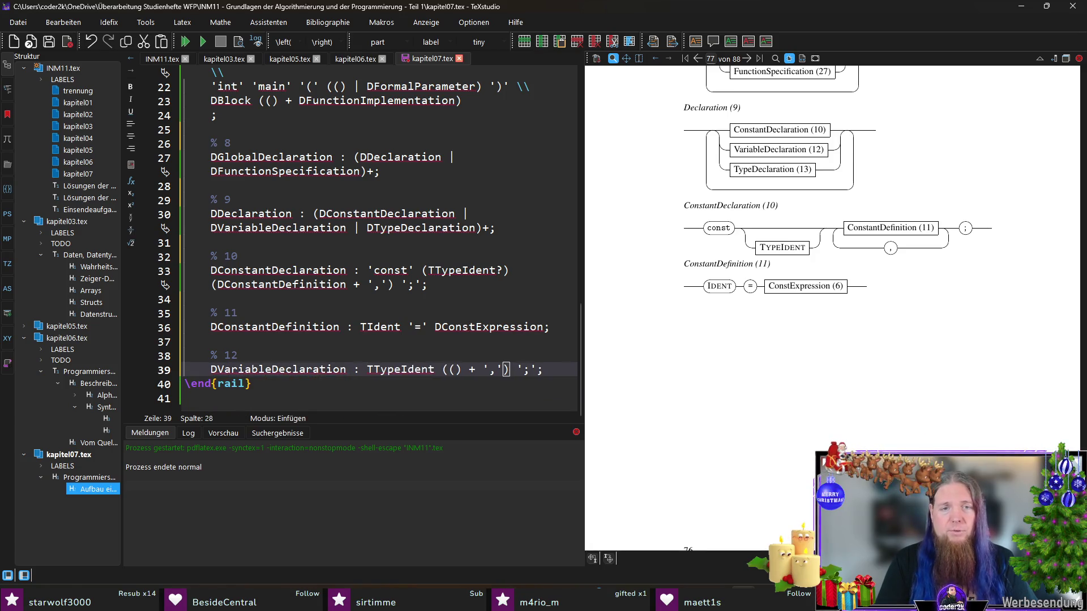
- Put the repeated TIdent group and the closing ';' on their own aligned lines, ready for TIdent
key("Left")
key("Left")
key("Left")
key("Return")
key("Tab")
key("Tab")
key("Tab")
key("Tab")
key("Tab")
key("Right")
key("Right")
key("Right")
key("End")
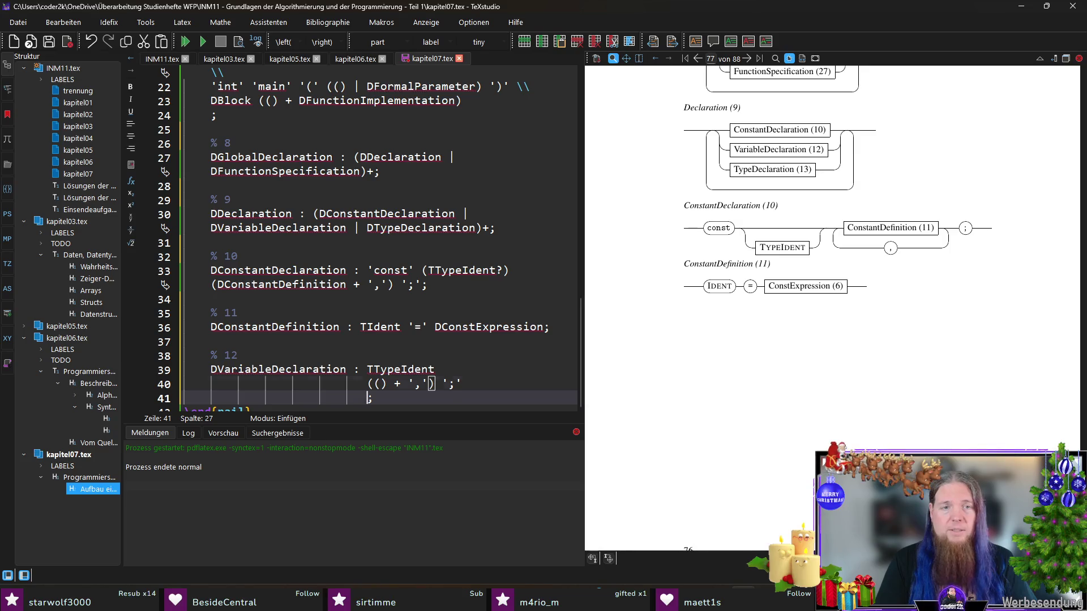
key("Up")
key("End")
key("Return")
scroll(374, 238, "down", 1)
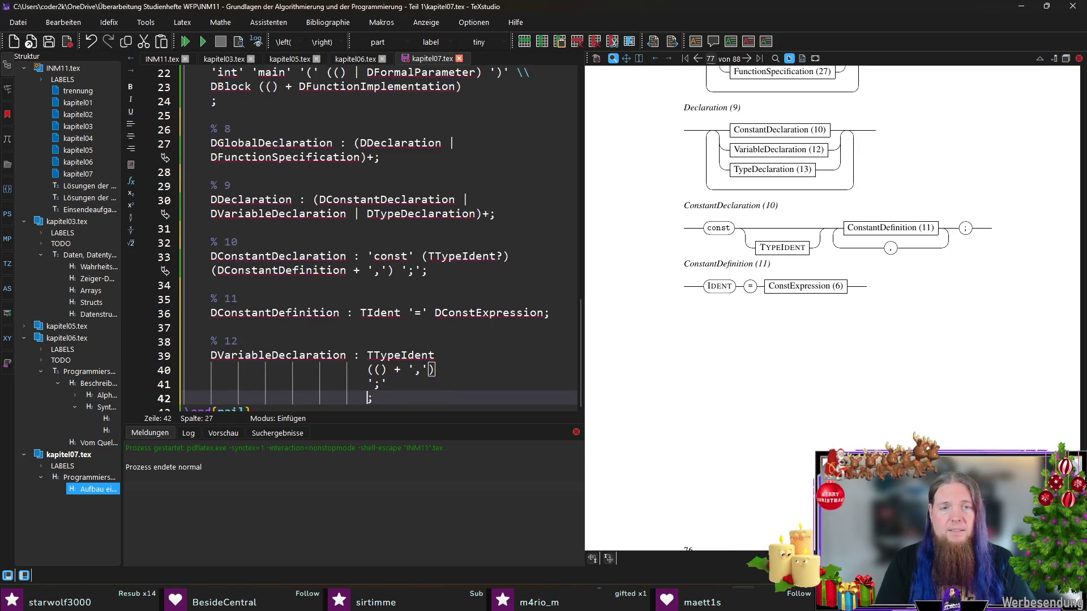
key("Down")
key("Up")
key("Up")
key("Right")
key("Right")
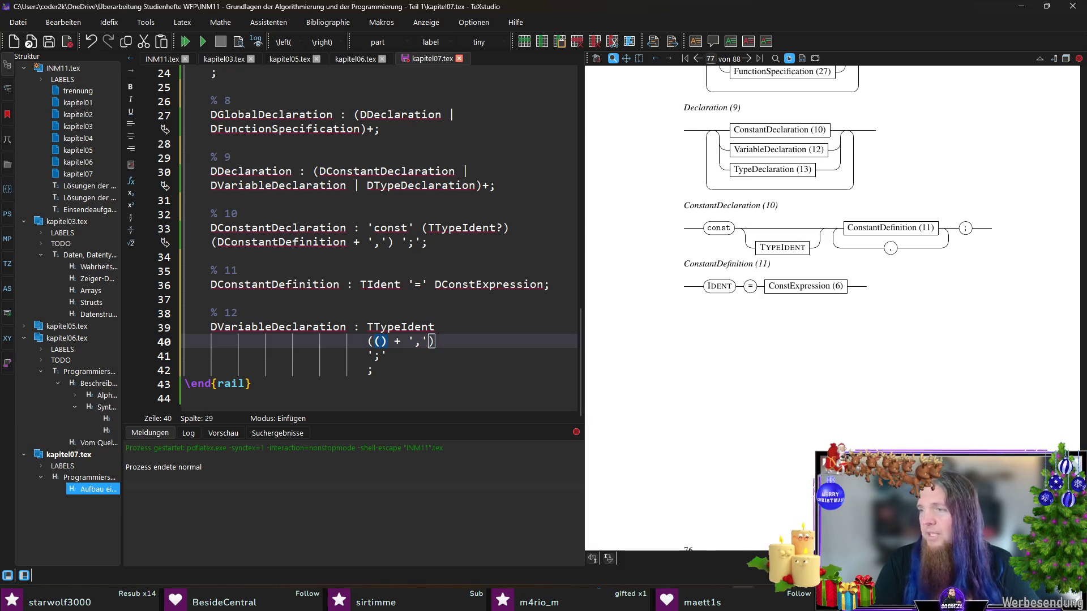
type("TIden")
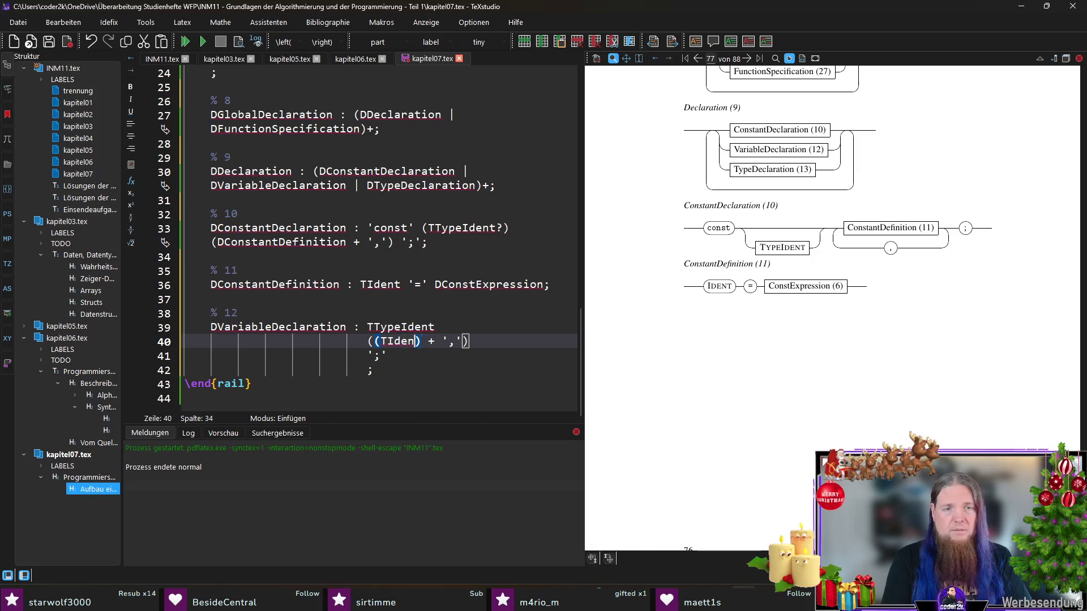
type("t")
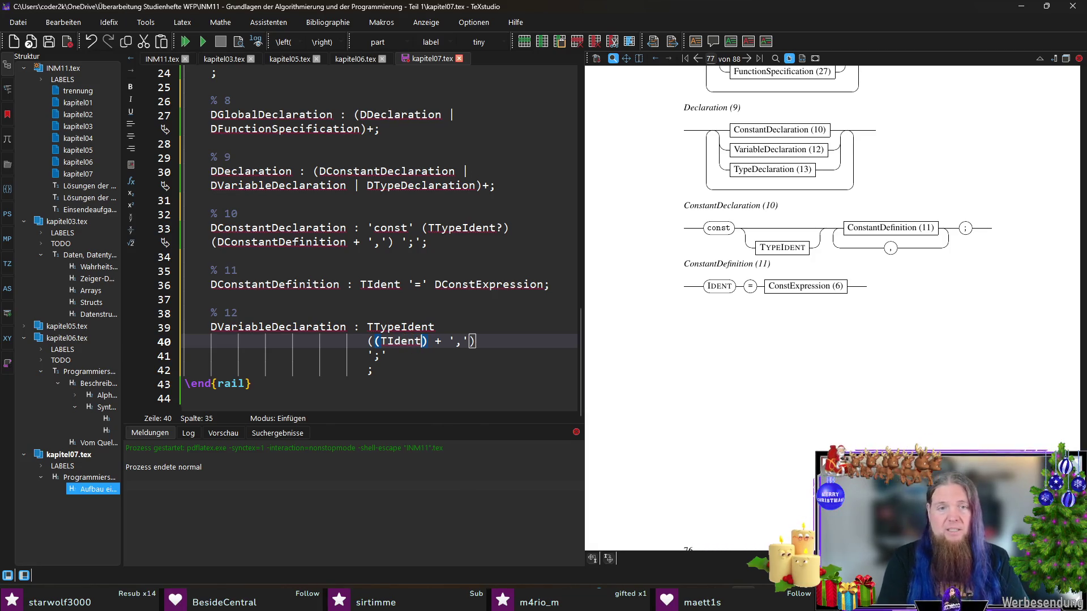
type(" ()")
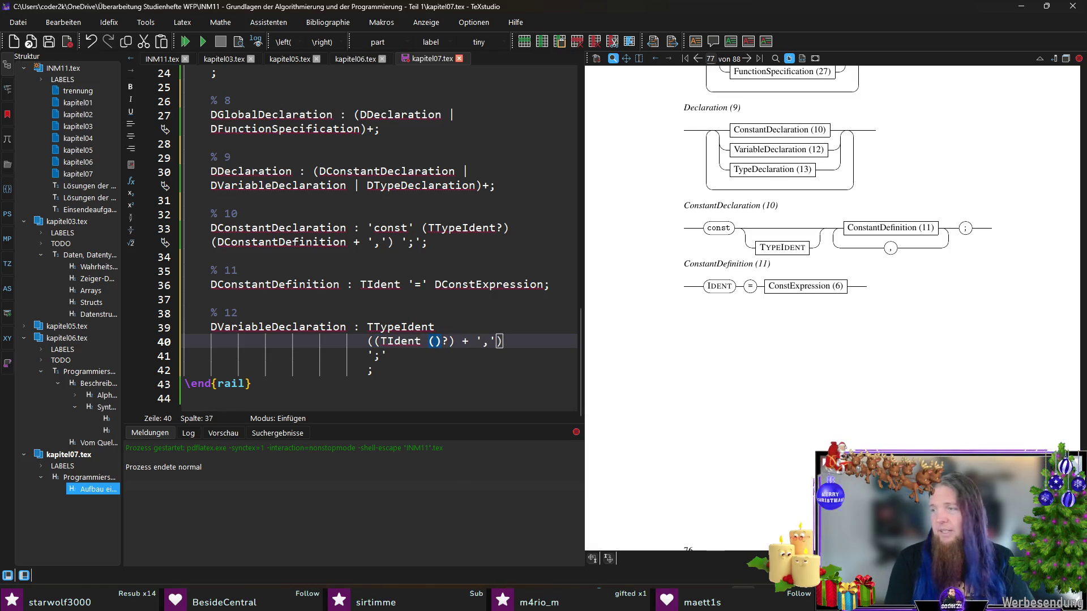
type("'=' ")
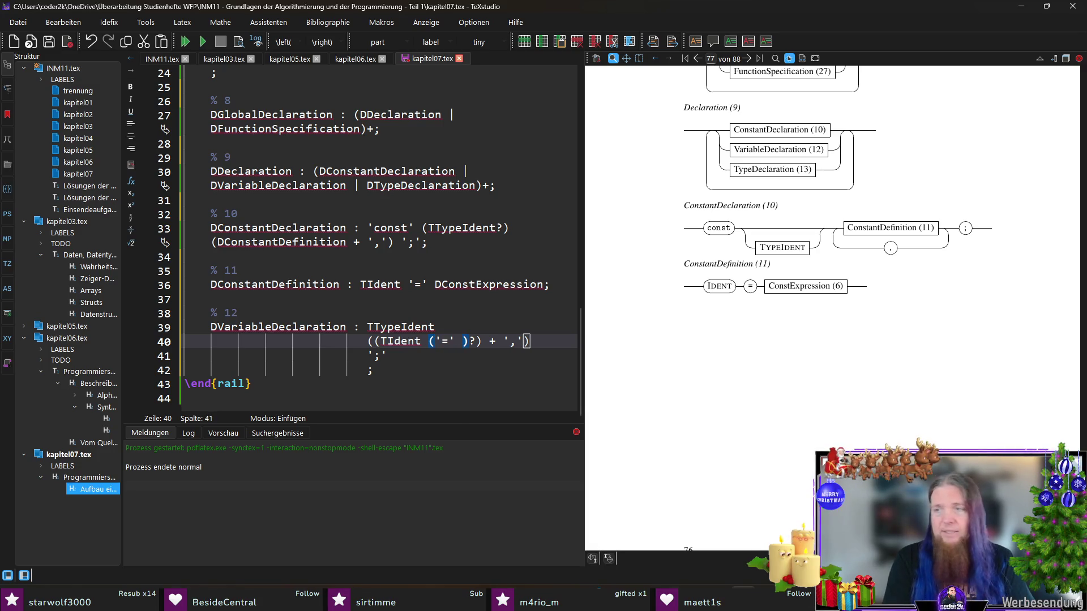
type("DConstantExpression")
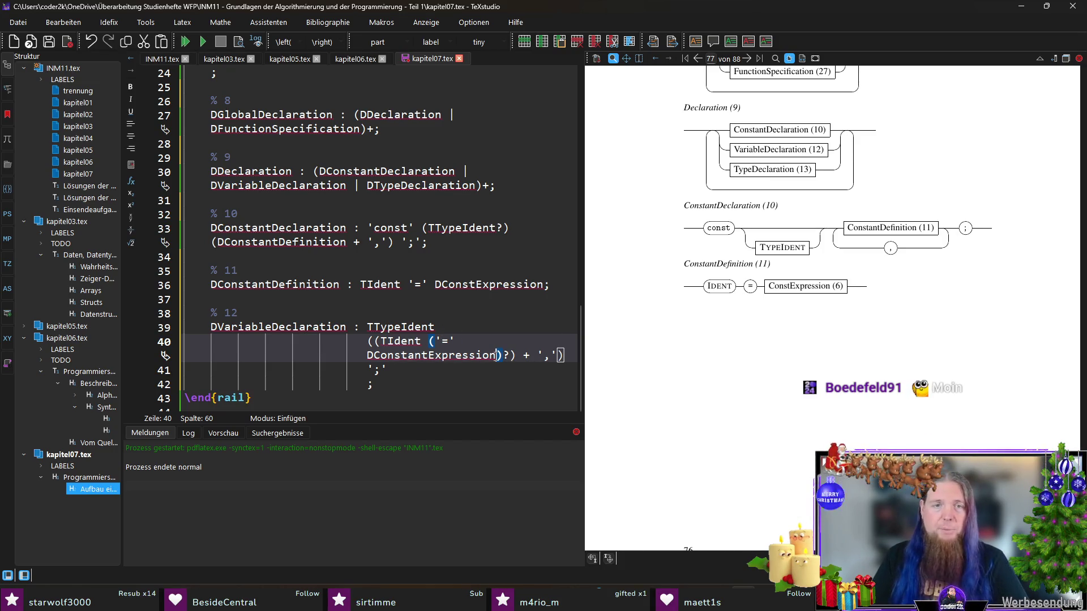
- Shorten DConstantExpression to DConstExpression in rule 12, save kapitel07.tex and compile with F5
left_click_drag(431, 356, 408, 355)
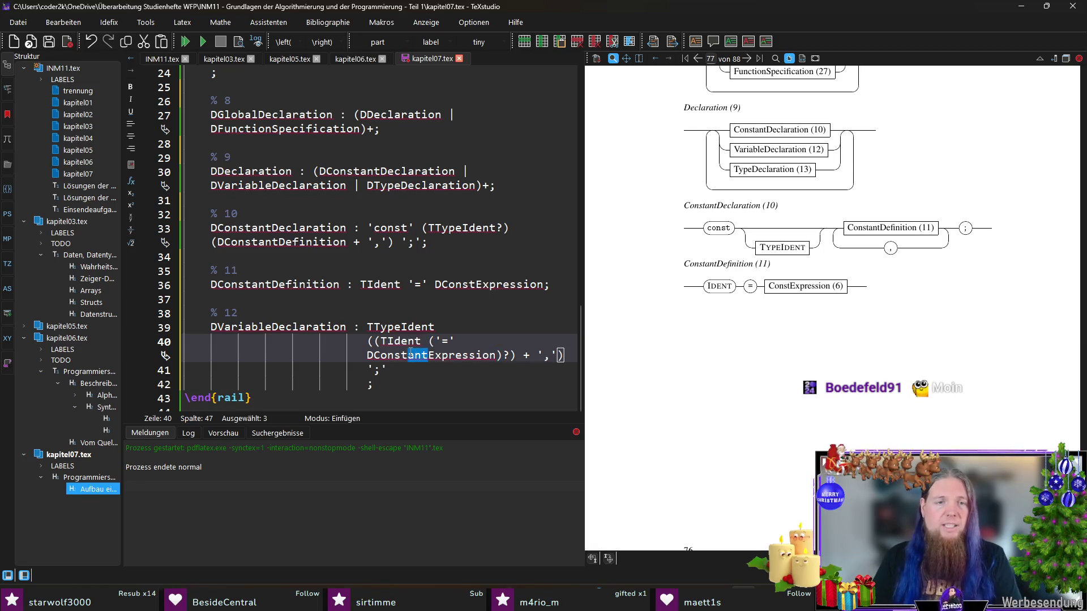
key("BackSpace")
key("ctrl+s")
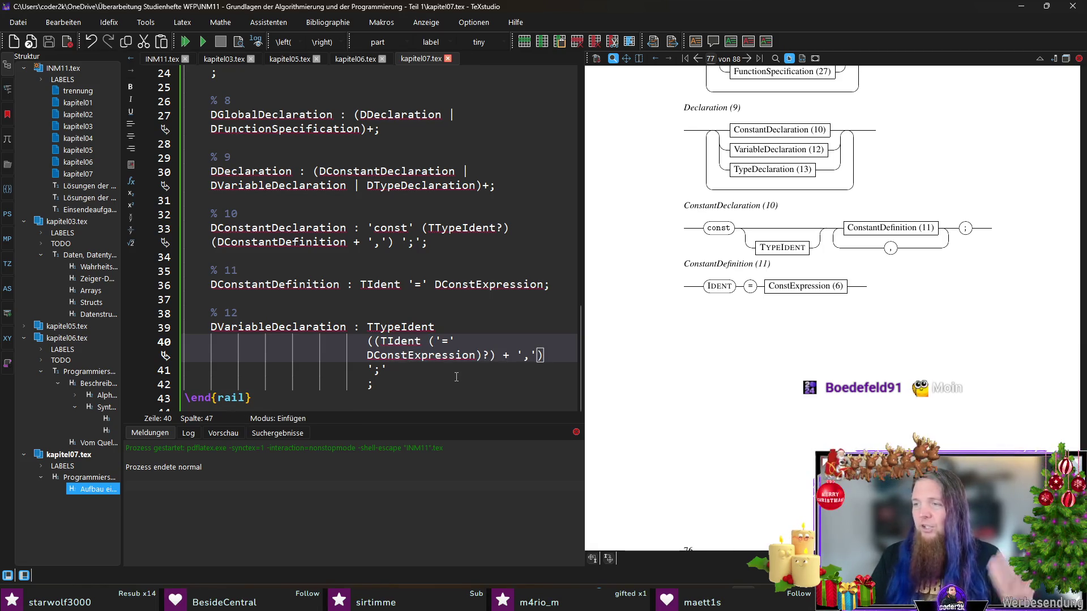
left_click(439, 382)
key("F5")
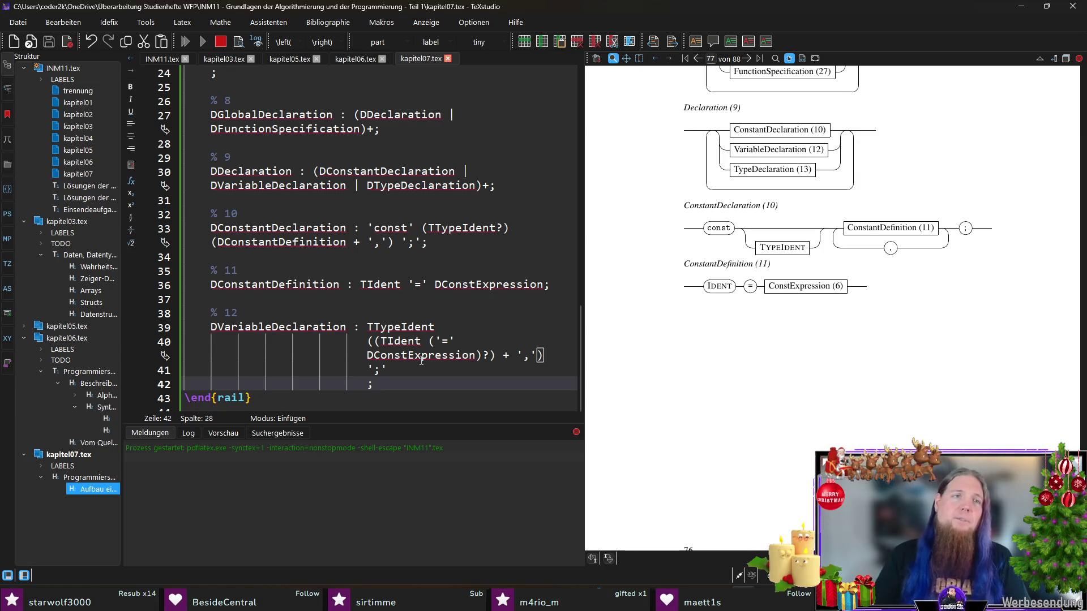
scroll(922, 412, "down", 2)
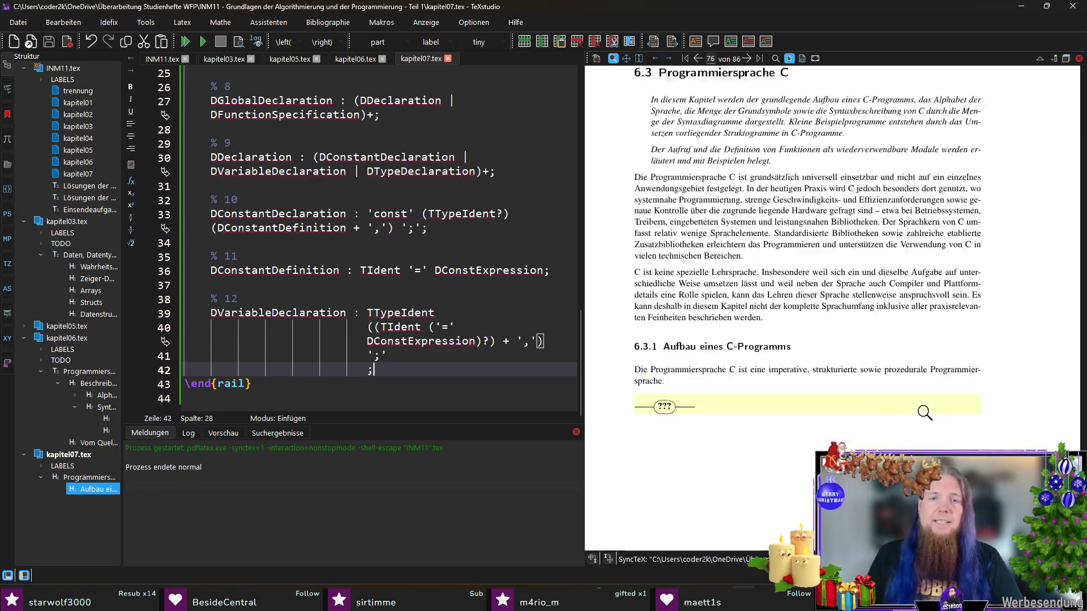
scroll(913, 420, "down", 3)
- Rerun rail INM11 in the MINGW64 terminal, then recompile so the VariableDeclaration diagram appears
key("alt+Tab")
key("Up")
key("Return")
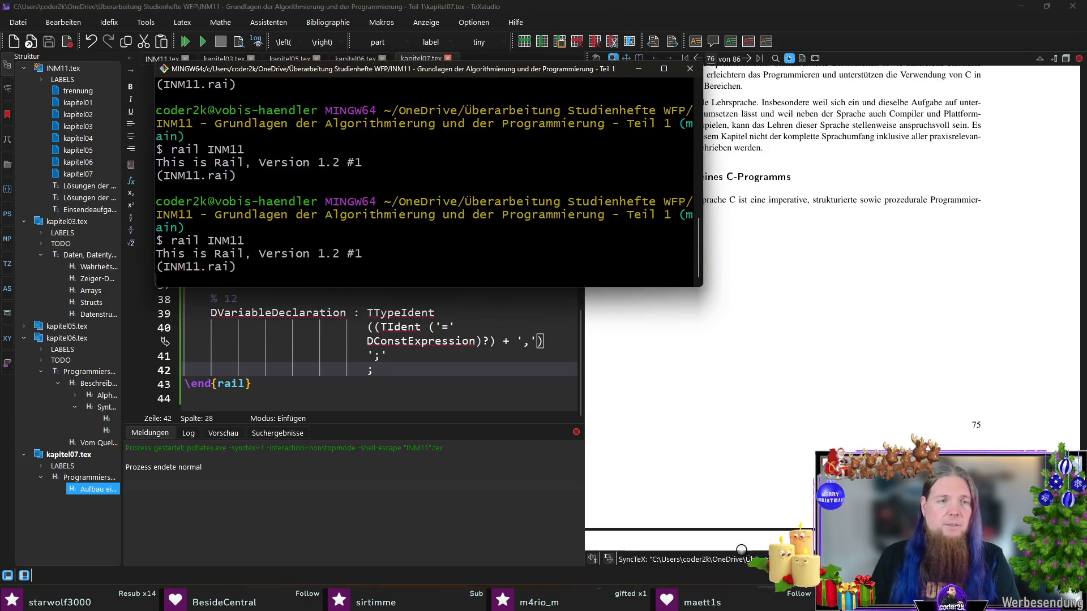
key("alt+Tab")
key("F5")
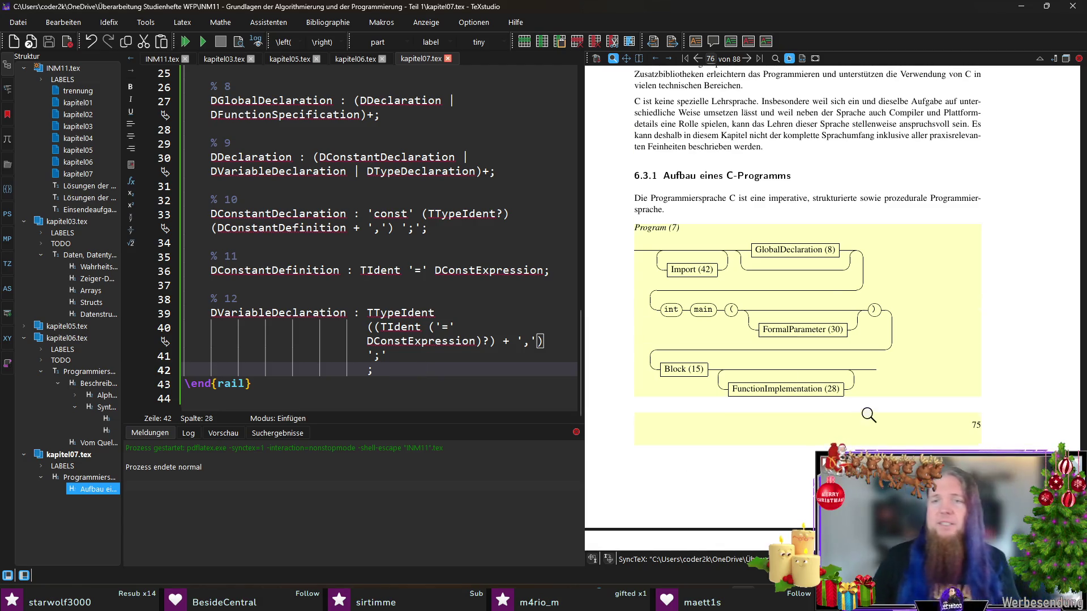
scroll(869, 414, "down", 5)
scroll(857, 391, "down", 5)
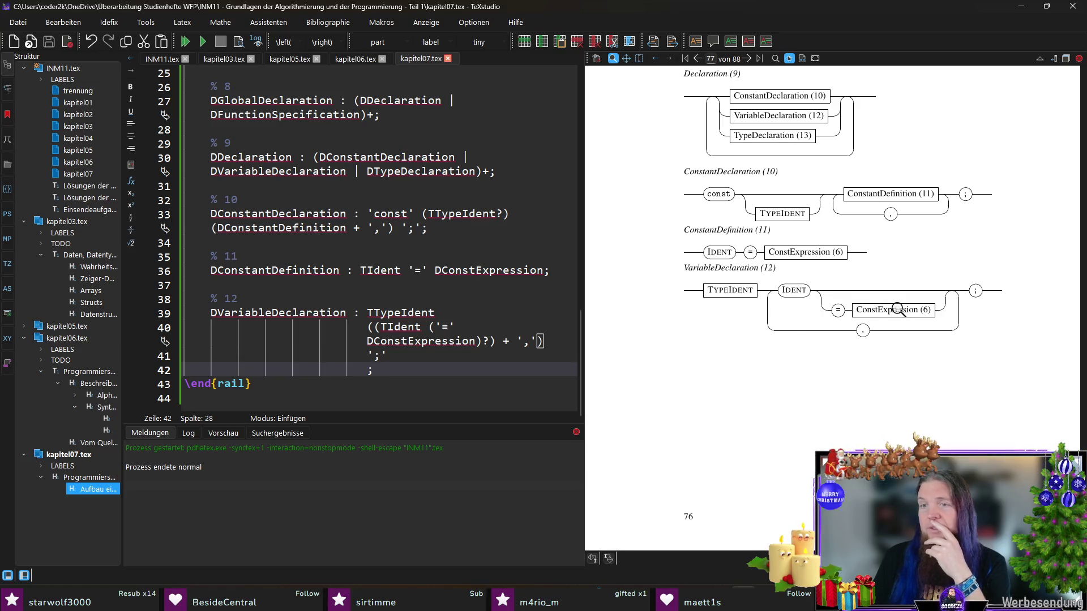
left_click_drag(867, 308, 890, 309)
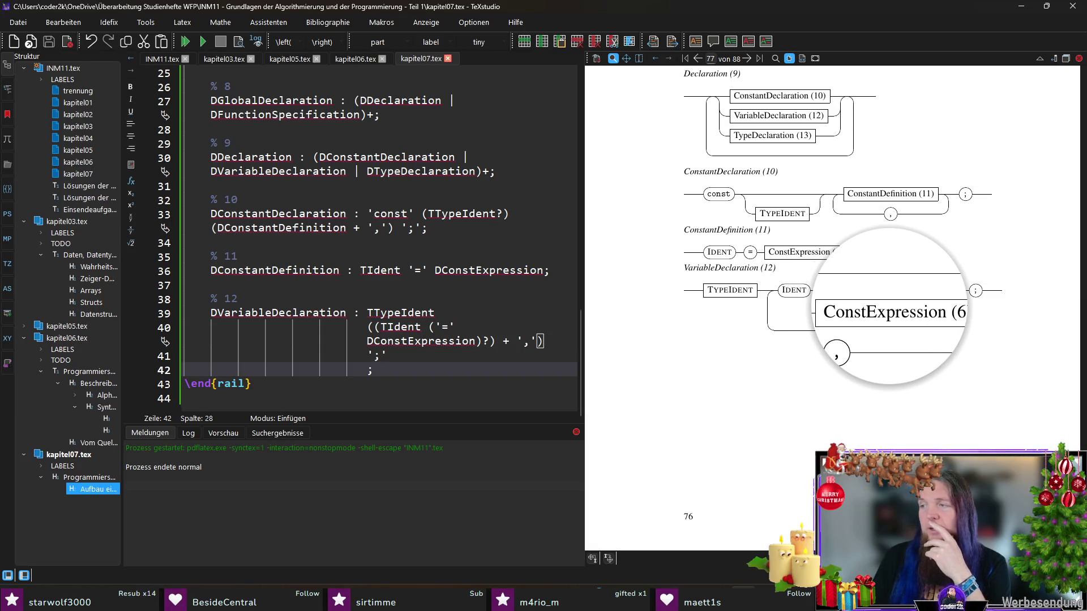
left_click_drag(890, 310, 911, 311)
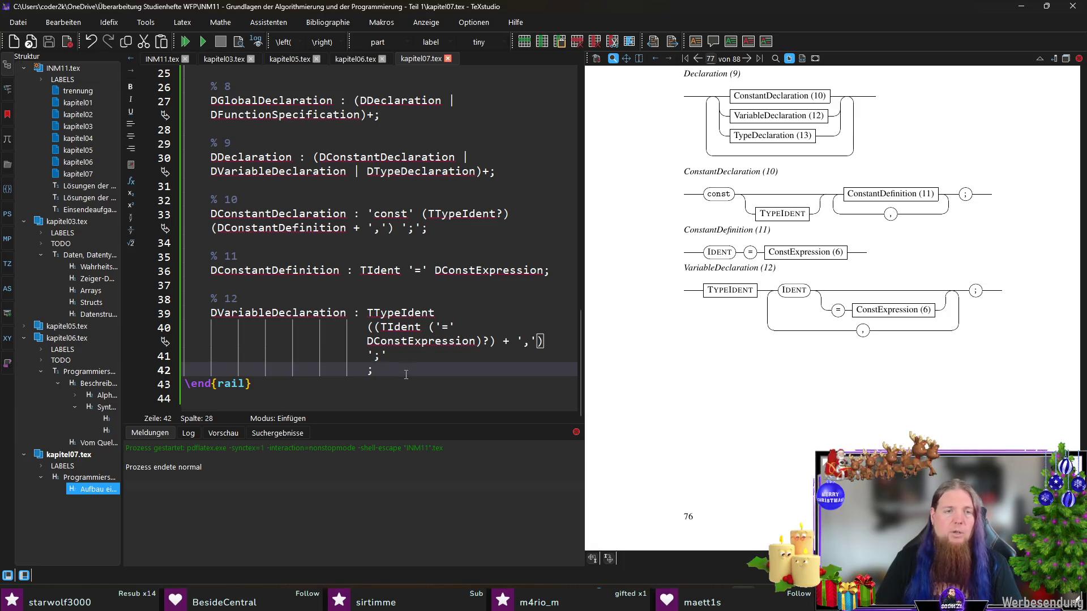
key("Down")
key("Down")
left_click(429, 371)
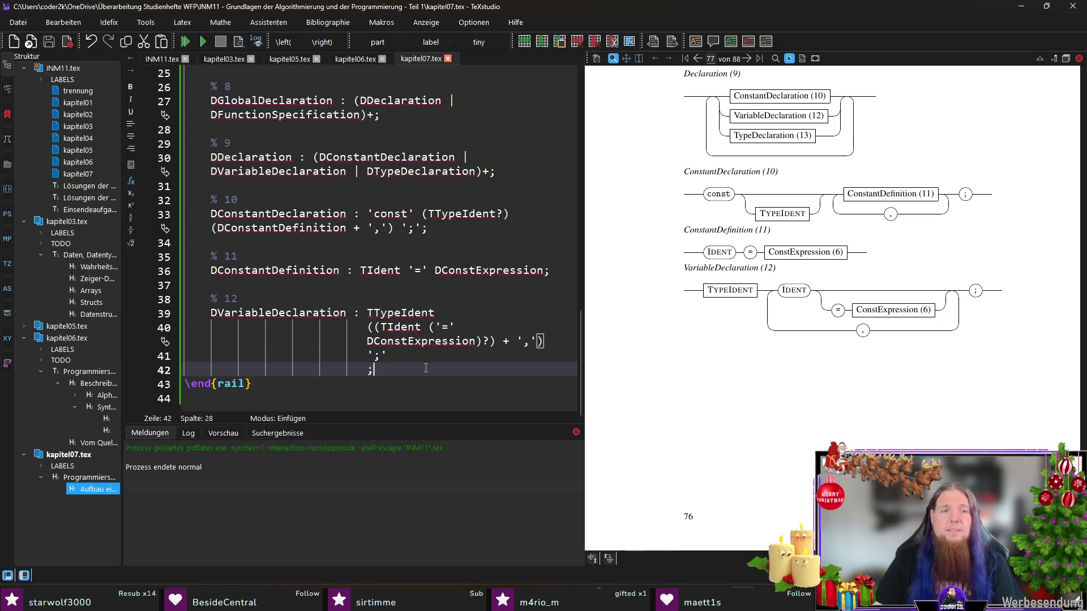
key("Return")
key("Return")
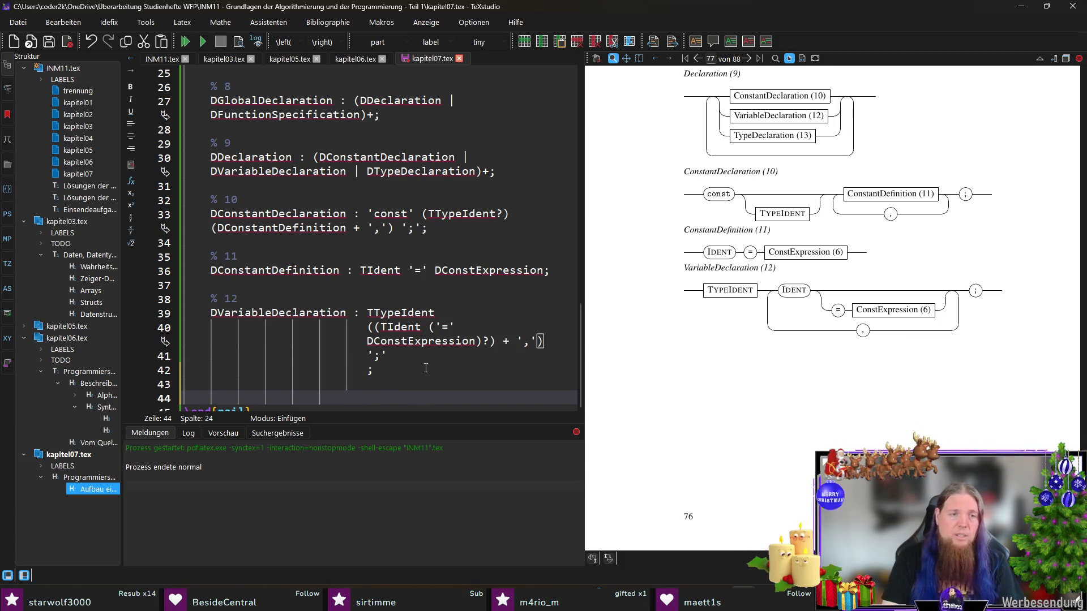
- Write rule 13 DTypeDeclaration as DEnum, DArray or DStructureTypeDeclaration and copy the alternatives
key("shift+Home")
type("%")
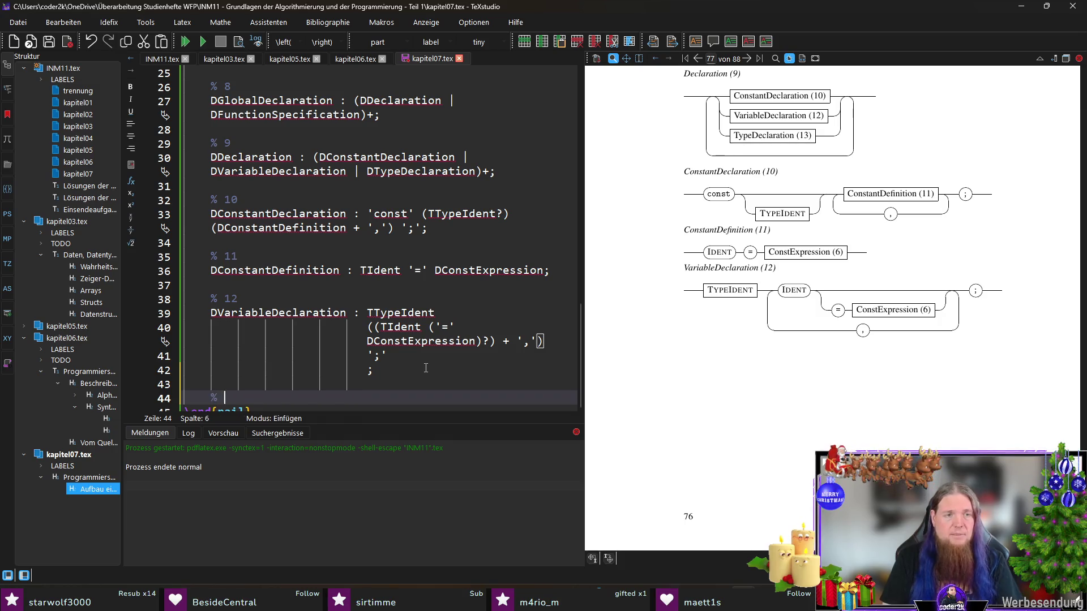
key("Return")
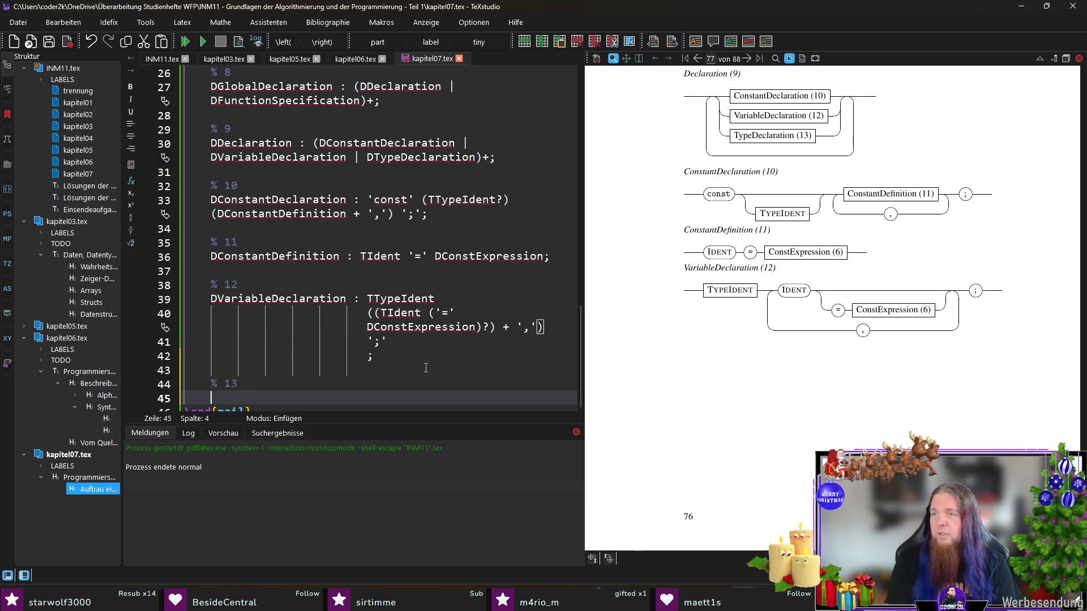
type("DTypeDeclaration")
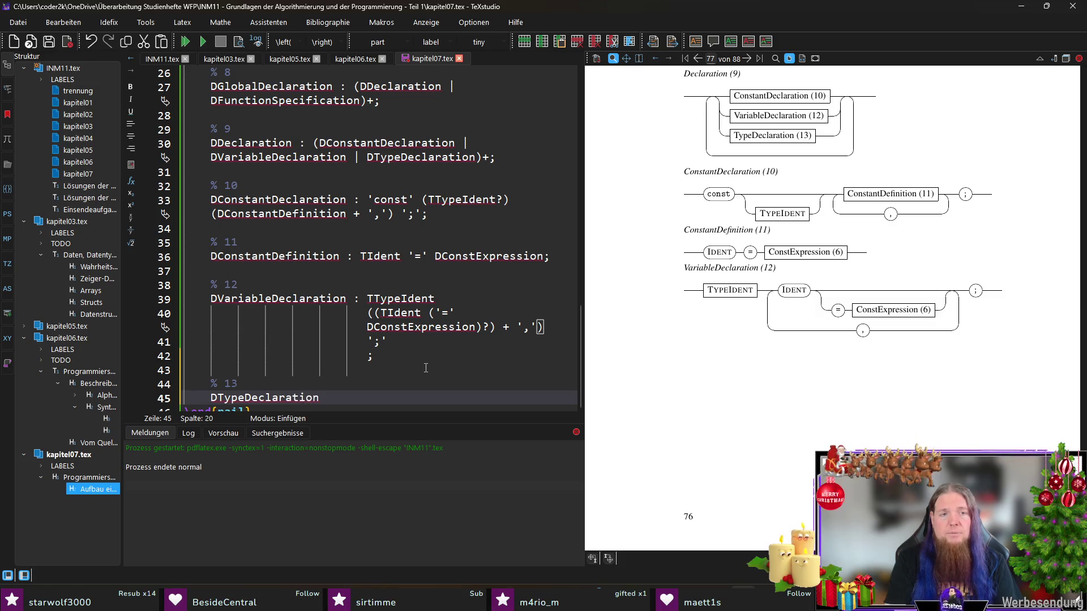
type(" : ")
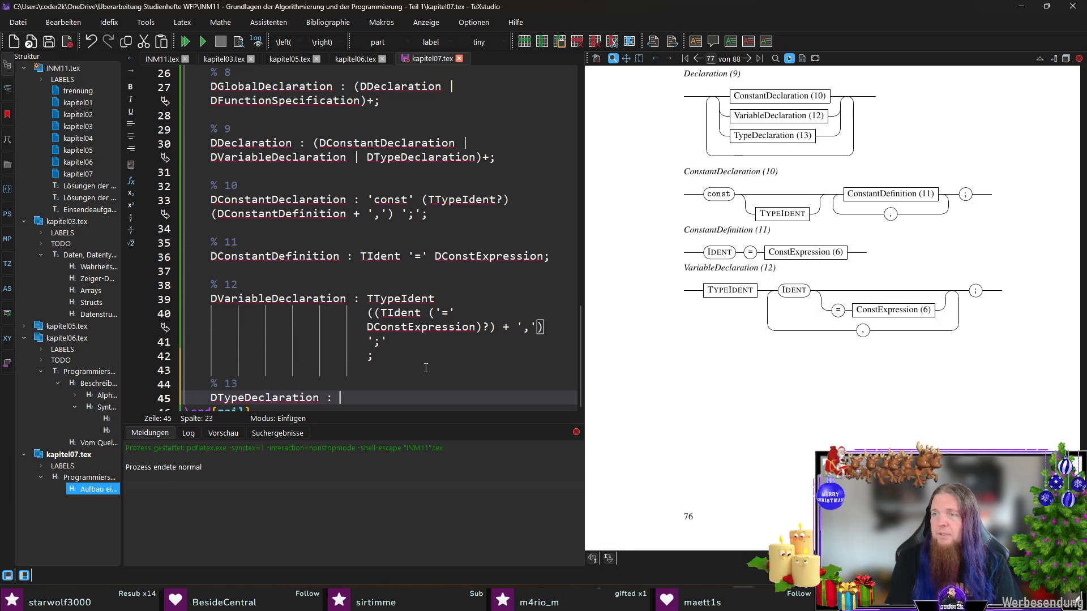
type("DE")
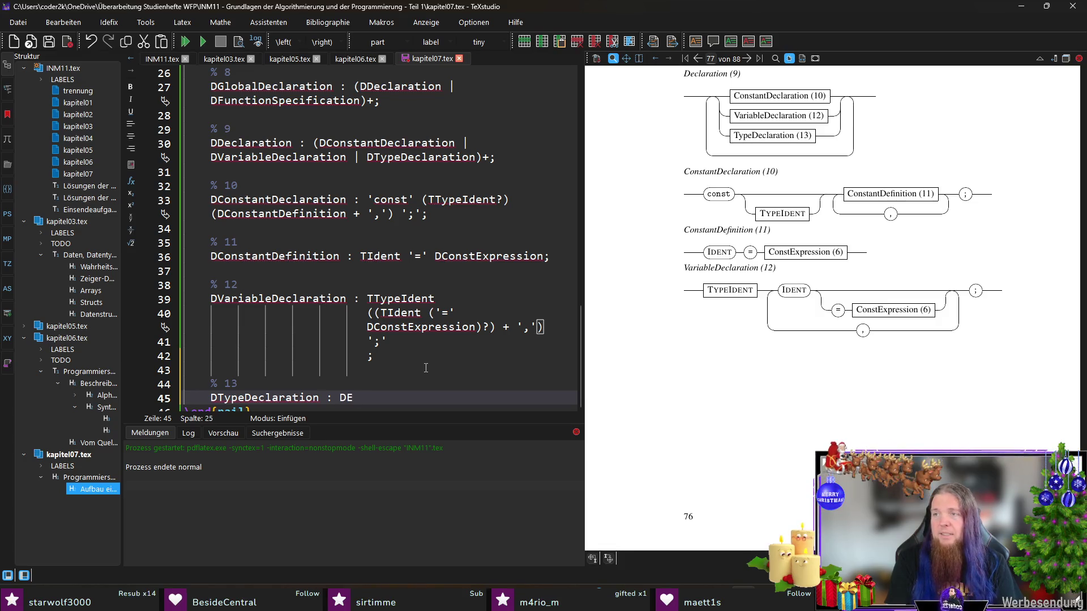
type("numTypeDeclaration")
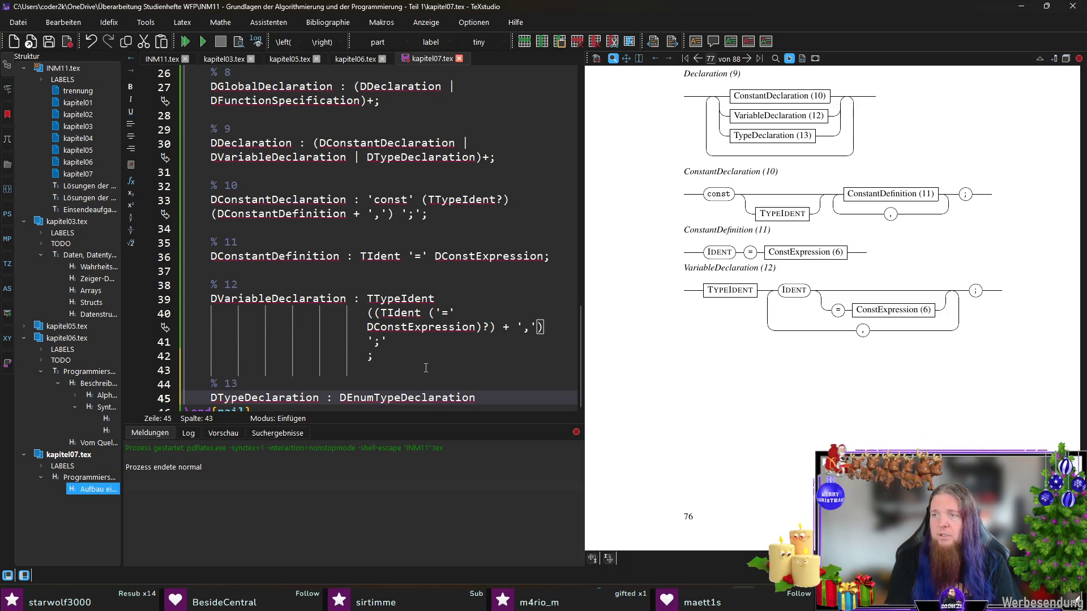
type(" | Array")
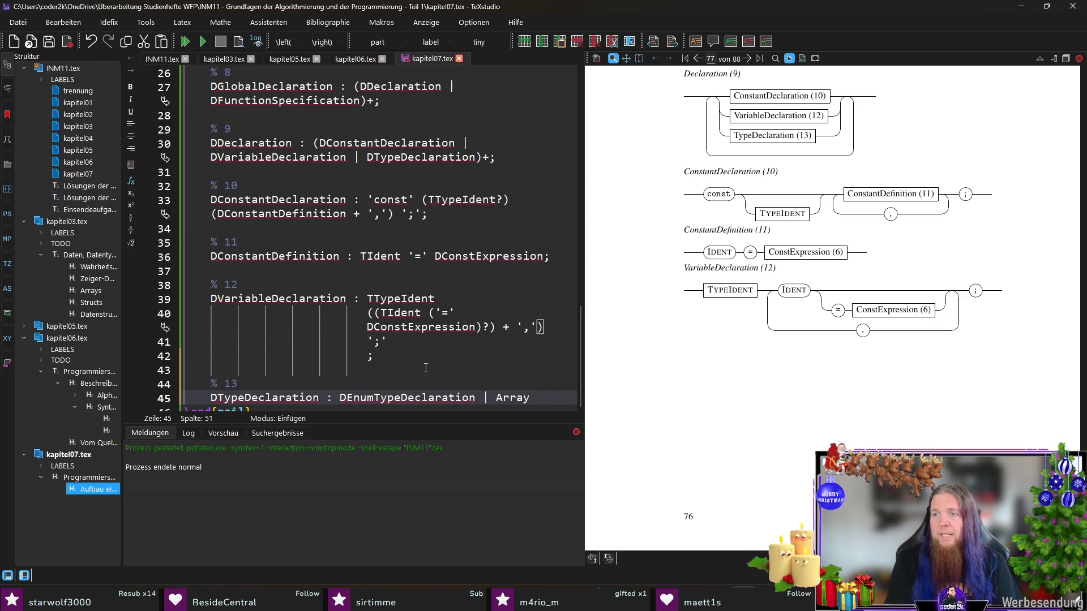
key("ctrl+Left")
type("DArrayT")
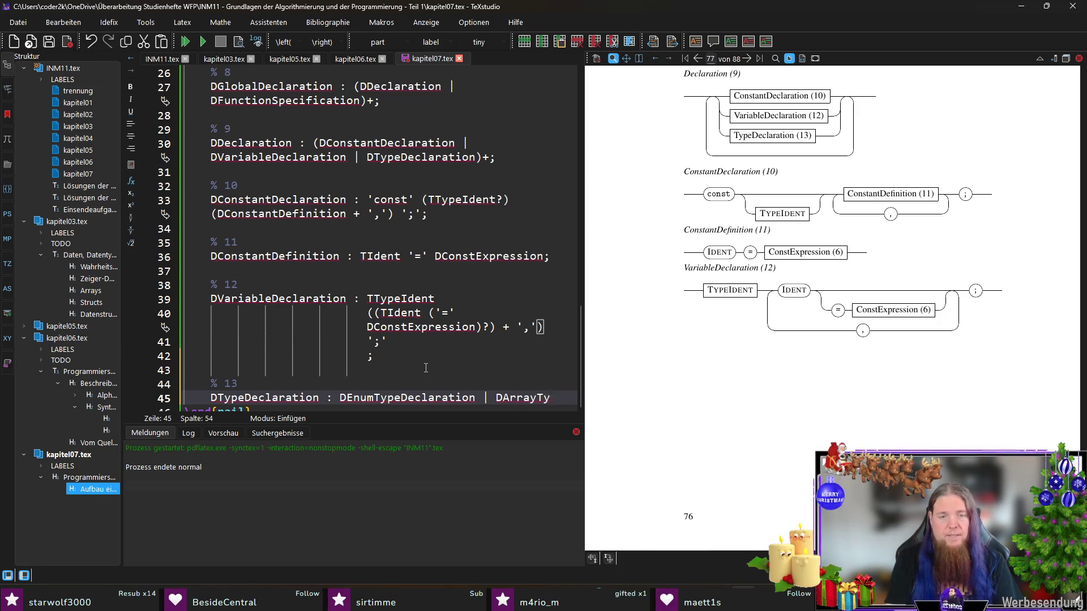
type("ypeDeclaration | DStructureTypeDeclaration;")
scroll(385, 363, "down", 1)
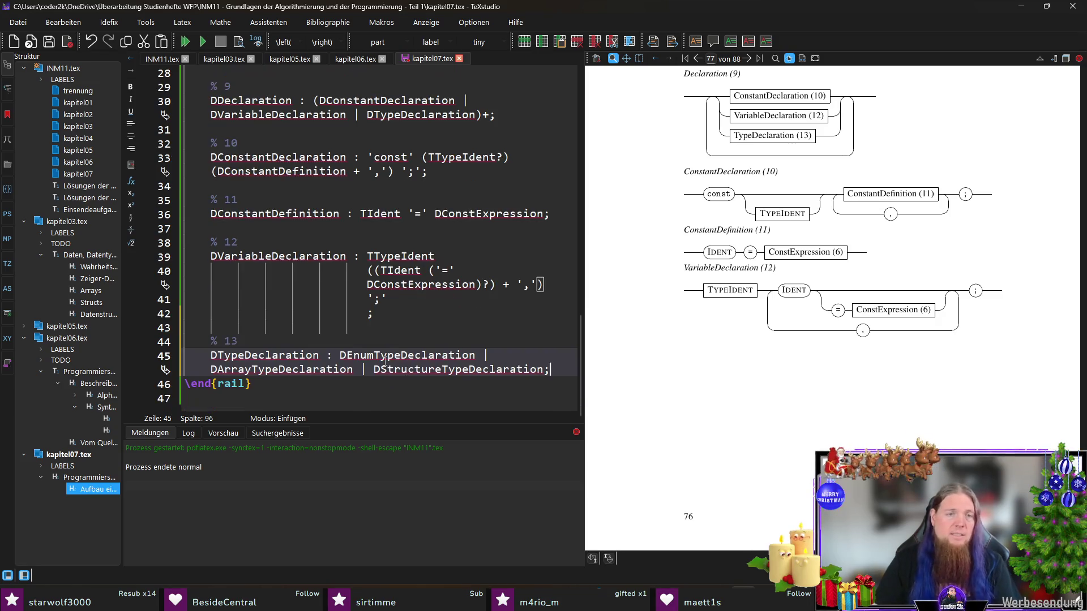
left_click_drag(340, 356, 545, 371)
key("ctrl+c")
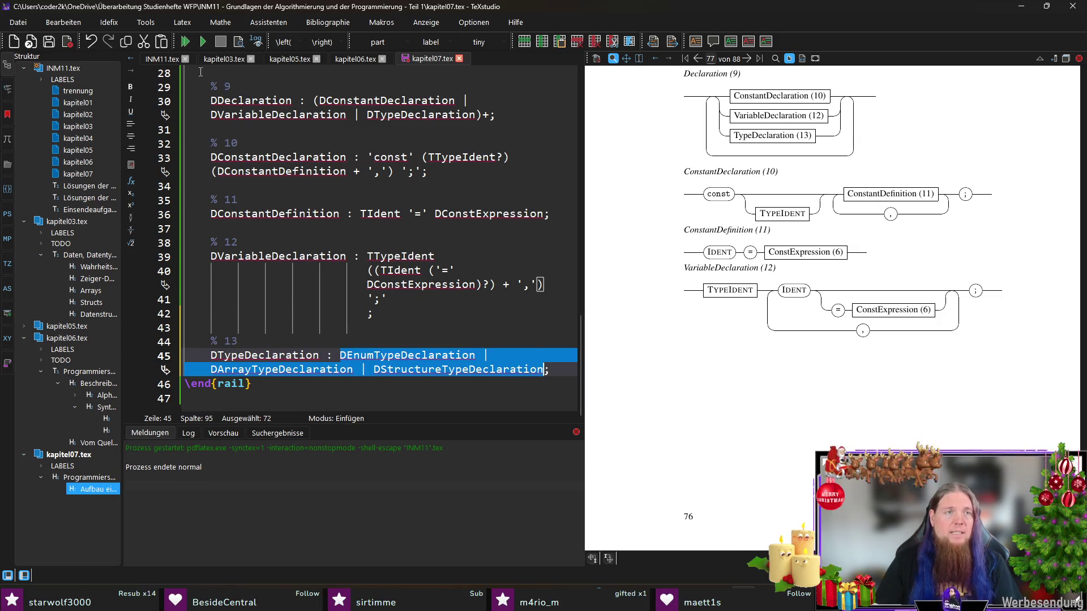
- Paste the three type declaration names below the last railalias entry in INM11.tex
left_click(162, 59)
scroll(553, 256, "down", 4)
left_click(467, 231)
key("Return")
key("Return")
key("ctrl+v")
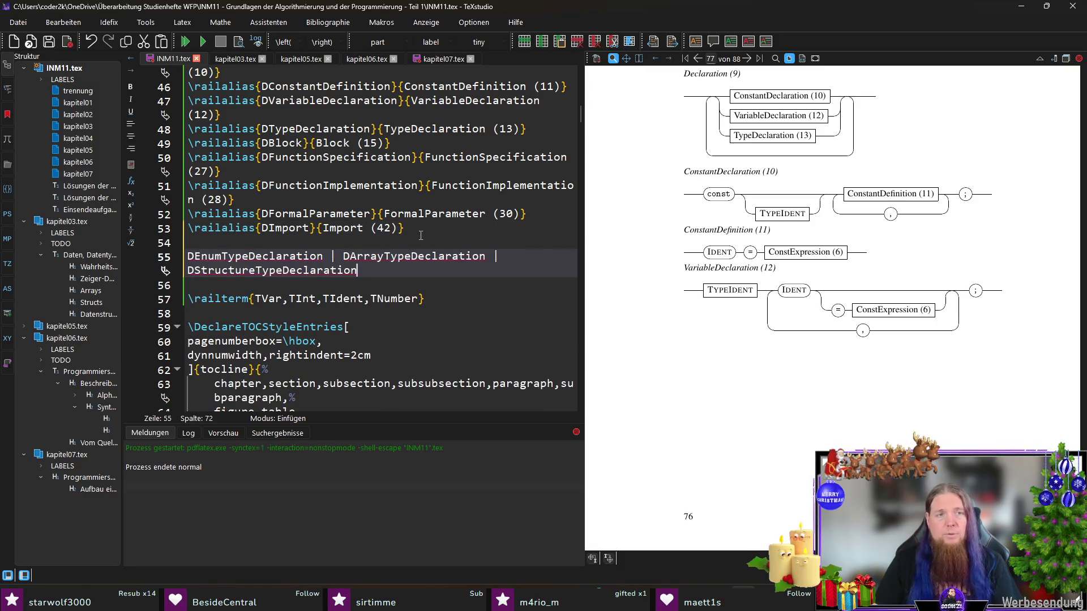
- Inspect the railterm line and TYPEIDENT box, then select the \railalias{DImport} line to copy
left_click_drag(426, 228, 270, 229)
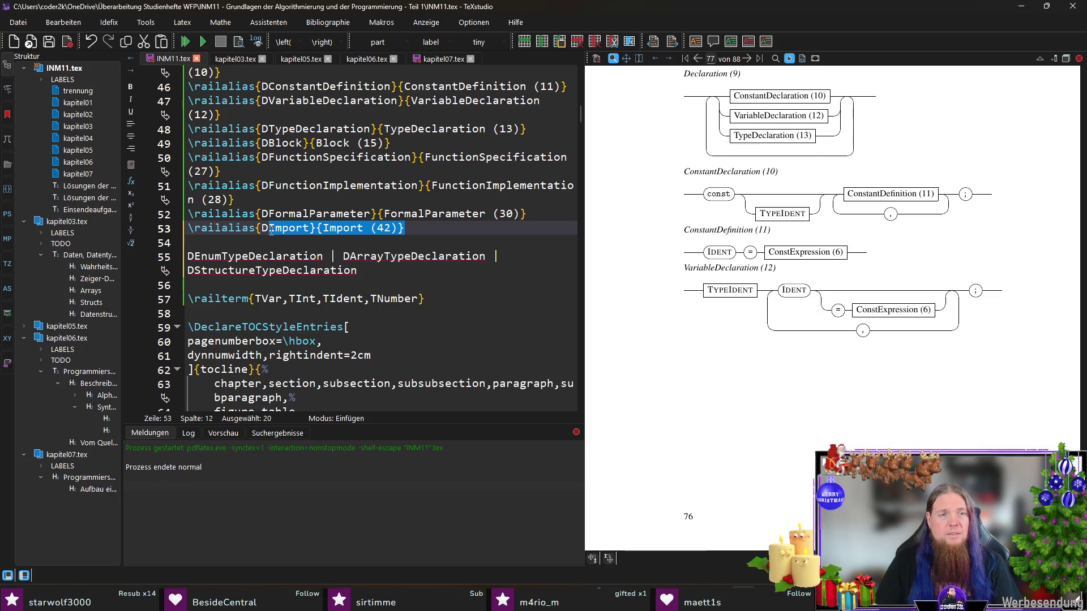
left_click(381, 297)
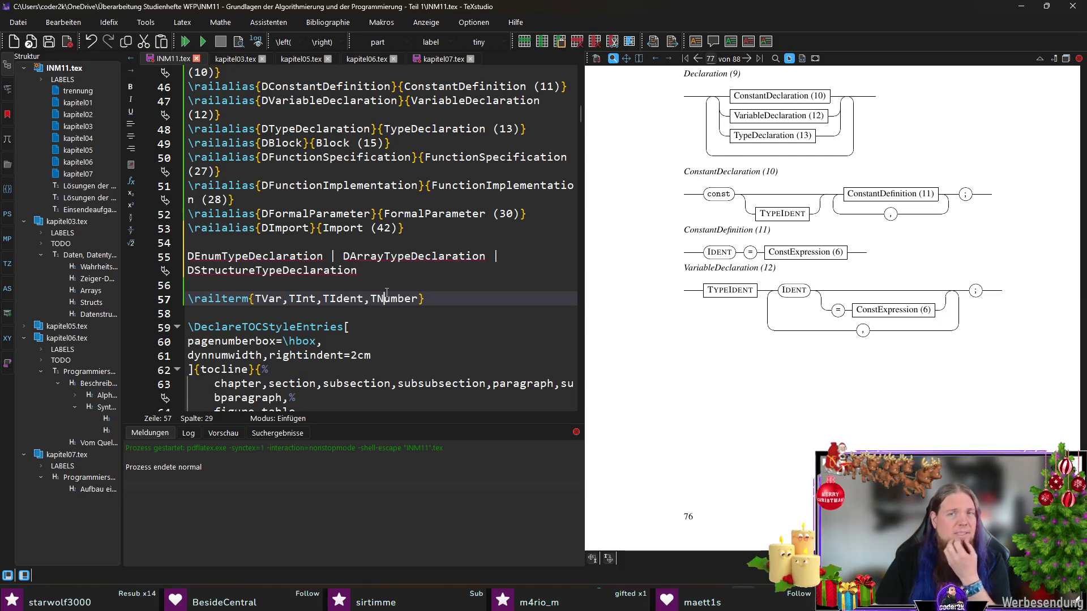
left_click_drag(453, 296, 176, 300)
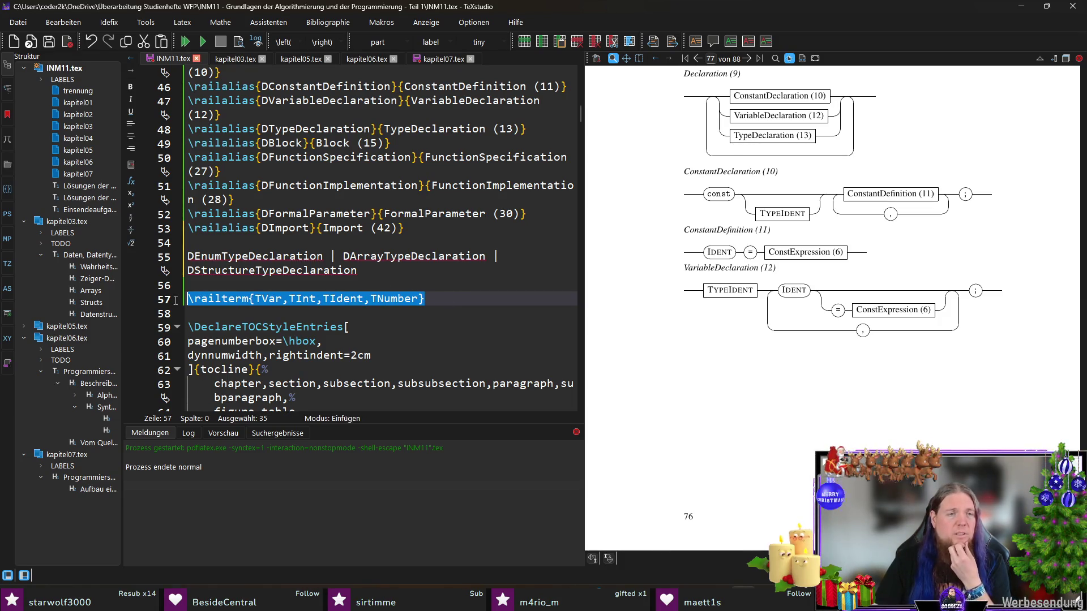
left_click_drag(413, 297, 134, 296)
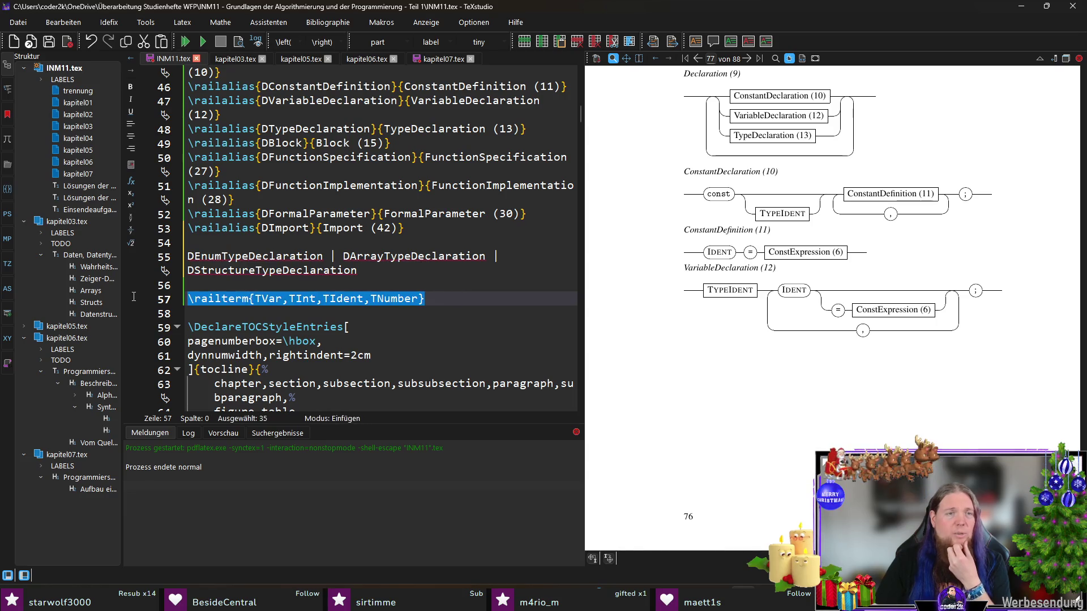
left_click(516, 296)
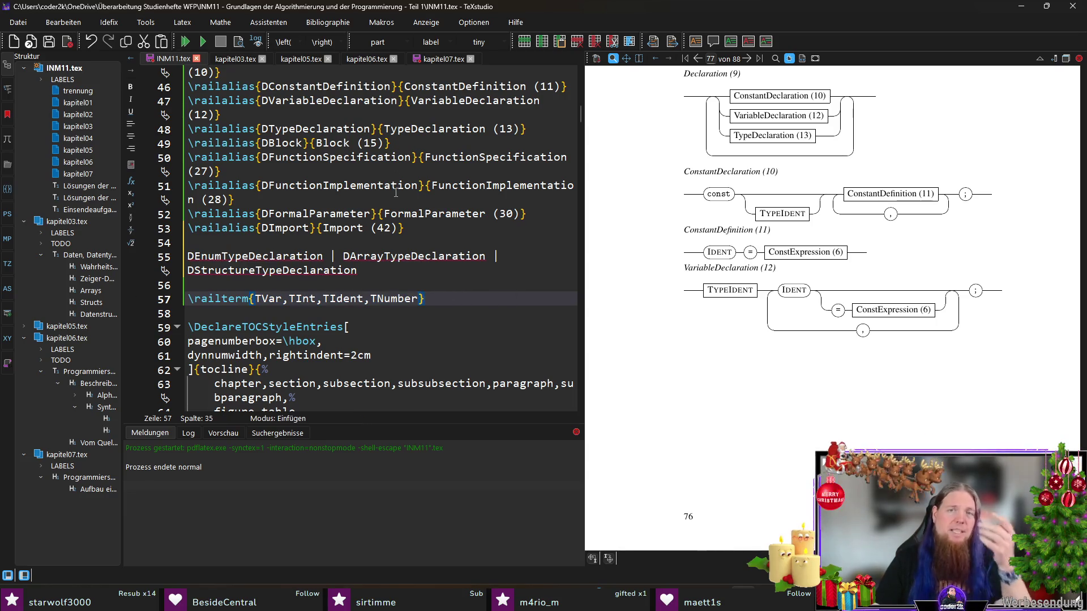
left_click_drag(747, 203, 778, 216)
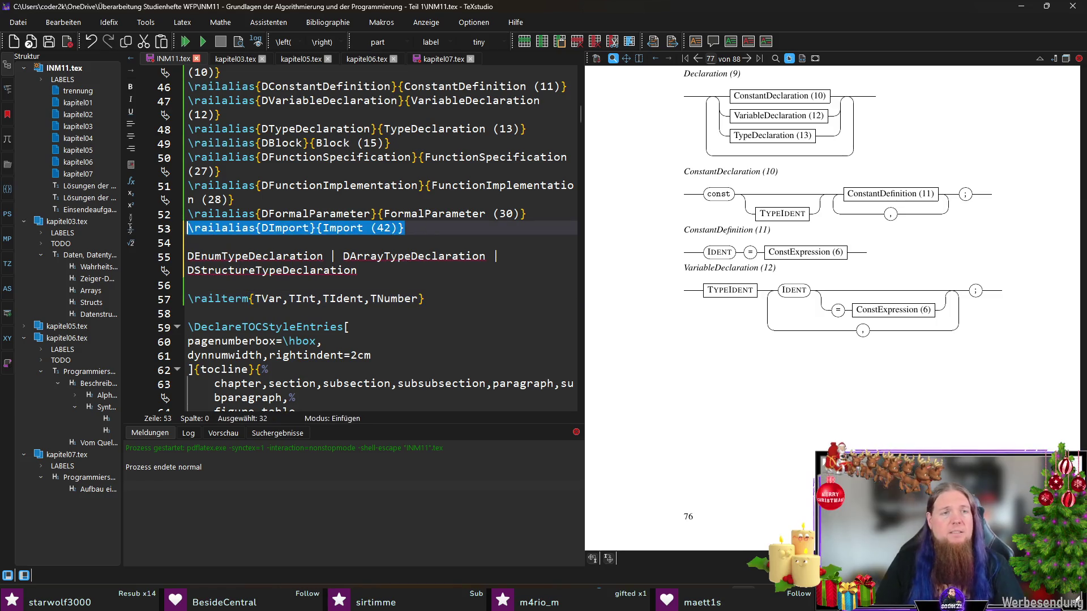
left_click(261, 244)
- Paste three DImport alias copies and key the first two as DEnumTypeDeclaration and DArrayTypeDeclaration
key("ctrl+v")
key("ctrl+v")
type("\\railalias{DImport}{Import (42)}")
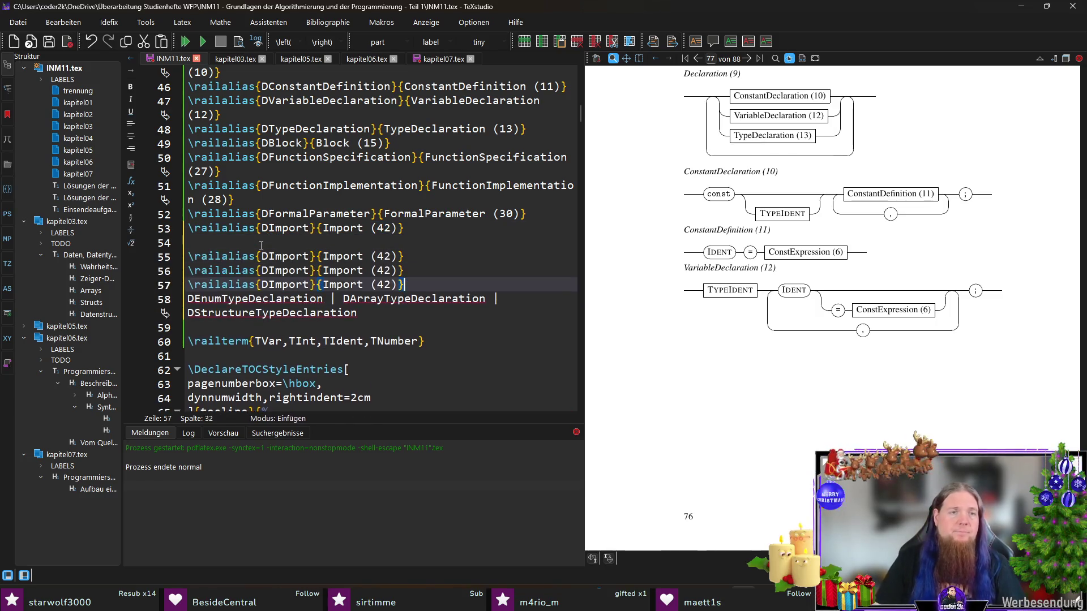
double_click(255, 299)
key("ctrl+x")
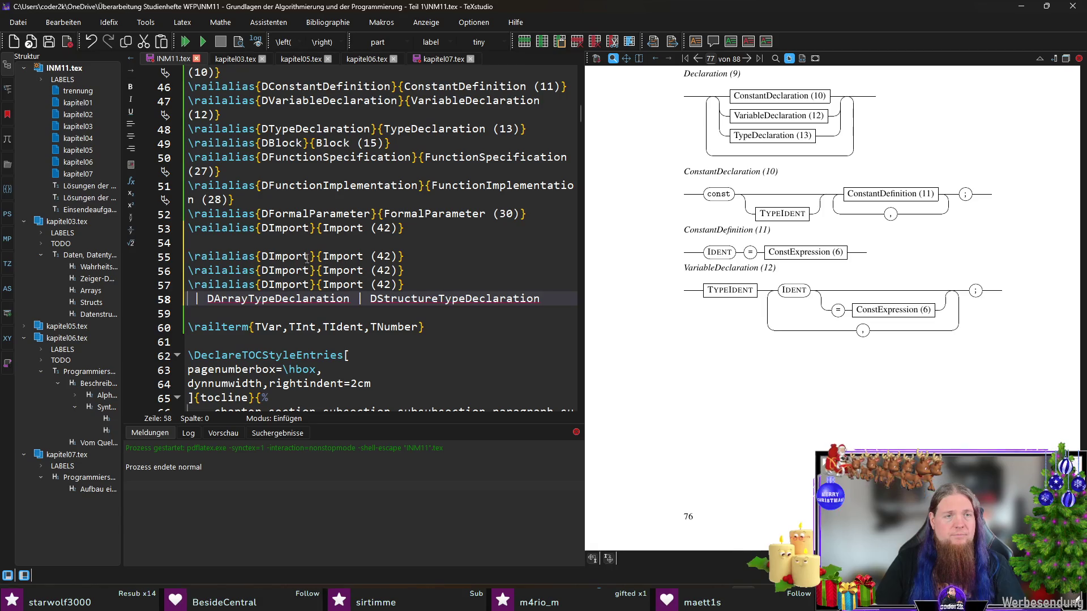
double_click(284, 256)
key("ctrl+v")
double_click(277, 299)
key("ctrl+x")
double_click(284, 270)
key("ctrl+v")
- Key the third alias as DStructureTypeDeclaration and delete the leftover pasted line
double_click(333, 299)
key("ctrl+x")
double_click(285, 285)
key("ctrl+v")
left_click_drag(228, 299, 537, 286)
key("Delete")
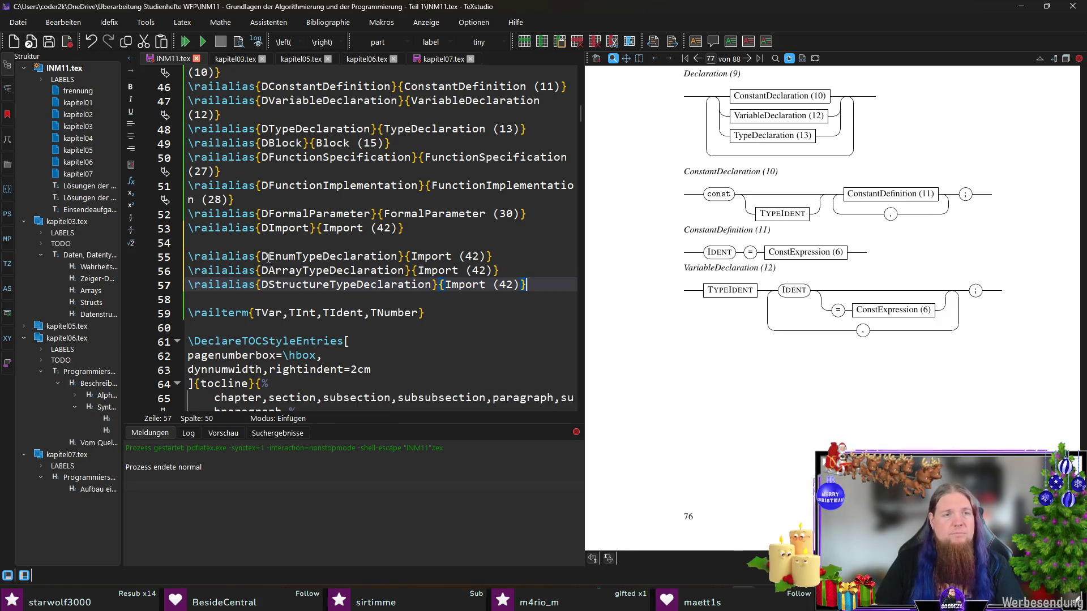
- Replace each alias's Import display name with its Enum, Array or Structure declaration name
double_click(325, 256)
key("ctrl+c")
double_click(431, 257)
key("ctrl+v")
double_click(357, 285)
key("ctrl+c")
double_click(437, 284)
key("ctrl+v")
double_click(348, 312)
key("ctrl+c")
left_click(485, 313)
double_click(484, 312)
key("ctrl+v")
- Drop the leading D from the three new display names
left_click(452, 313)
key("BackSpace")
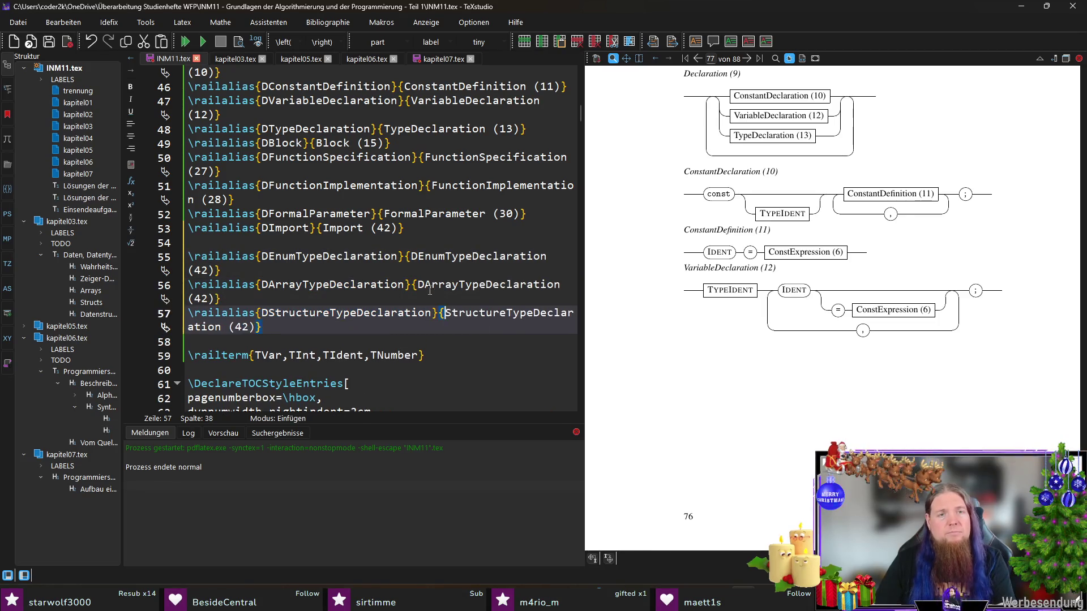
left_click(425, 285)
key("BackSpace")
left_click(417, 258)
key("BackSpace")
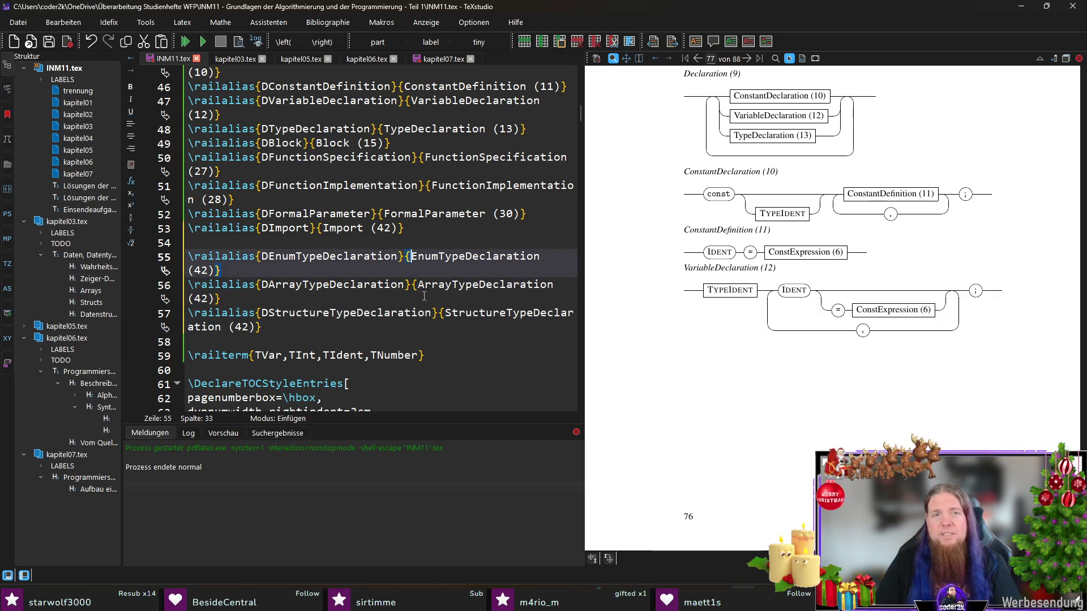
- Renumber the new aliases from 42 to 35, 14 and 39
left_click(201, 270)
double_click(200, 270)
type("35")
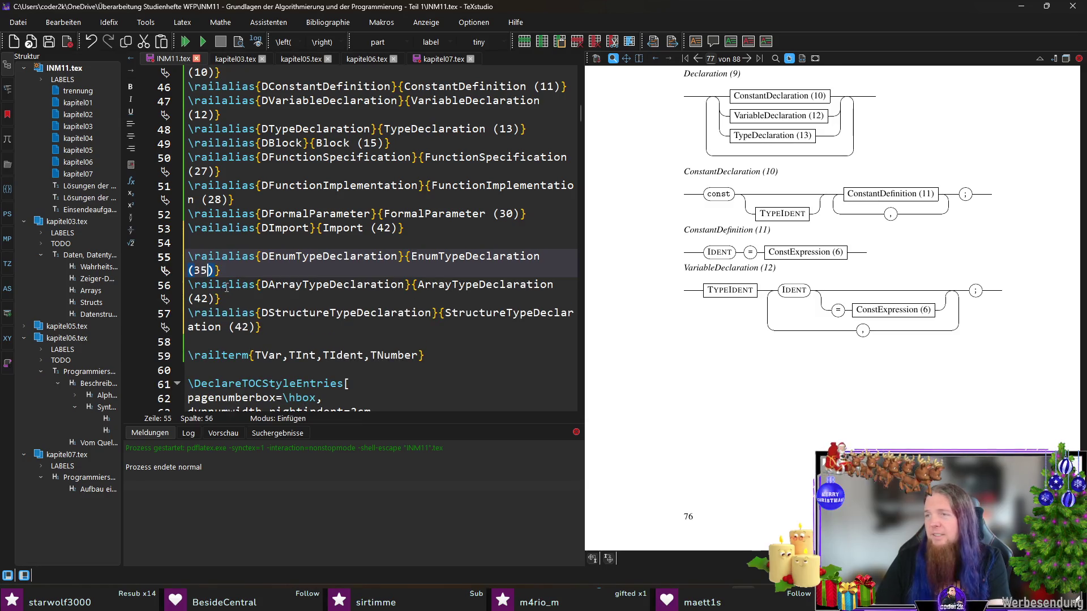
double_click(199, 299)
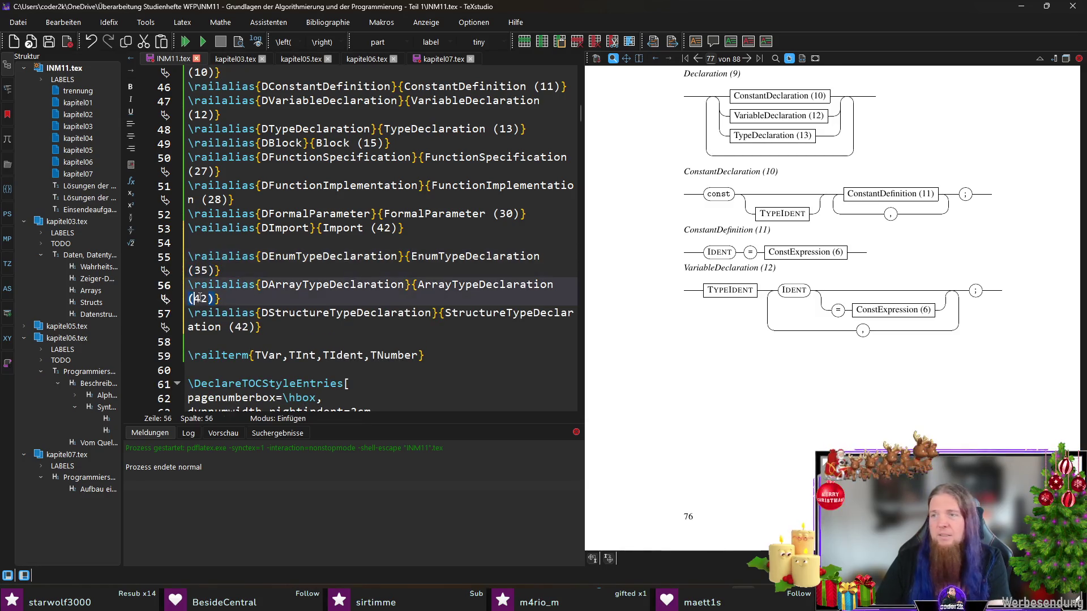
type("14")
double_click(241, 327)
type("39")
- Move the StructureTypeDeclaration and EnumTypeDeclaration entries up after the FormalParameter alias
left_click(274, 327)
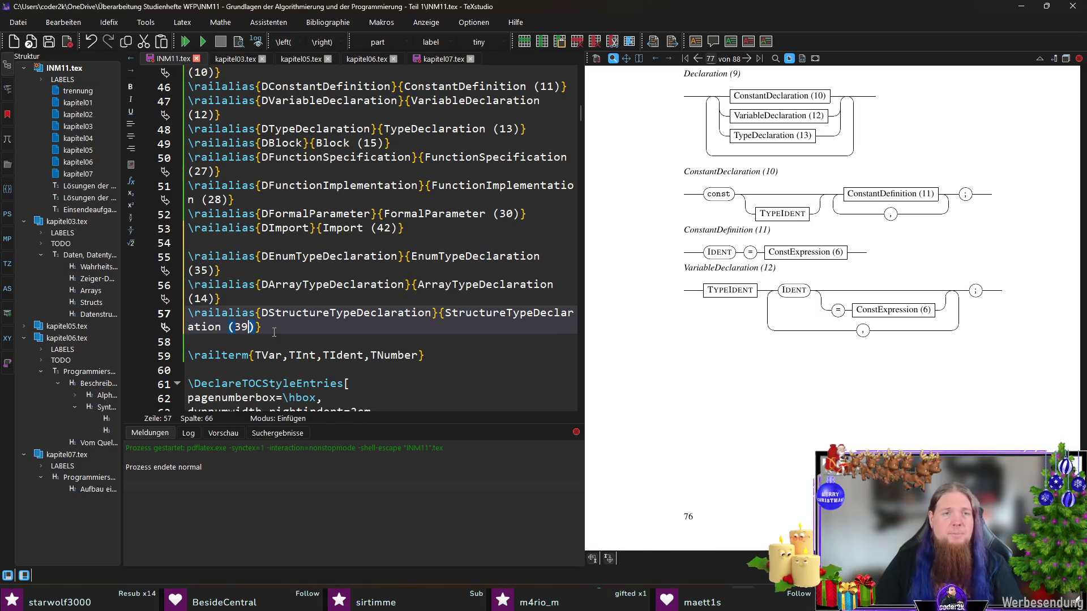
key("shift+Home")
key("ctrl+x")
left_click(557, 213)
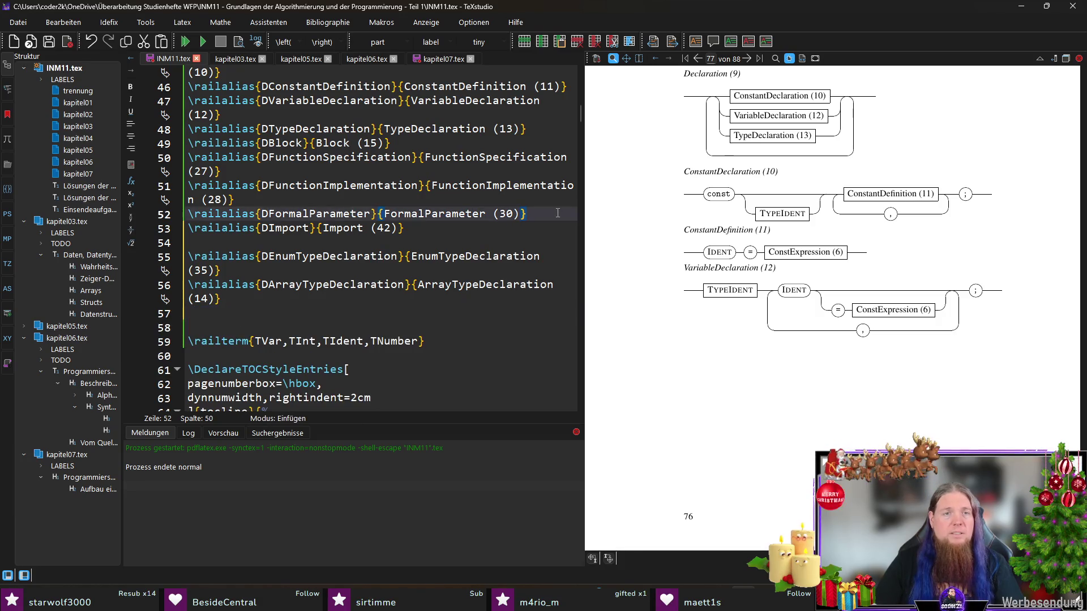
key("Return")
key("ctrl+v")
left_click_drag(222, 299, 180, 291)
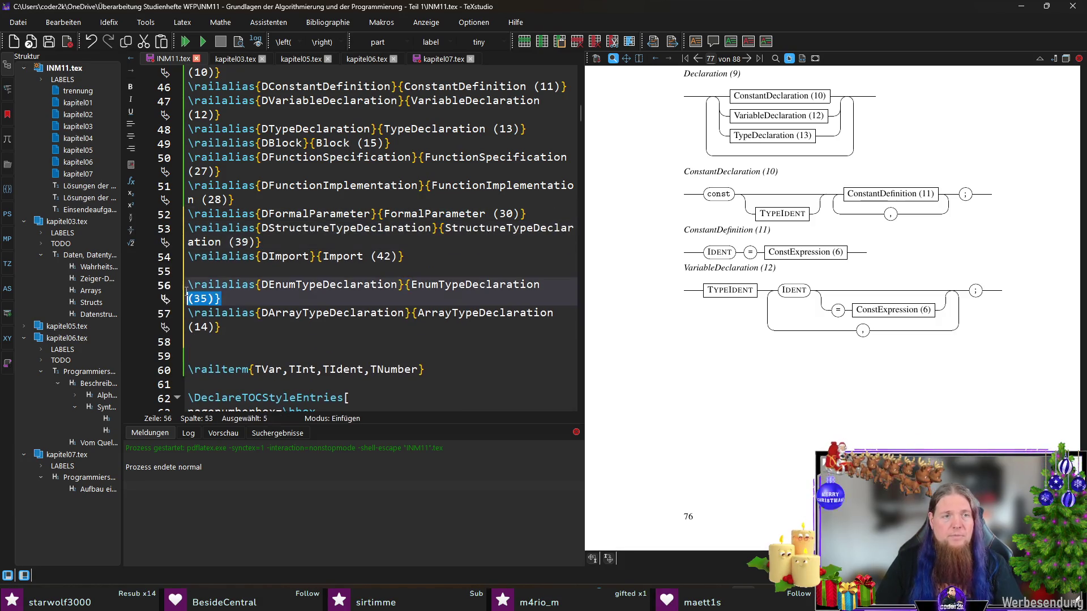
key("ctrl+x")
left_click(569, 208)
key("Return")
key("ctrl+v")
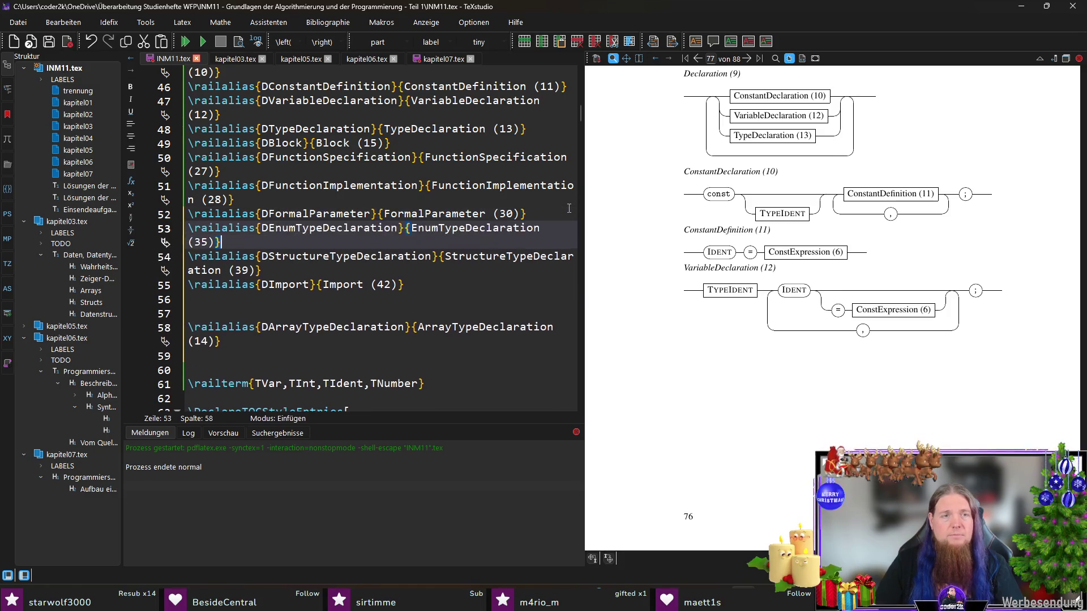
- Move the ArrayTypeDeclaration (14) entry after the TypeDeclaration alias and return to kapitel07.tex
mouse_move(222, 341)
left_mouse_down()
mouse_move(181, 327)
mouse_move(188, 355)
left_mouse_up()
key("ctrl+x")
key("Delete")
scroll(374, 322, "up", 4)
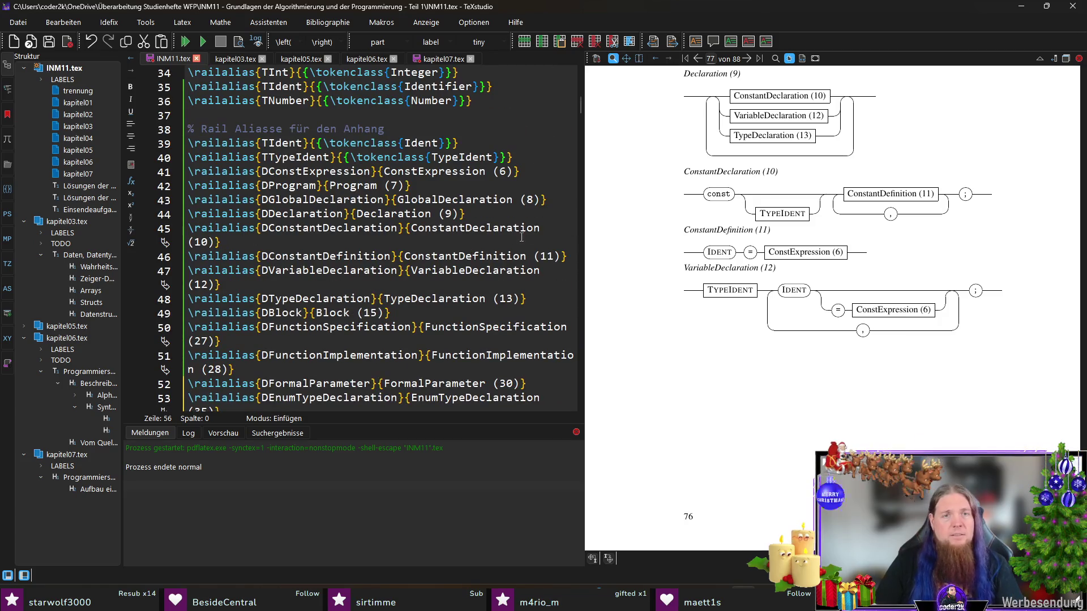
left_click(531, 299)
key("Return")
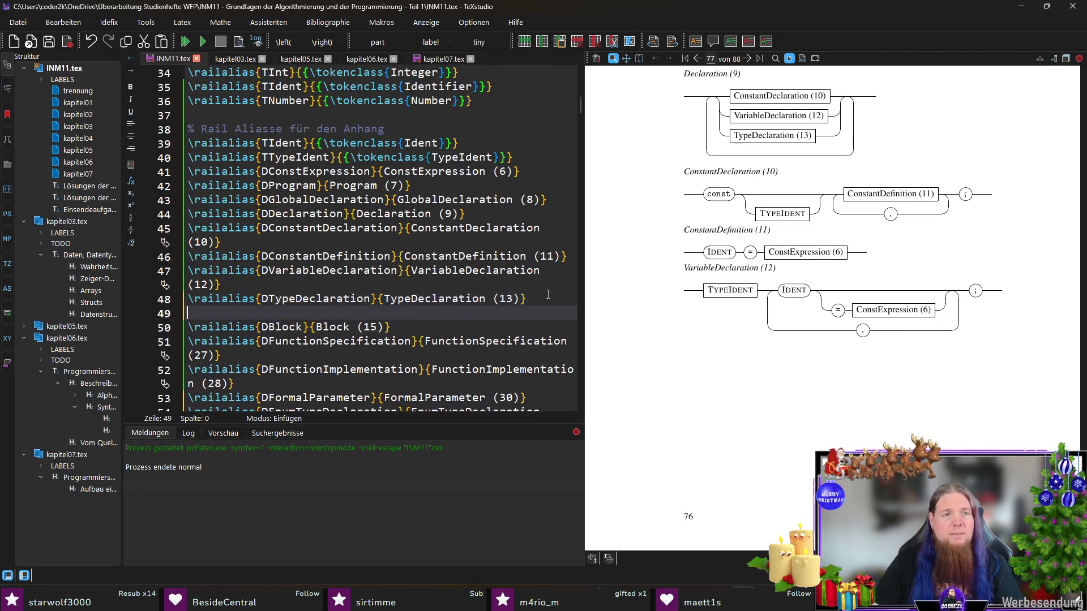
key("ctrl+v")
left_click(414, 59)
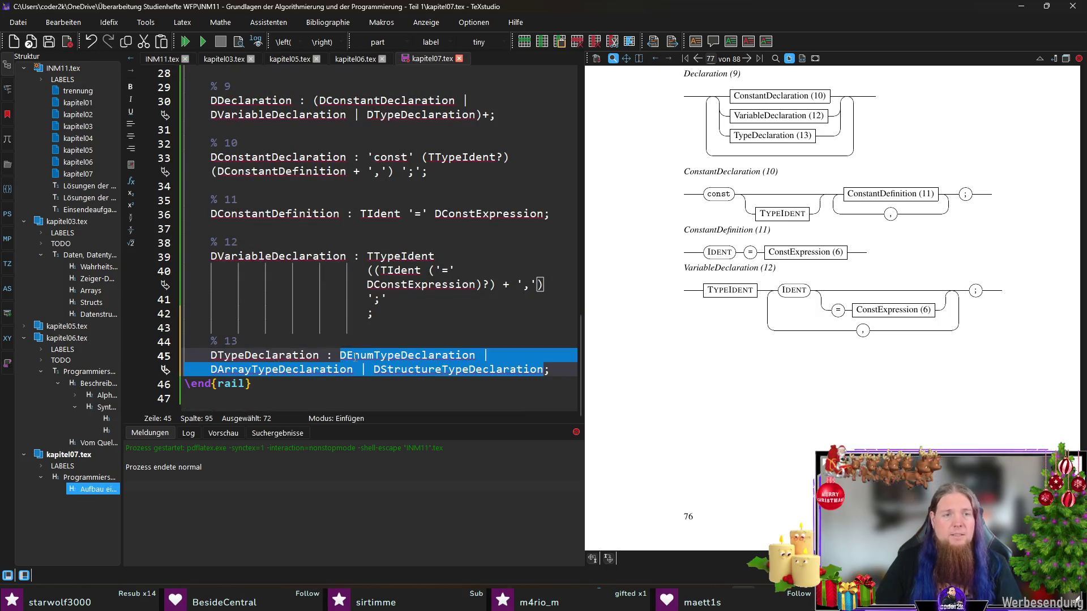
- Add rule 14 DArrayTypeDeclaration : 'typedef' TTypeIdent TIdent ('[' TNumber ']')+ ';'
left_click(561, 371)
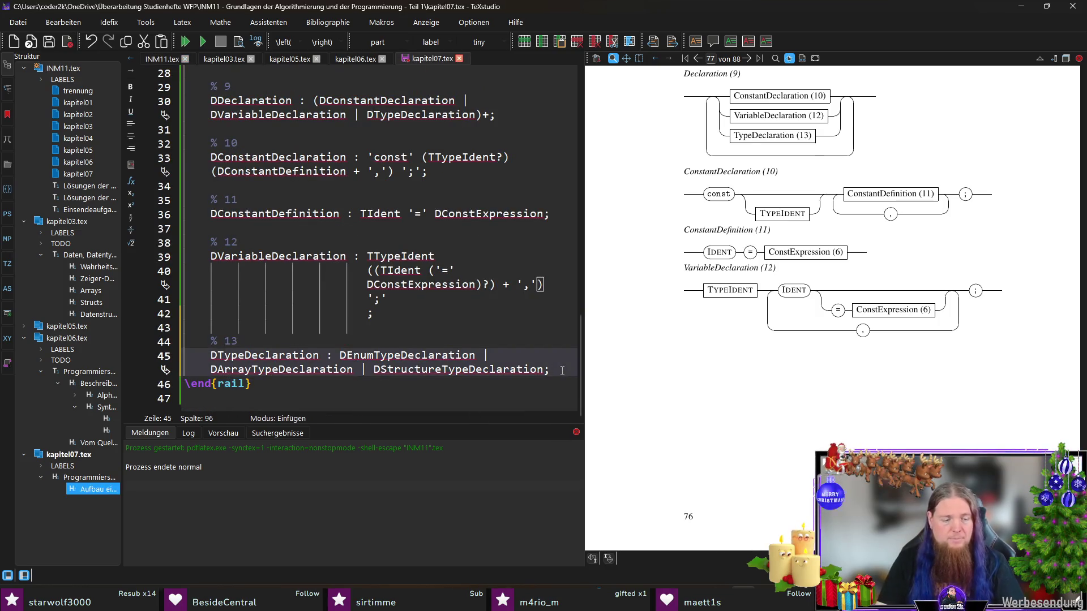
key("Return")
key("Return")
key("Return")
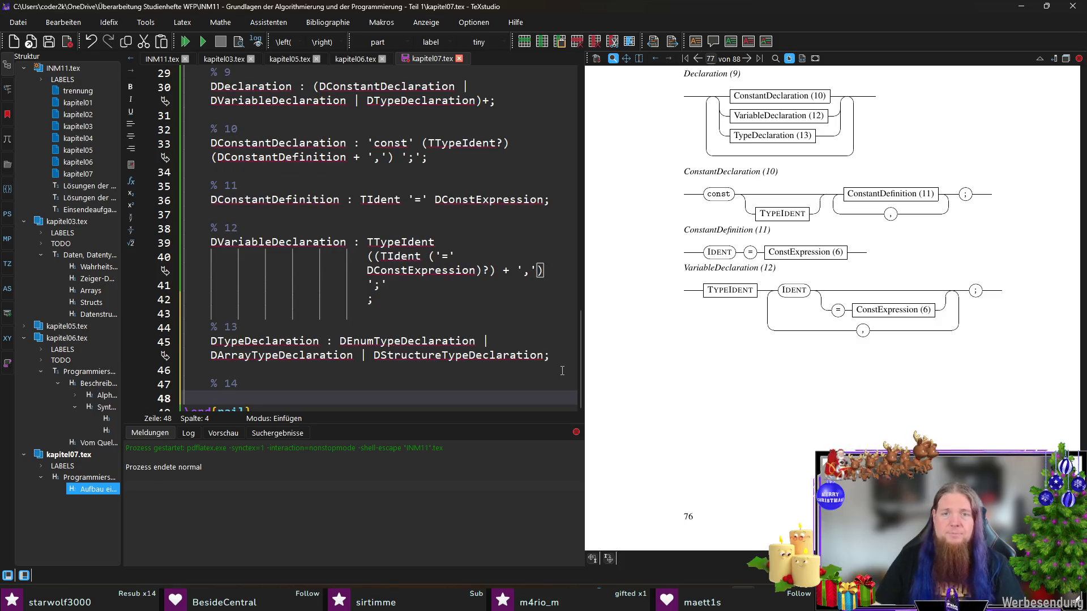
scroll(335, 283, "down", 1)
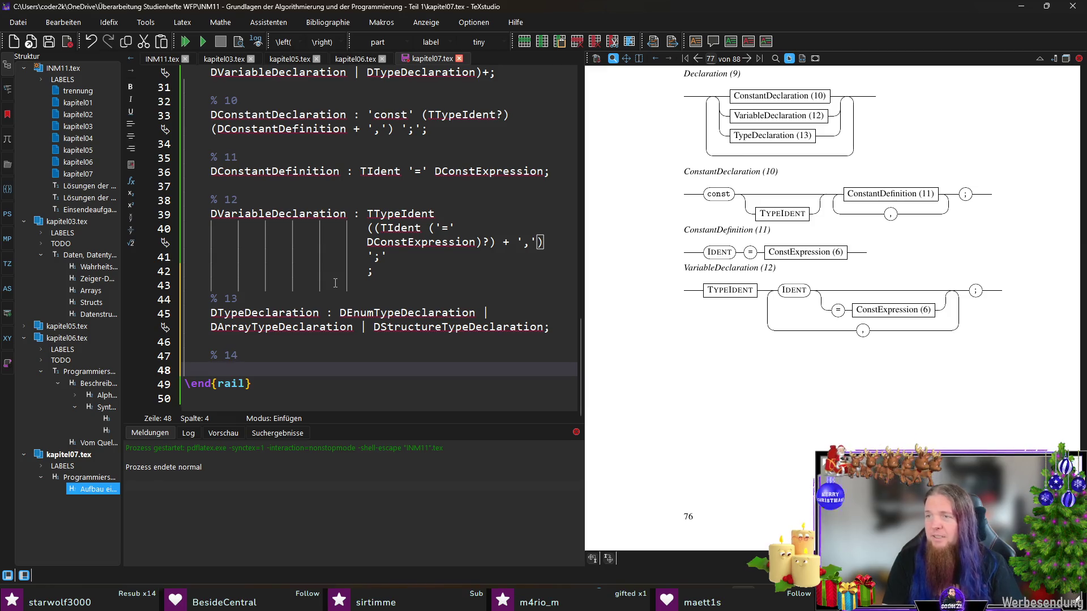
type("DArrayTypeDeclara")
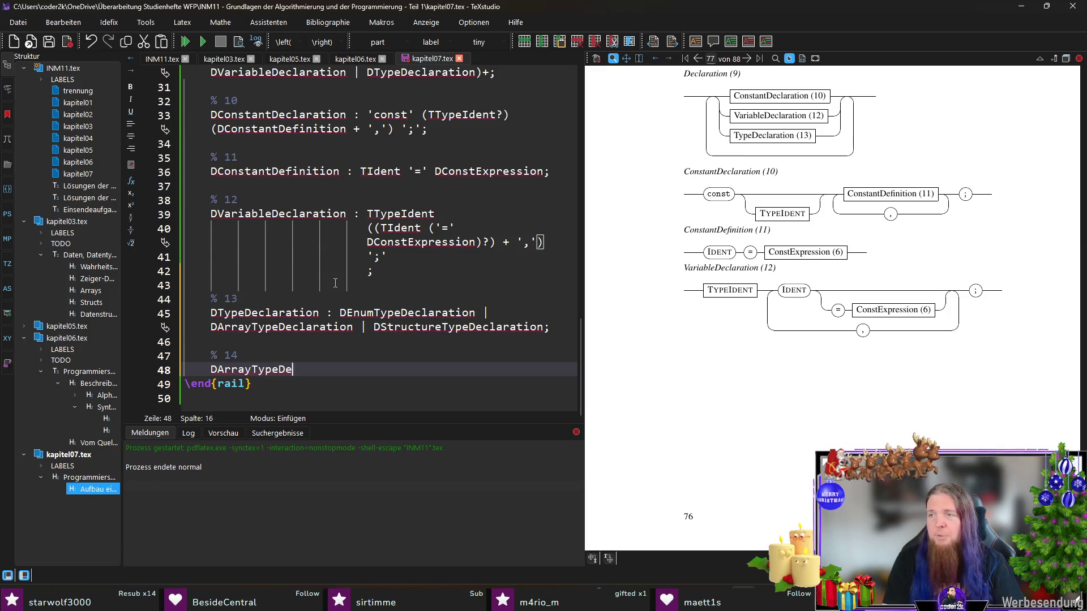
type("tion")
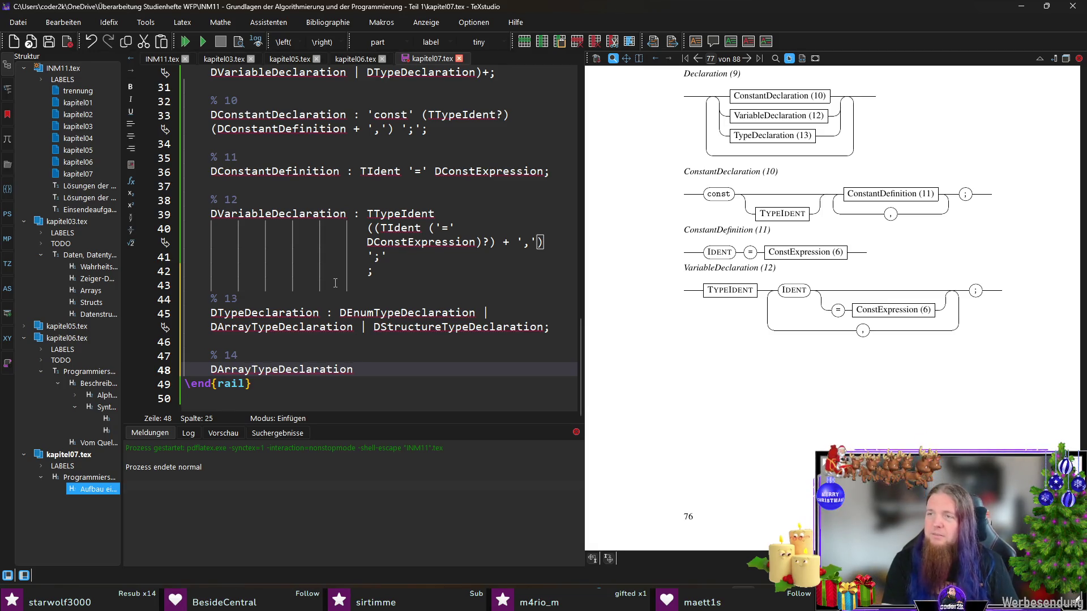
type(": 'typedef' ")
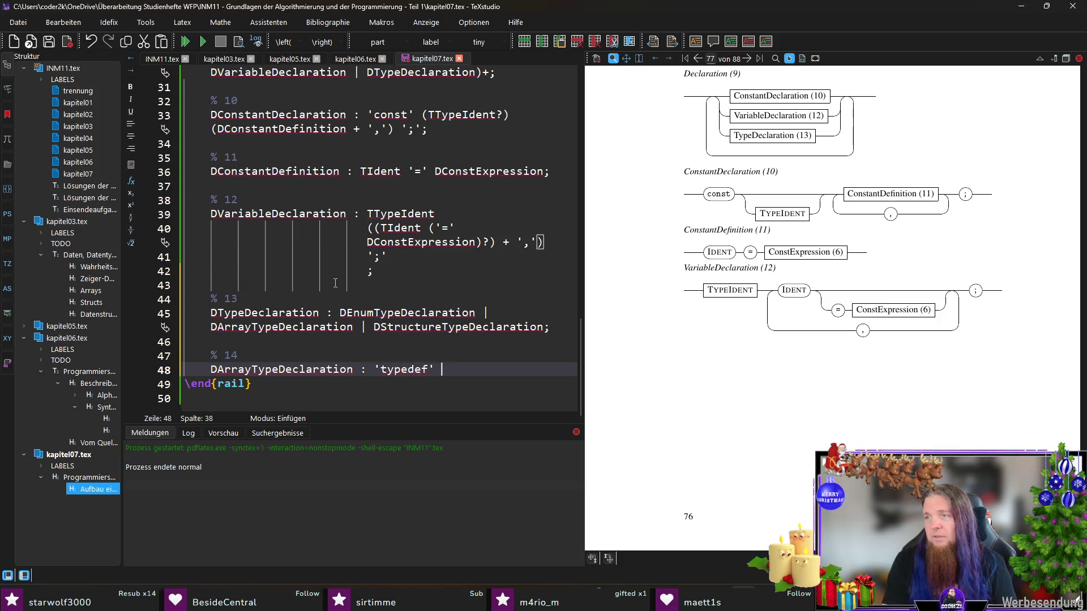
type("T")
type("Type")
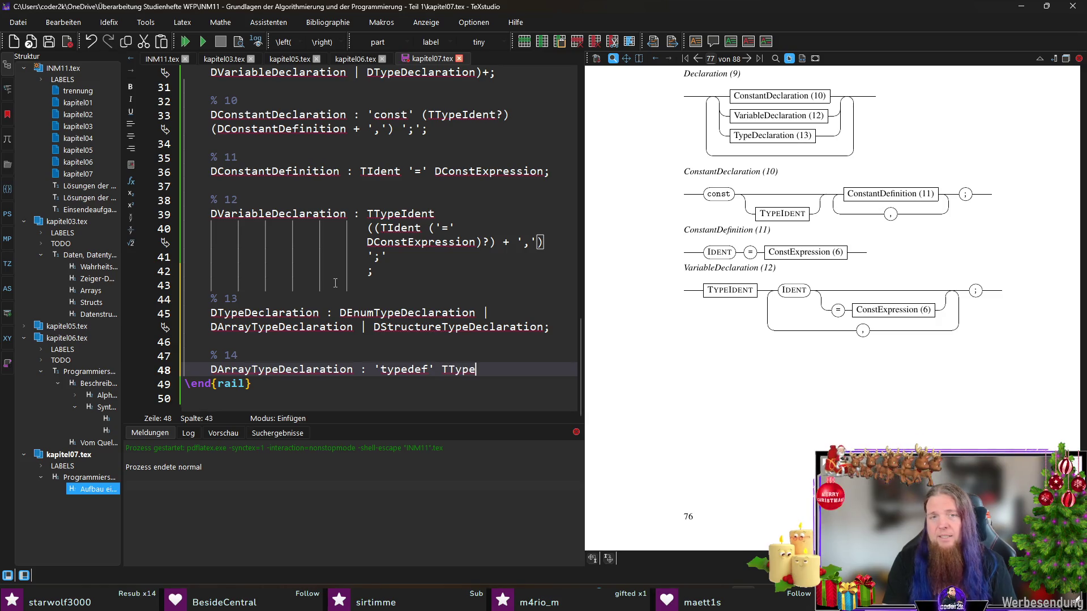
type("Ident TIdent")
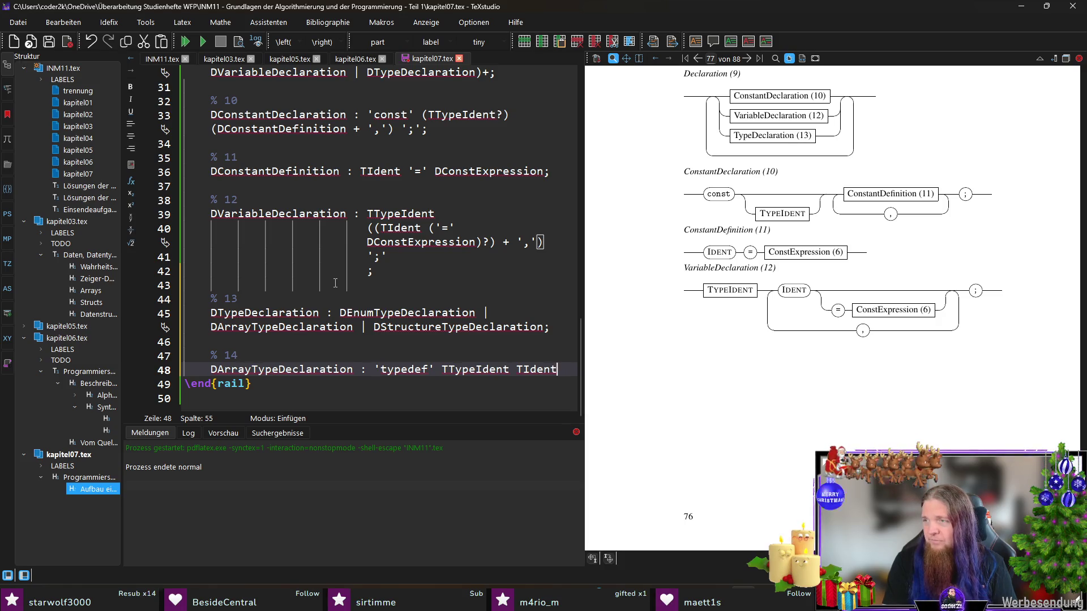
type("(")
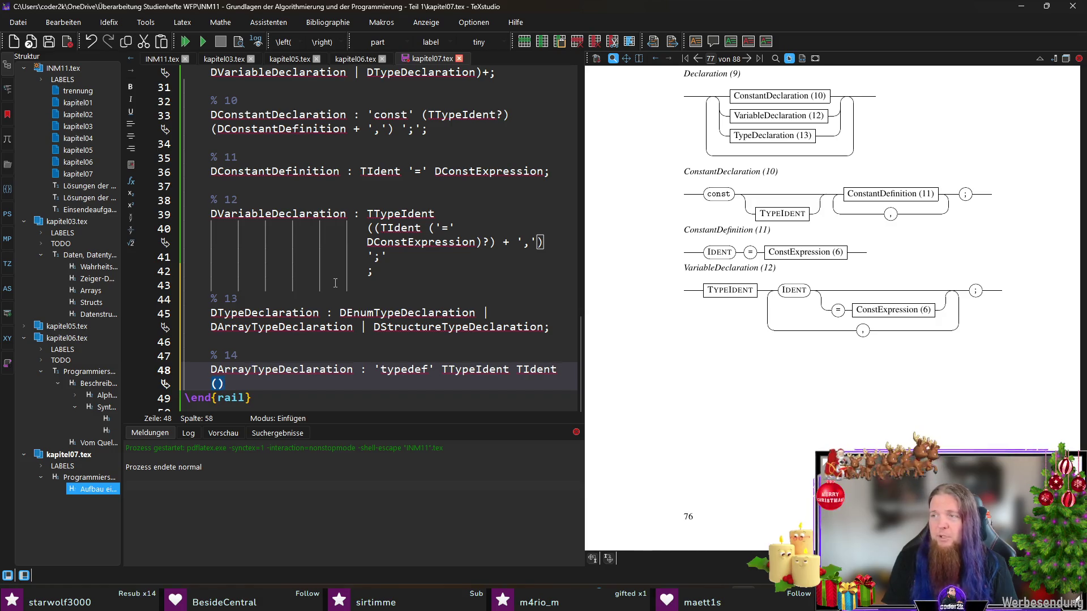
type("+ '")
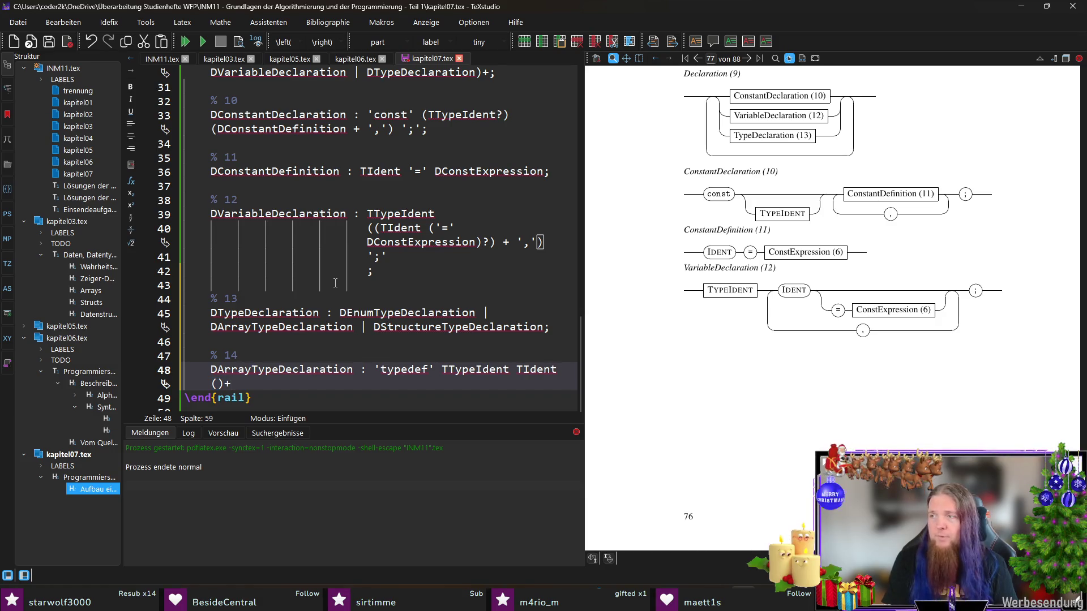
key("Left")
key("Left")
key("Left")
type("'[' '")
key("Left")
key("Left")
key("Left")
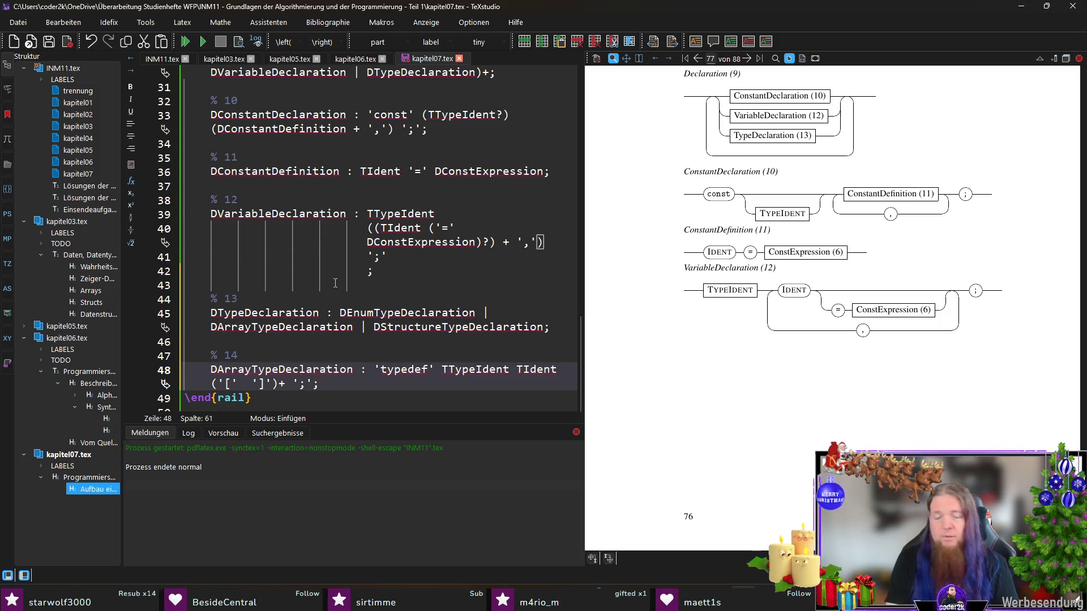
type("TNumber")
- In INM11.tex separate token aliases from rule aliases with a blank line after TTypeIdent and save
left_click(159, 59)
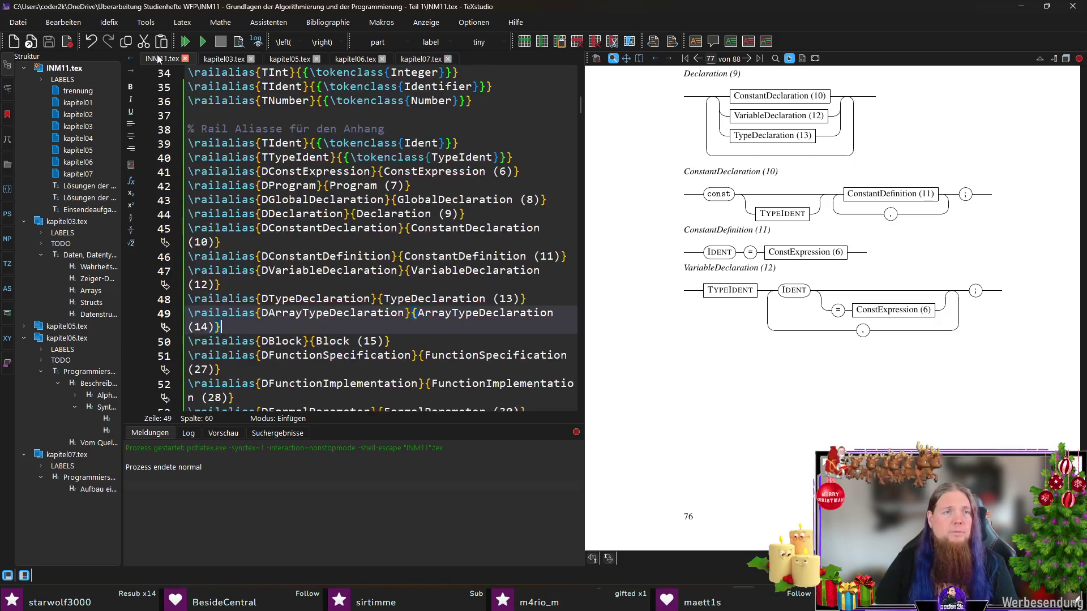
left_click(511, 157)
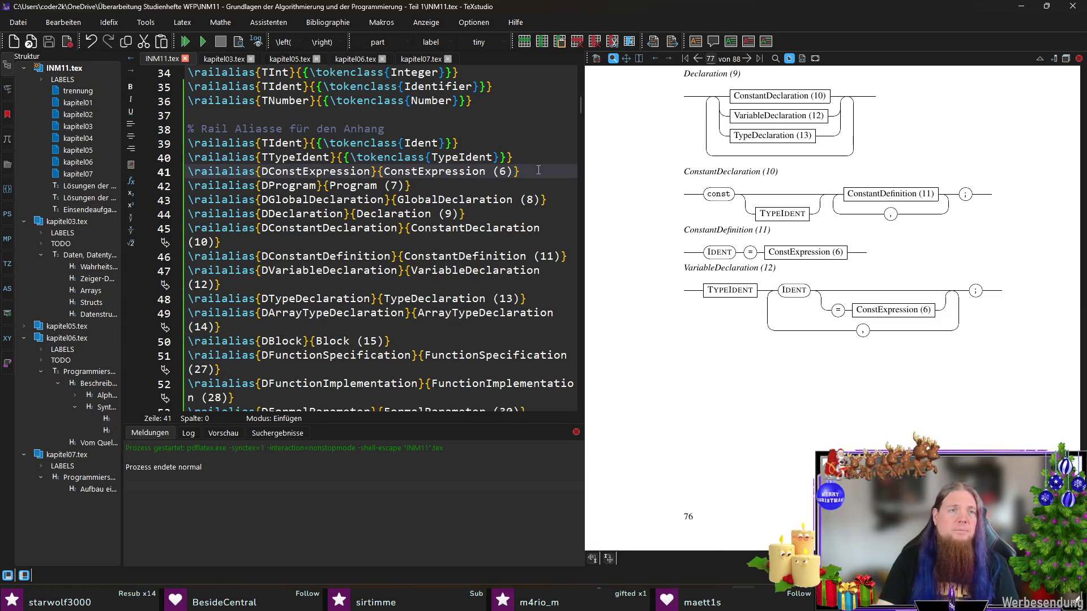
key("Return")
left_click(275, 101)
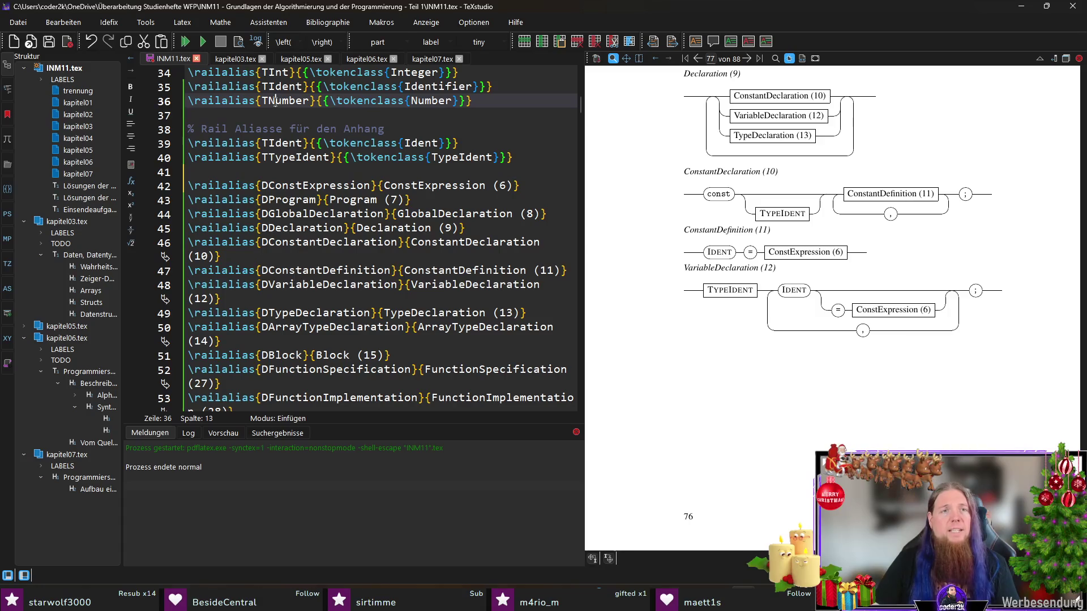
left_click(296, 174)
key("ctrl+s")
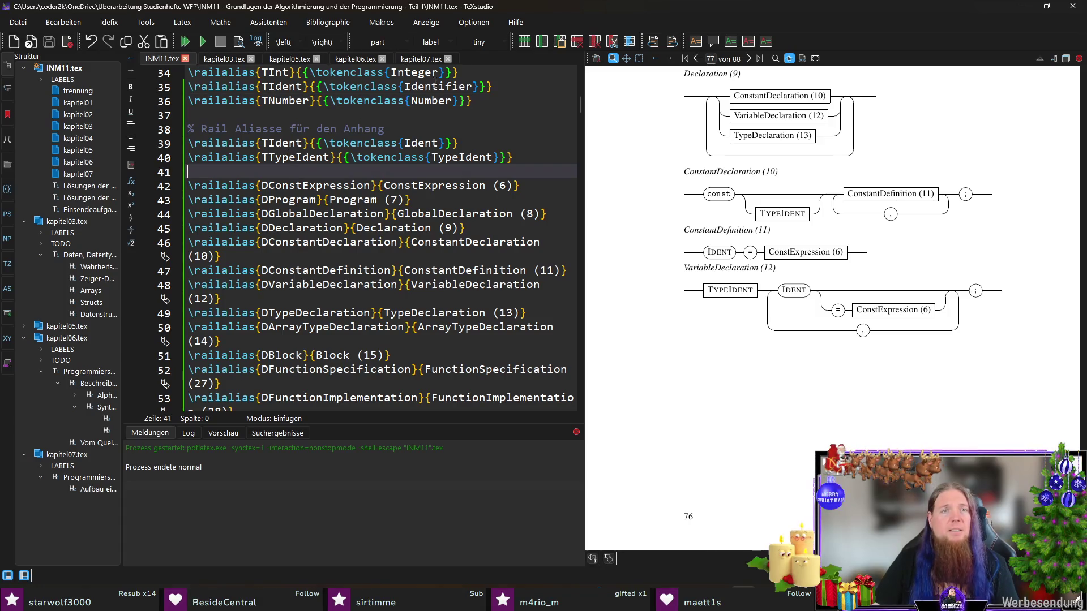
left_click(427, 63)
scroll(377, 311, "down", 1)
left_click(403, 373)
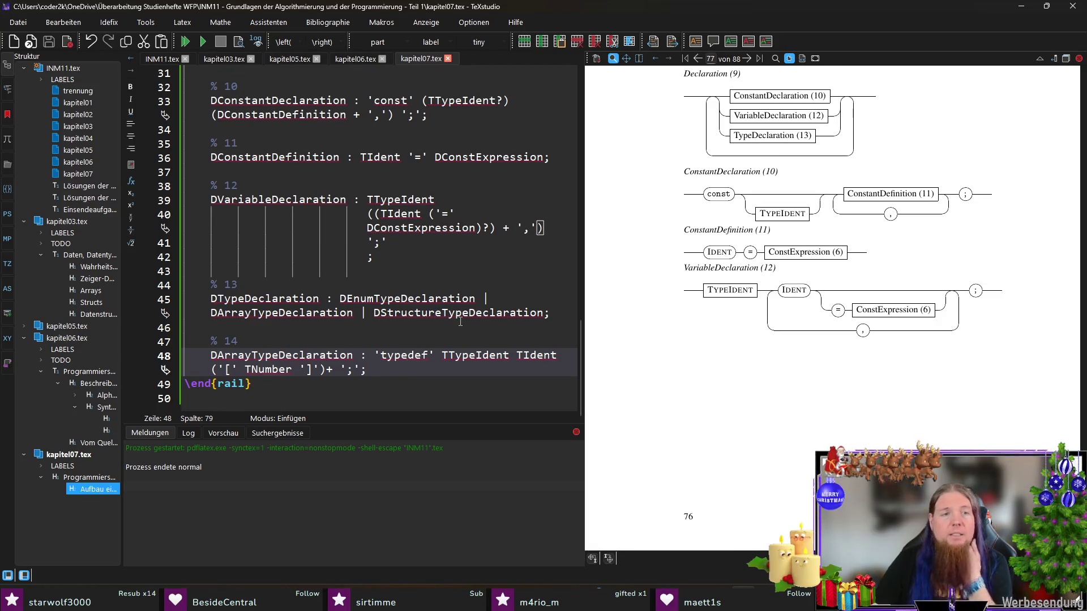
- Start rule 15 DBlock : '\{' DDeclaration under a new % 15 comment
key("Return")
key("Return")
type("% 15")
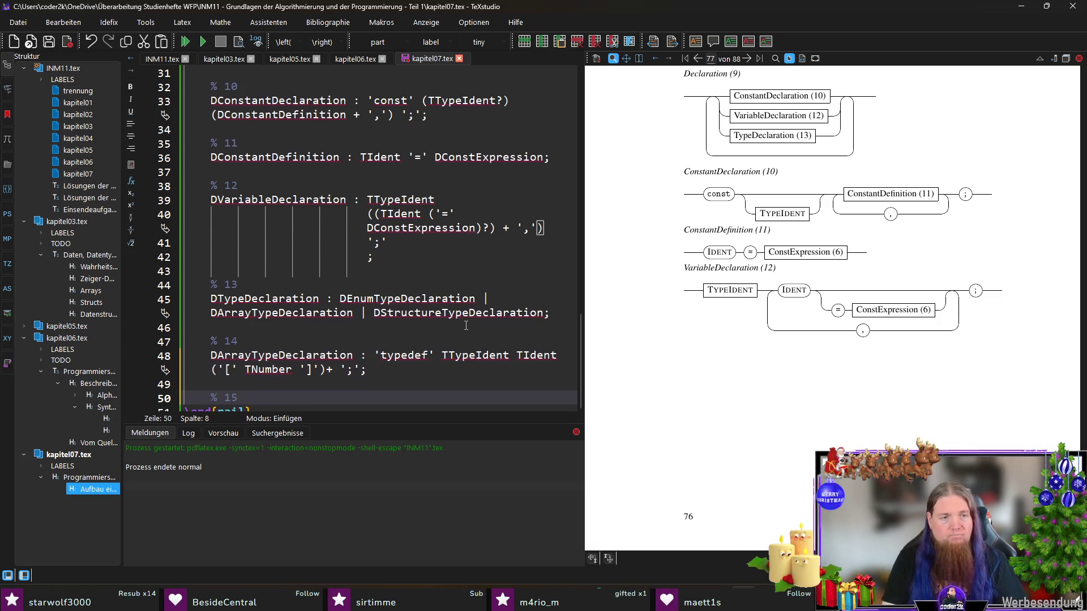
key("Return")
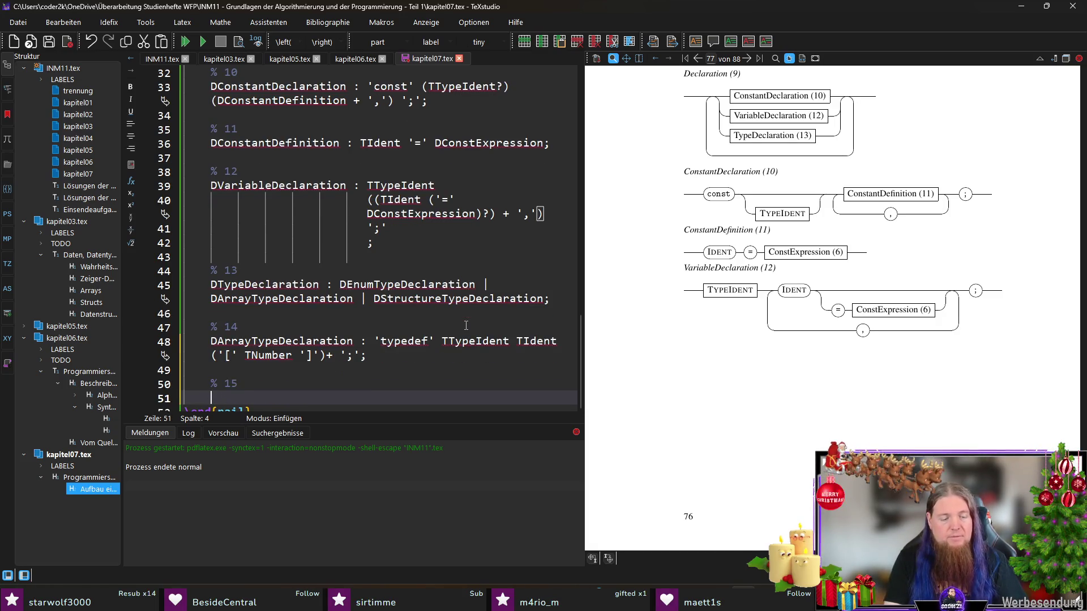
type("DBlock : ")
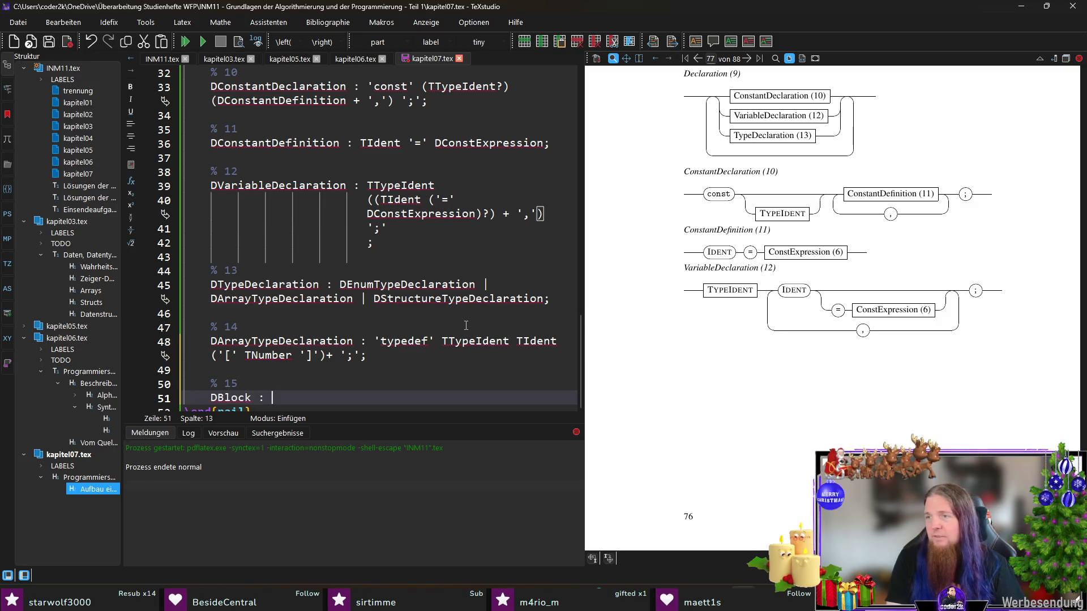
type("'")
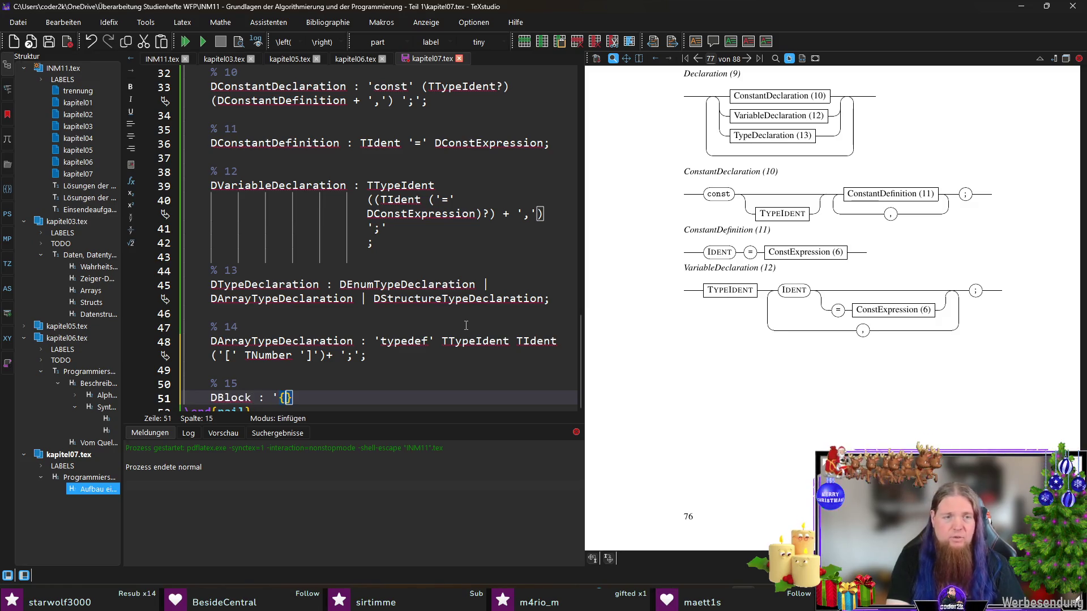
type("\\{")
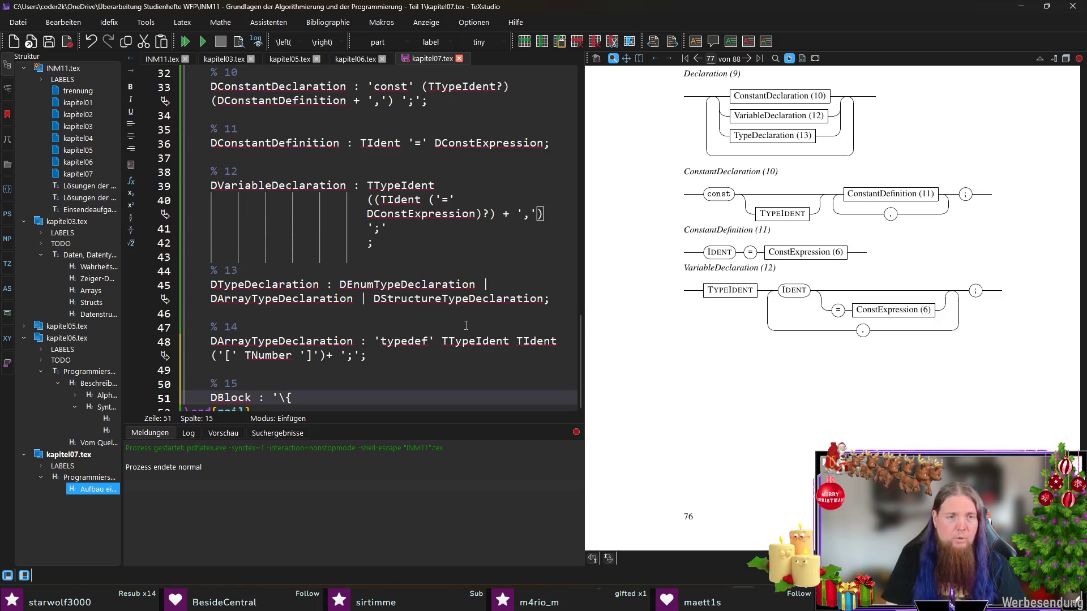
type("' ")
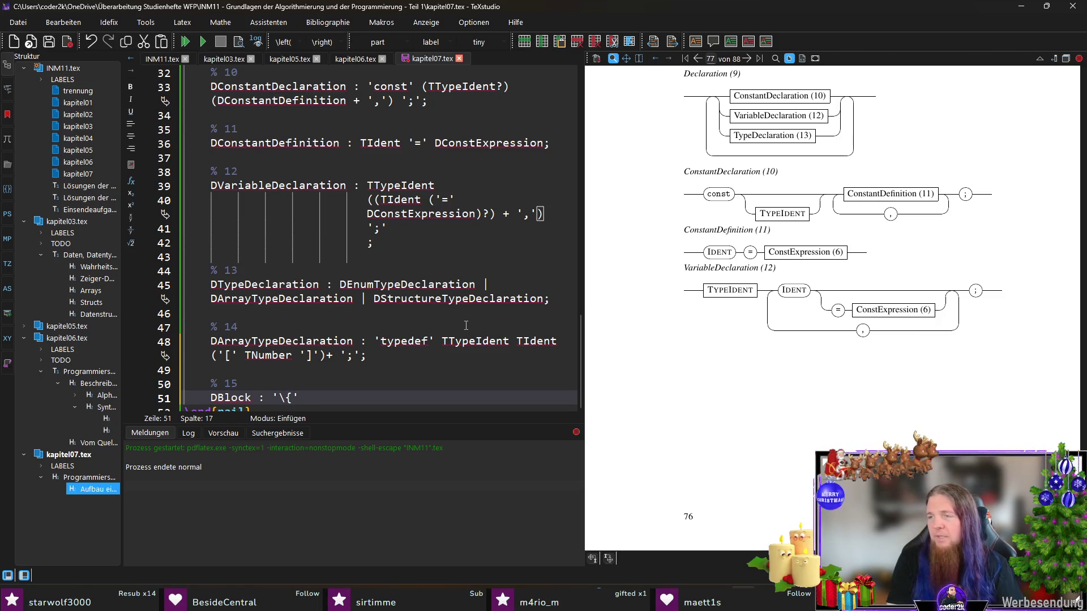
type("DDeclaratiu")
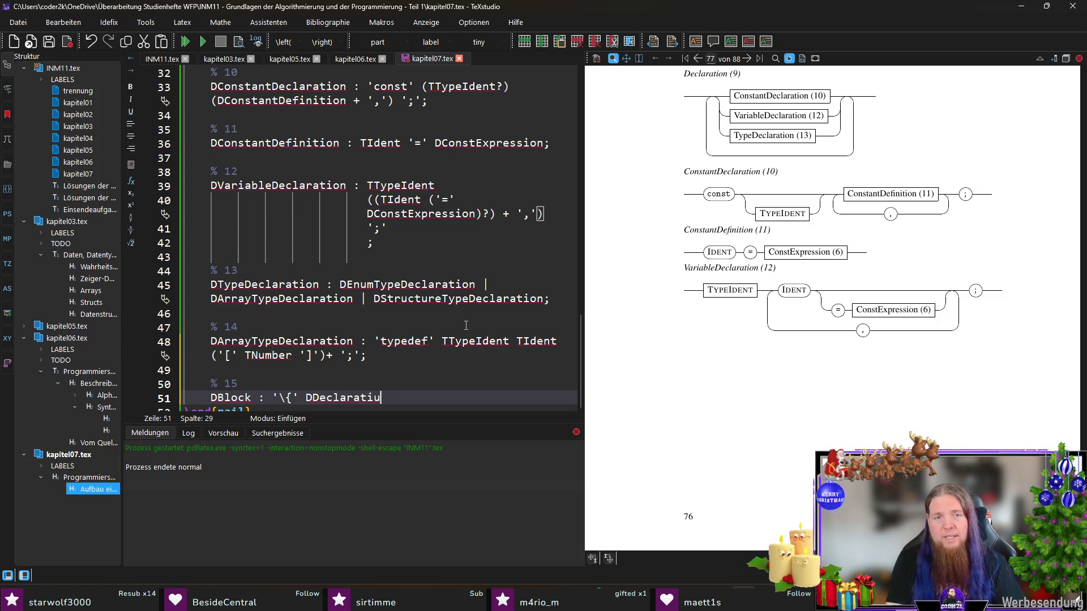
key("BackSpace")
type("on D")
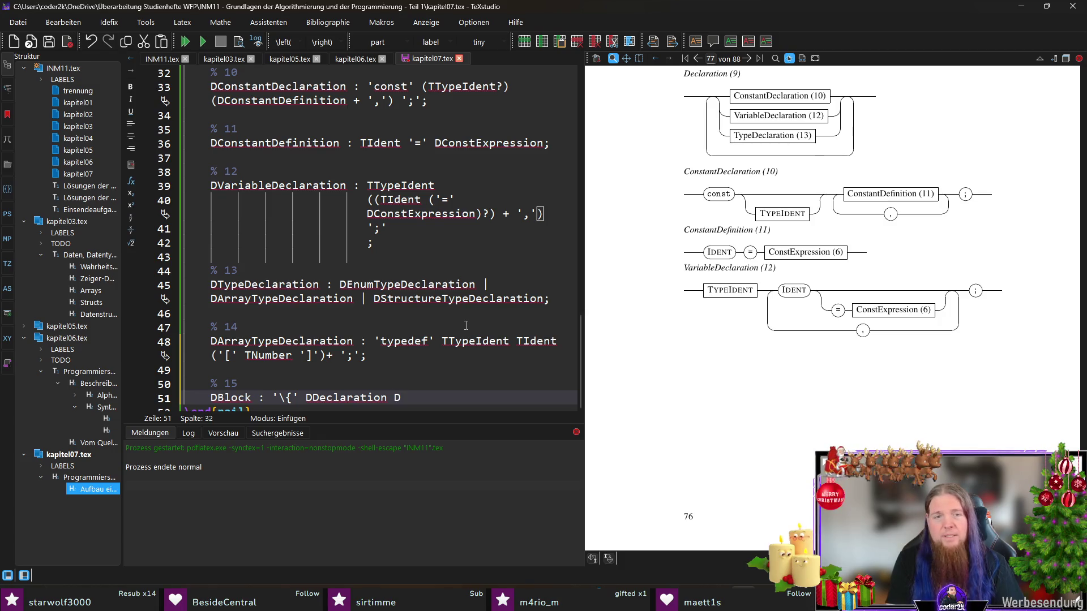
type("StatementSequenc")
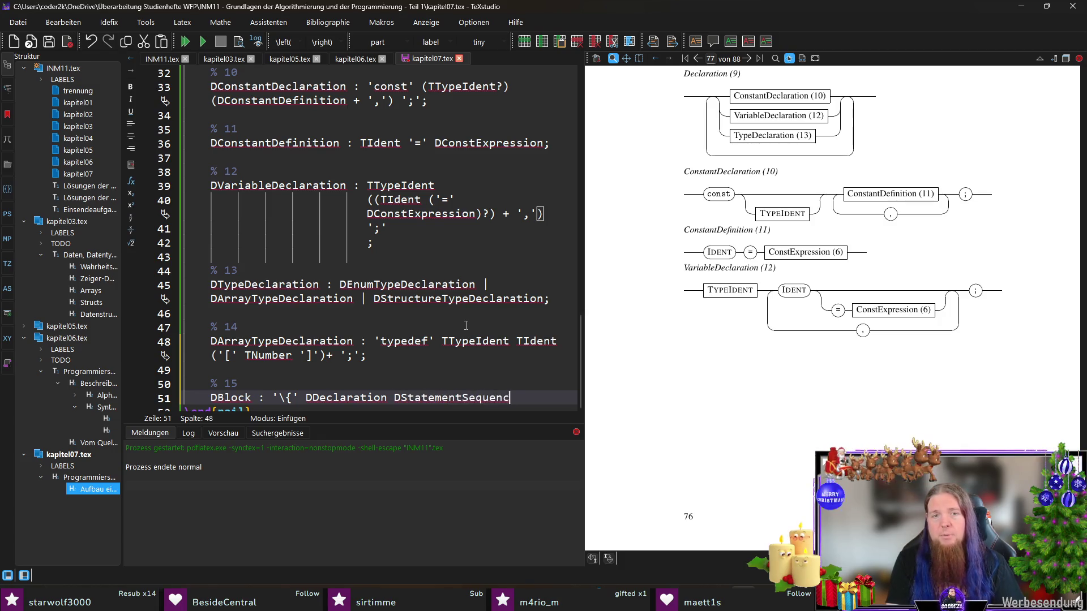
type("e? ")
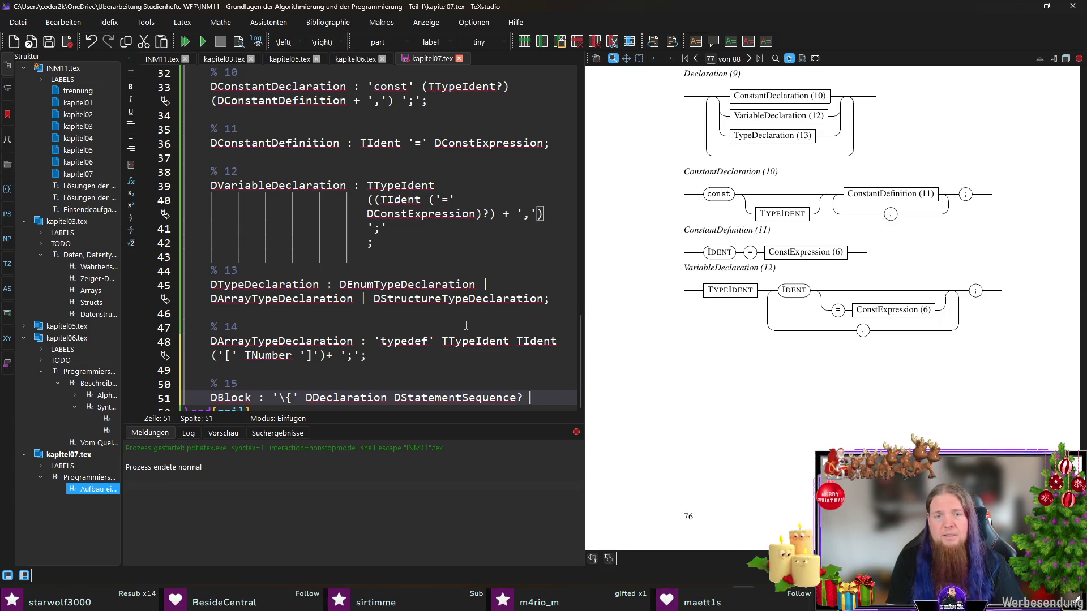
type("ReturnStateme")
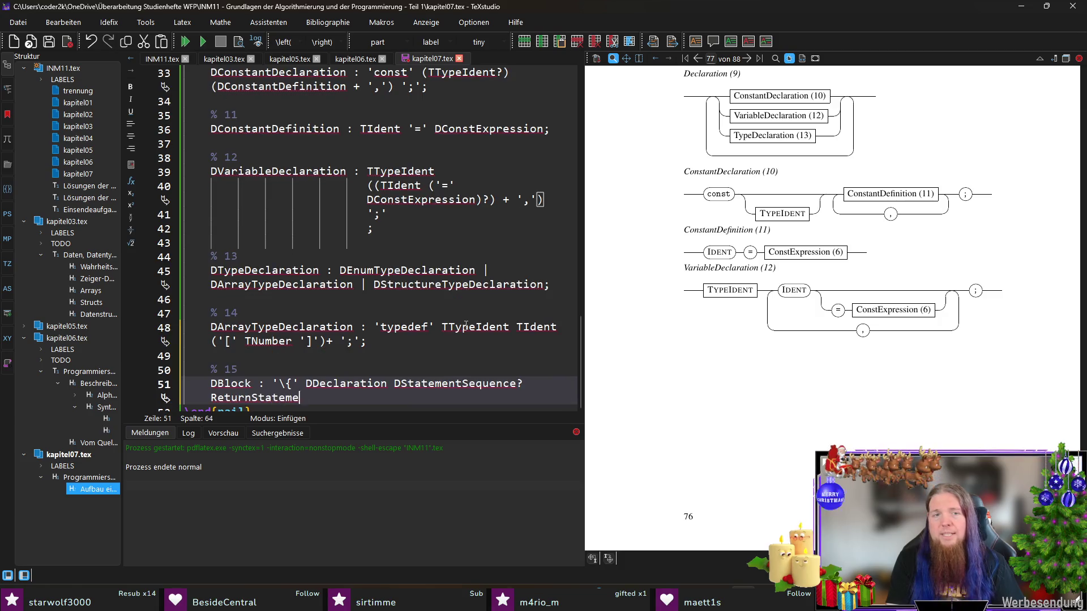
type("nt?")
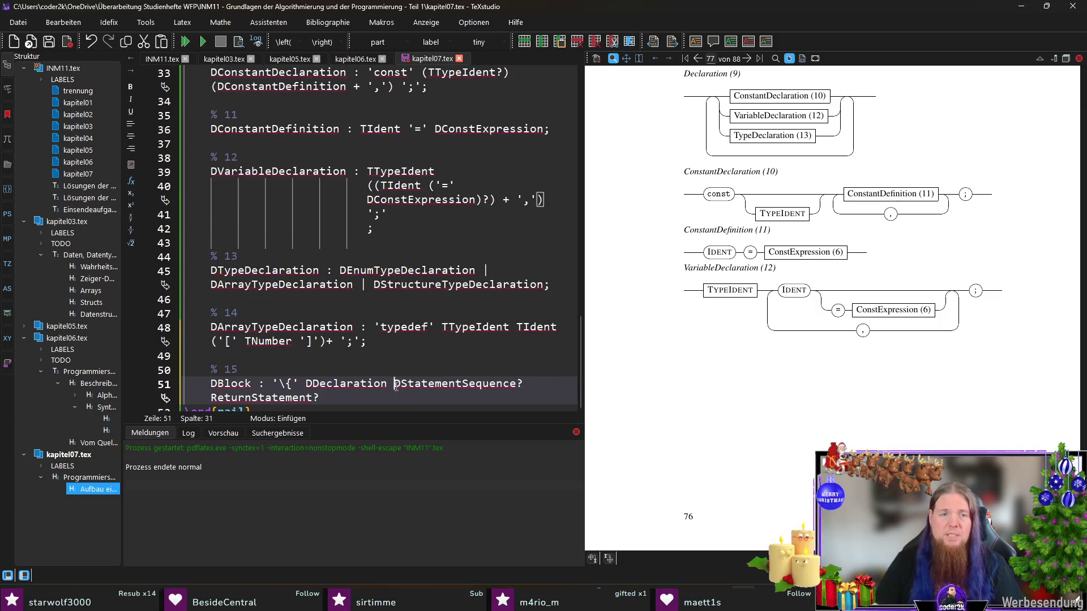
- Make DStatementSequence and ReturnStatement optional before '\}';, copy DStatementSequence and go to INM11.tex
key("shift+End")
type("(")
key("Right")
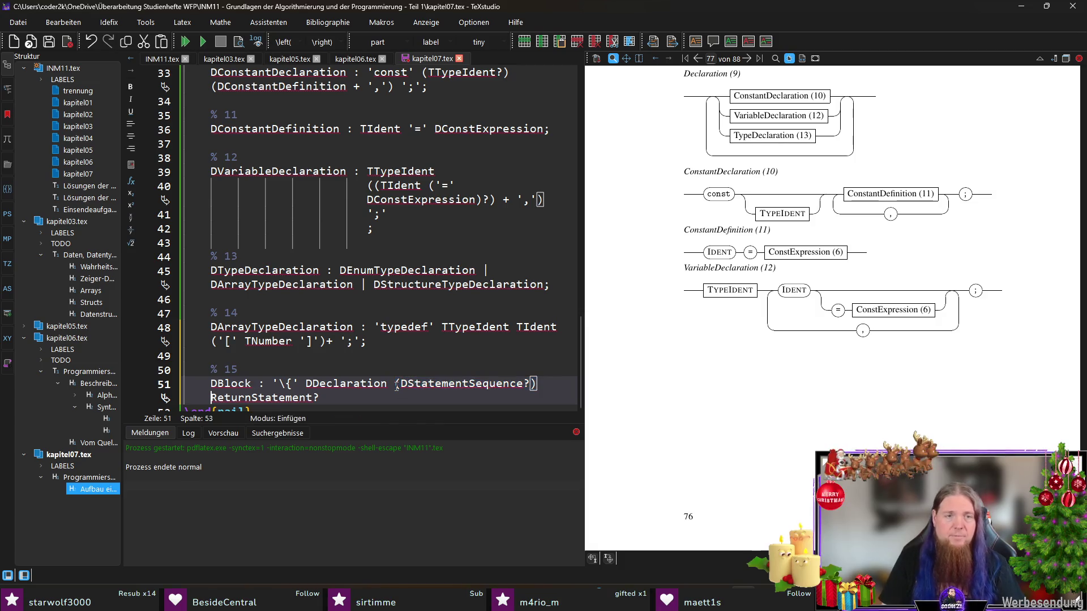
key("shift+End")
type("(")
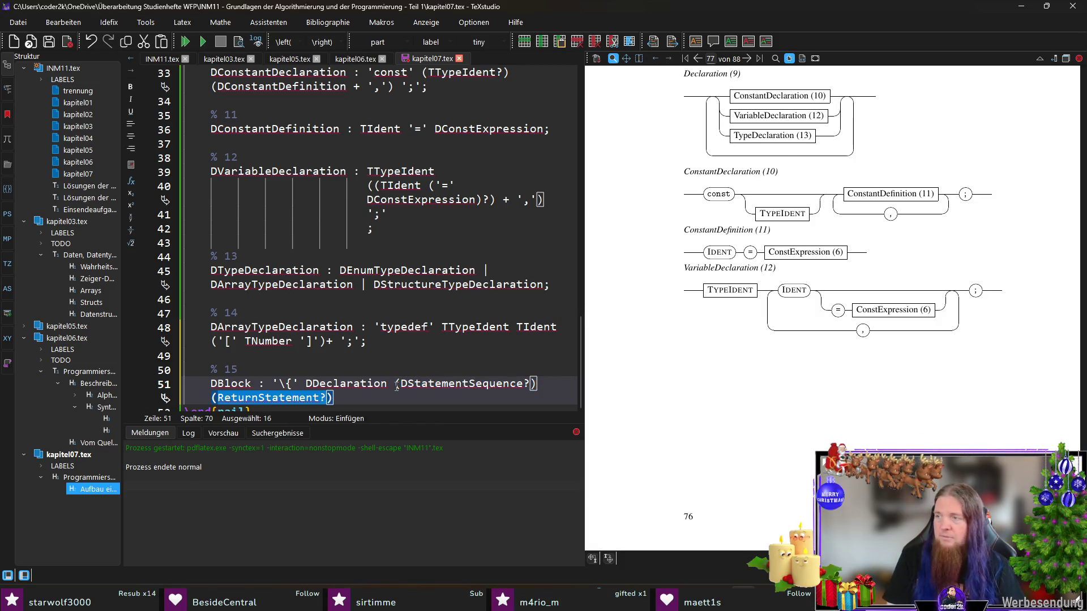
key("Right")
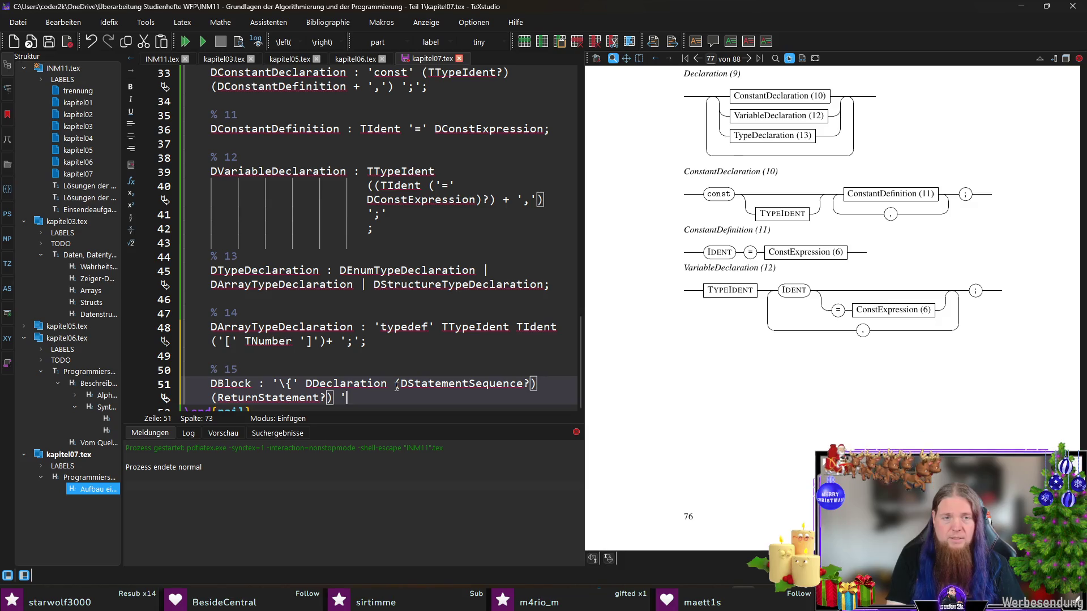
type("\\}'")
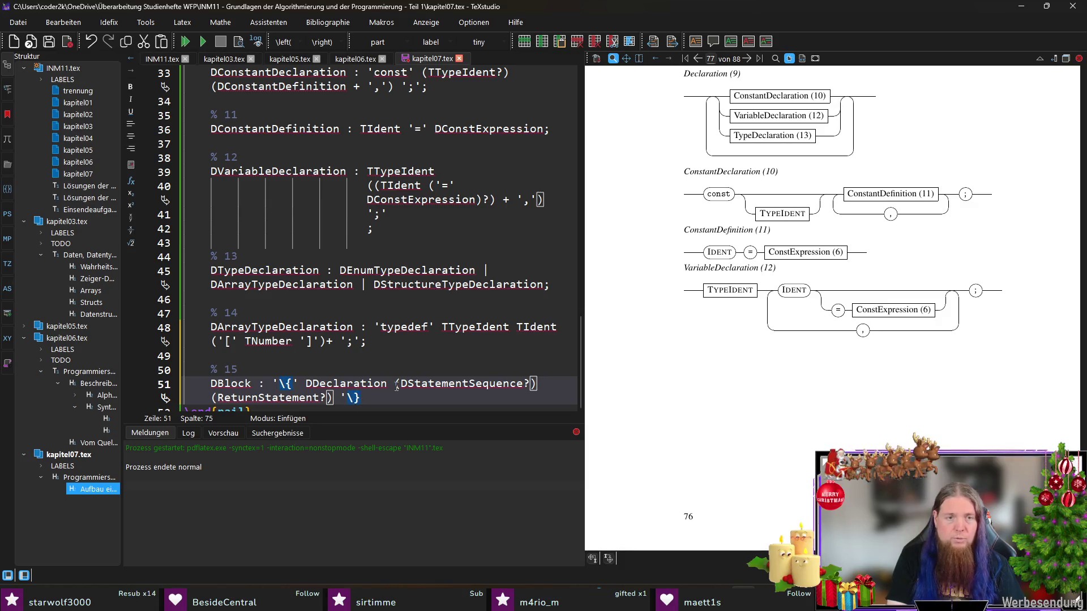
type(";")
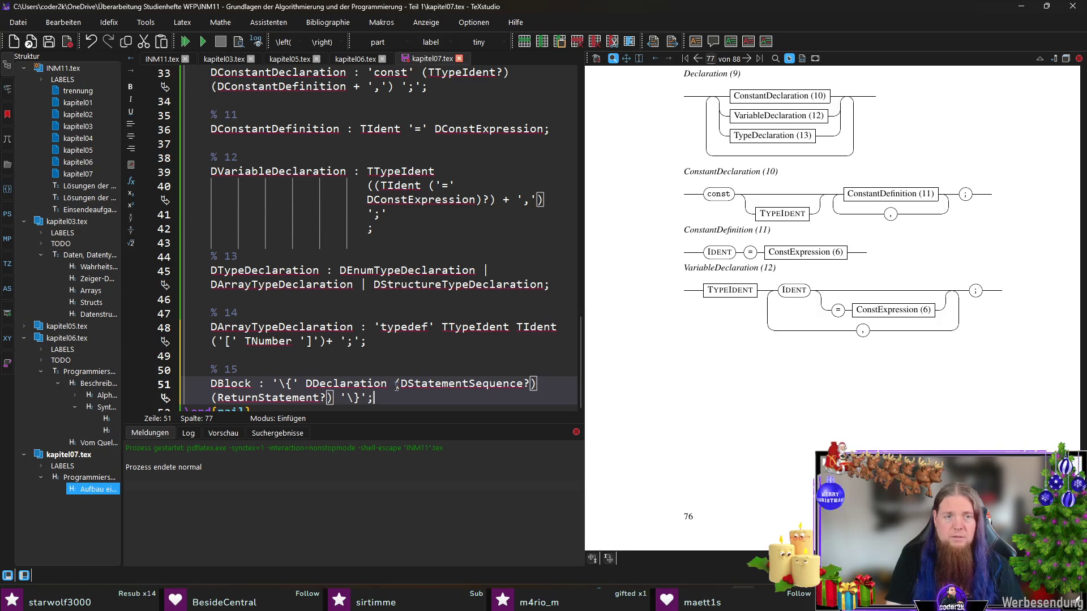
scroll(426, 350, "down", 1)
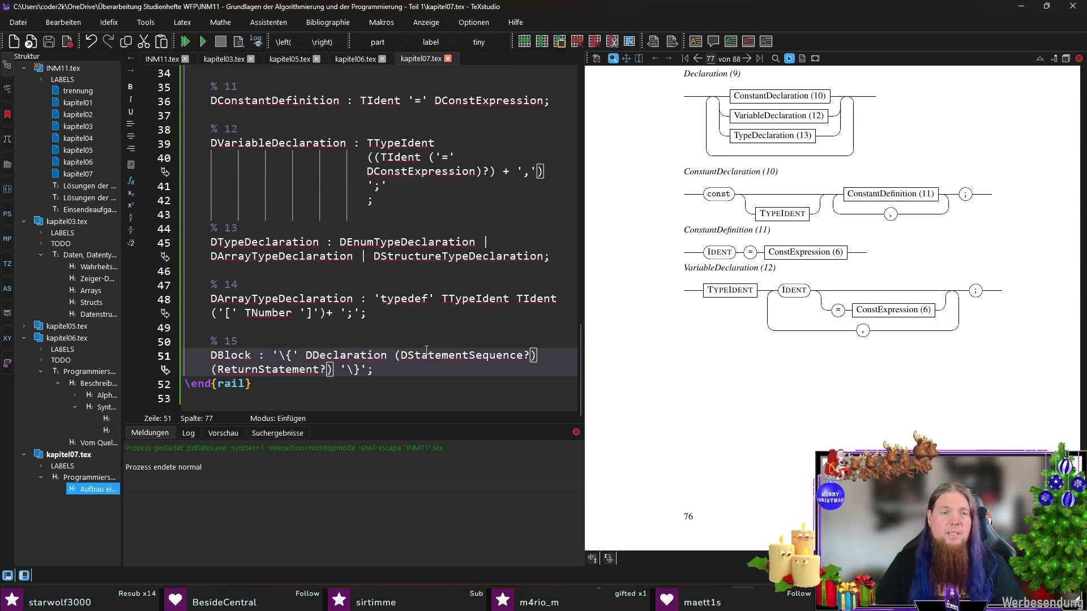
double_click(465, 355)
key("ctrl+c")
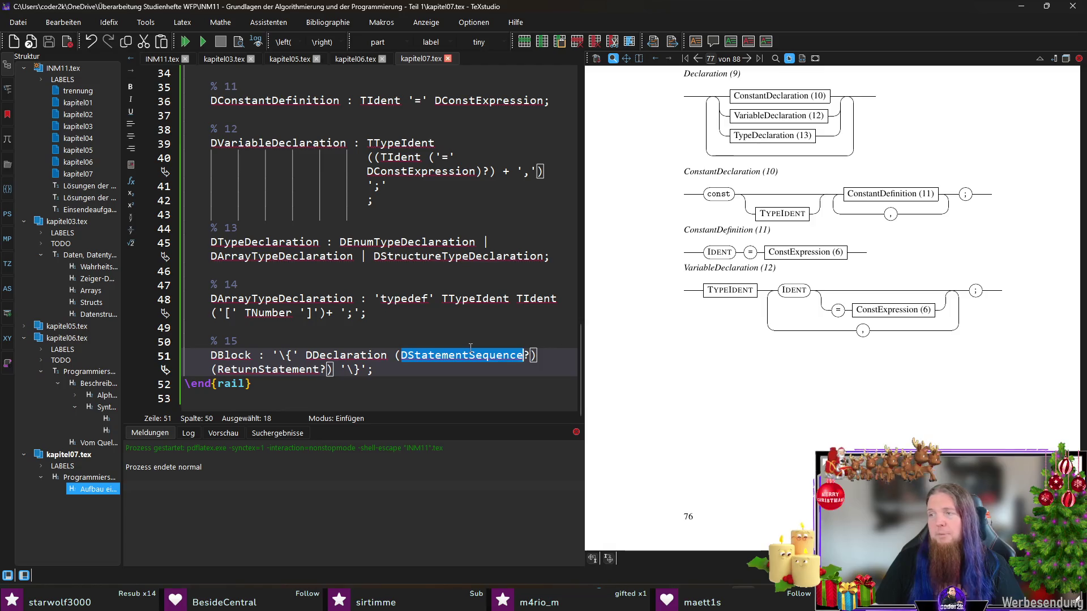
left_click(159, 60)
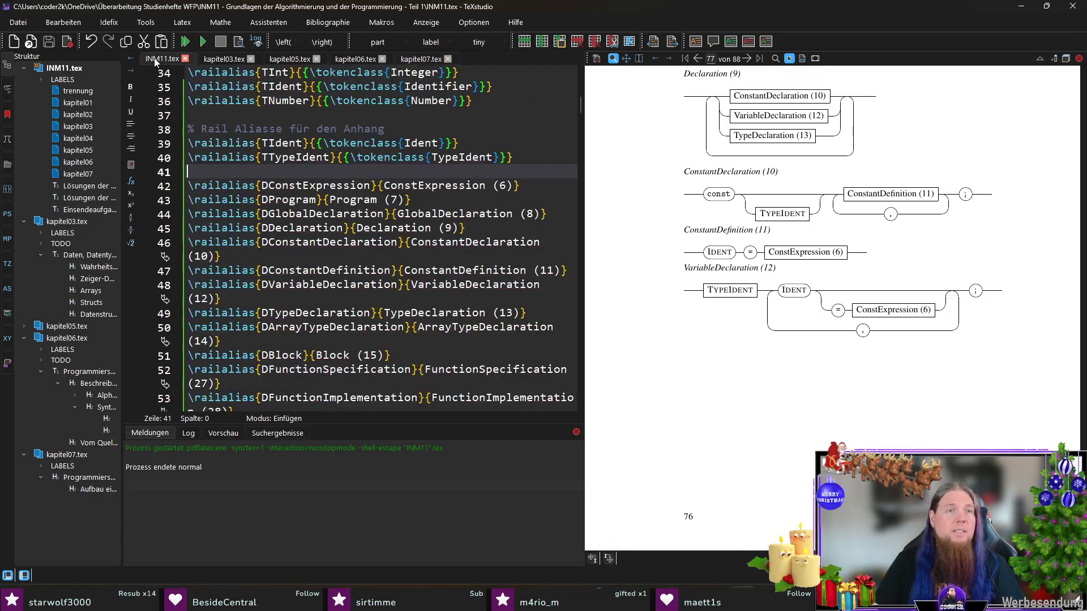
scroll(475, 216, "down", 2)
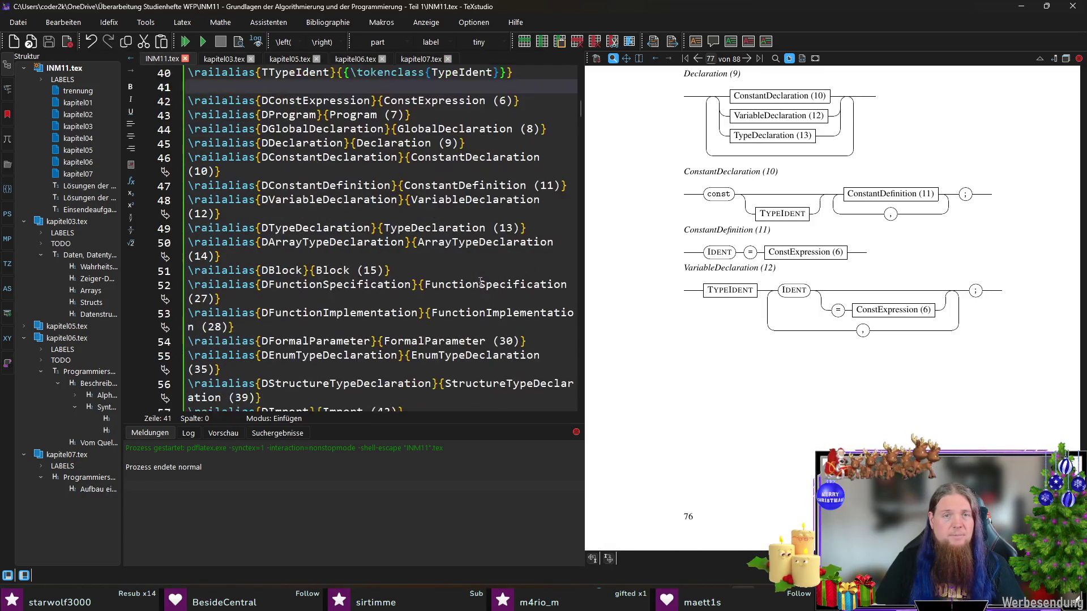
scroll(418, 228, "down", 1)
- Duplicate the \railalias{DBlock} line below itself, with the DStatementSequence name at hand
left_click(440, 227)
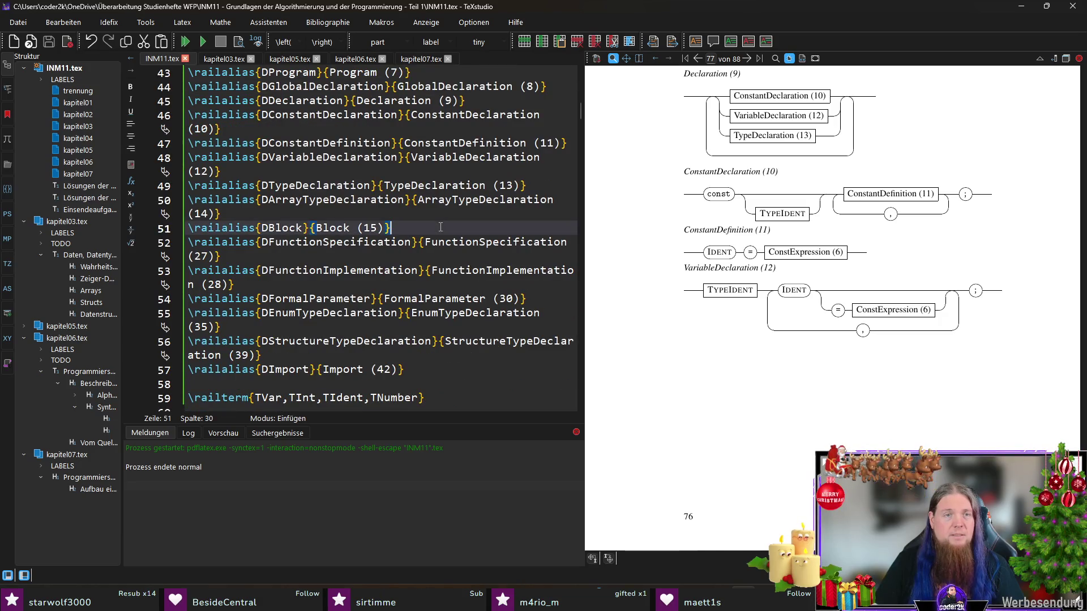
key("Return")
key("ctrl+v")
left_click_drag(407, 228, 182, 229)
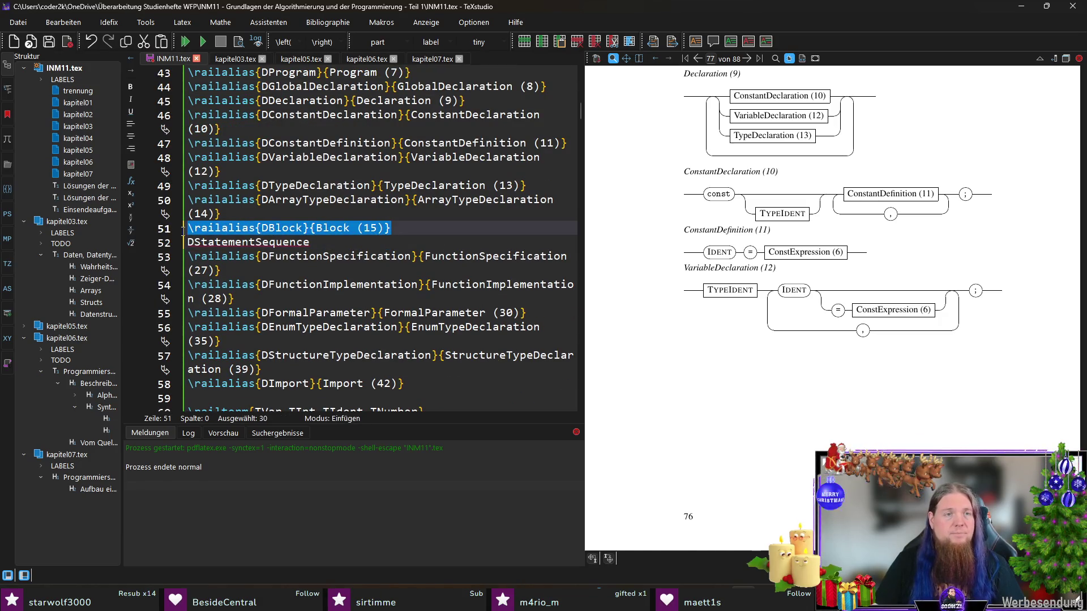
key("ctrl+c")
key("End")
key("Return")
key("ctrl+v")
- Rename the copy to \railalias{DStatementSequence}{StatementSequence (16)}
double_click(246, 256)
key("ctrl+x")
left_click(284, 242)
double_click(284, 242)
key("ctrl+v")
double_click(323, 242)
double_click(407, 243)
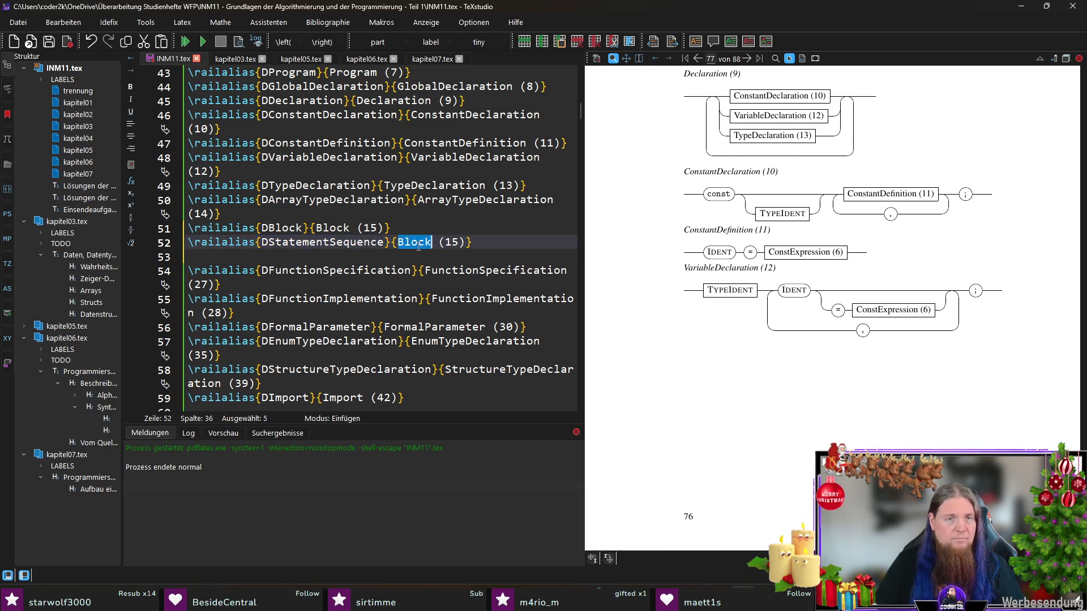
key("ctrl+v")
left_click(403, 242)
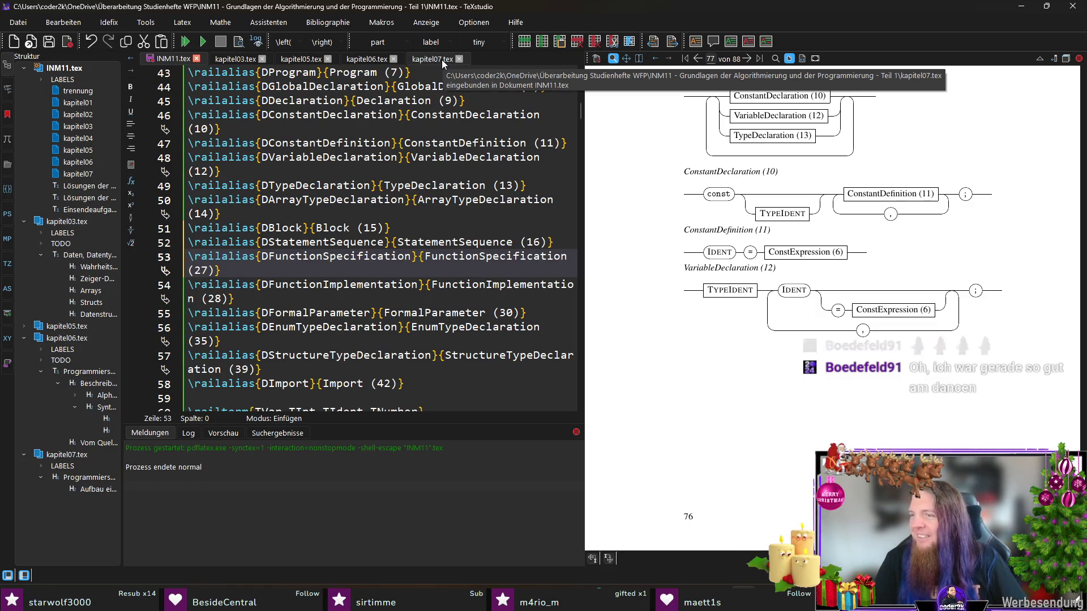
- Bring the ReturnStatement name from kapitel07.tex and duplicate the FormalParameter alias line in INM11.tex
left_click(442, 60)
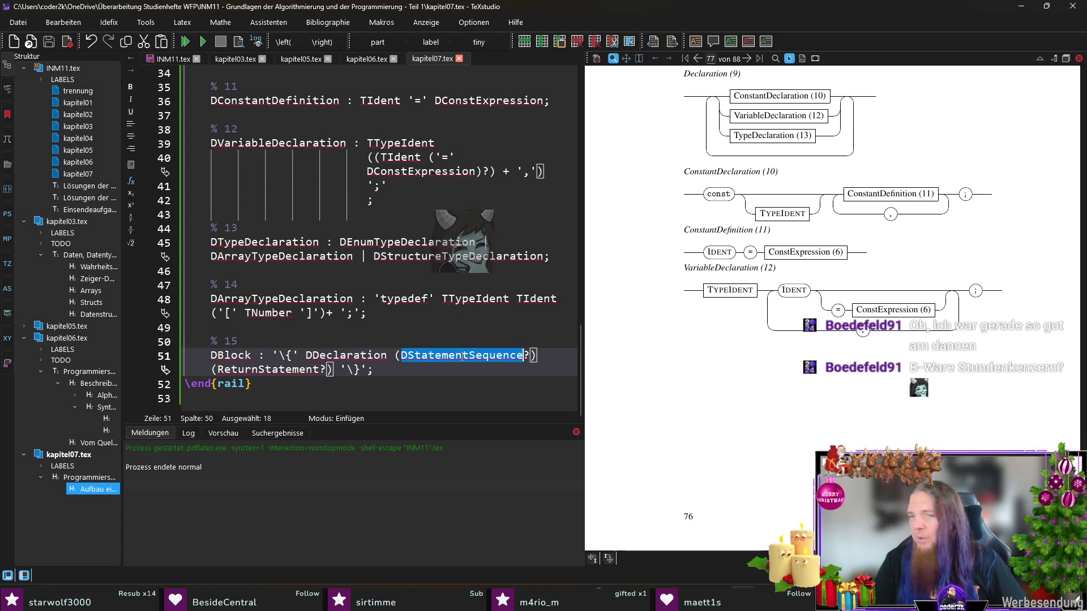
double_click(289, 370)
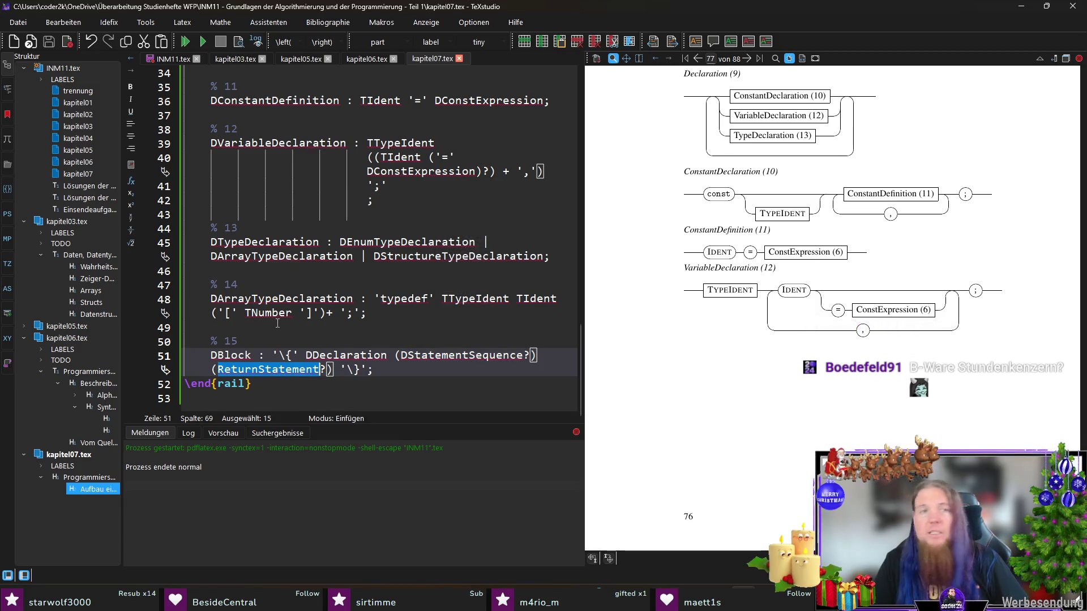
left_click(173, 59)
scroll(464, 269, "down", 2)
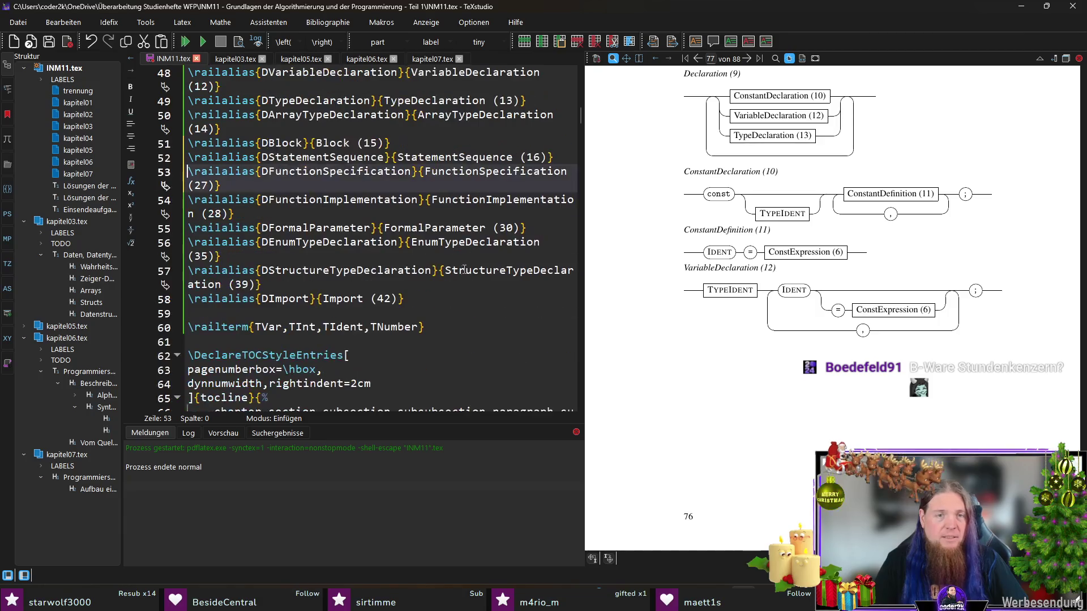
left_click(530, 228)
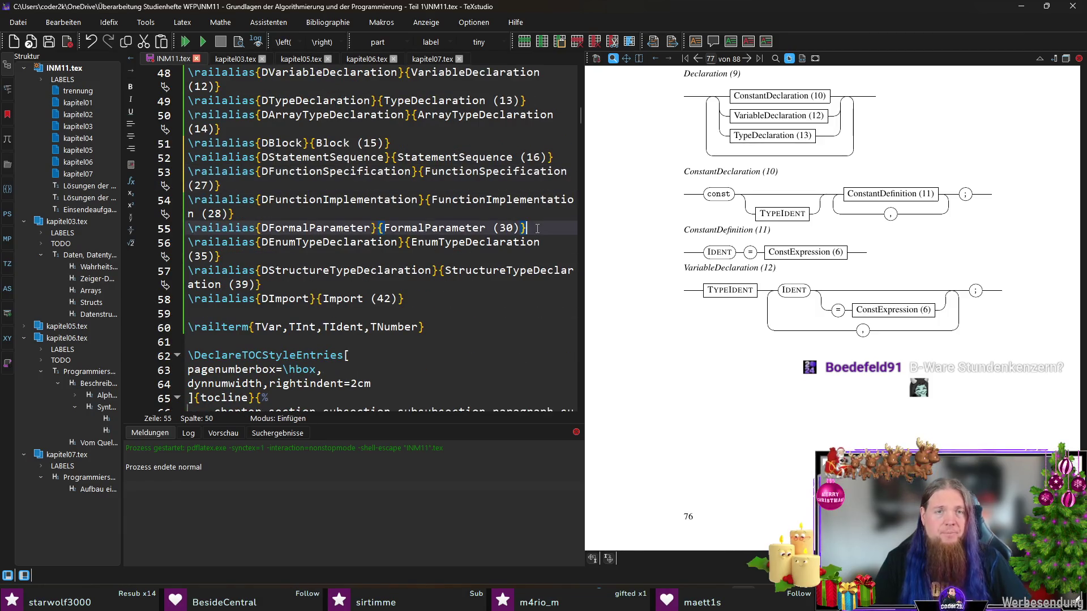
key("Return")
key("ctrl+v")
left_click(537, 228)
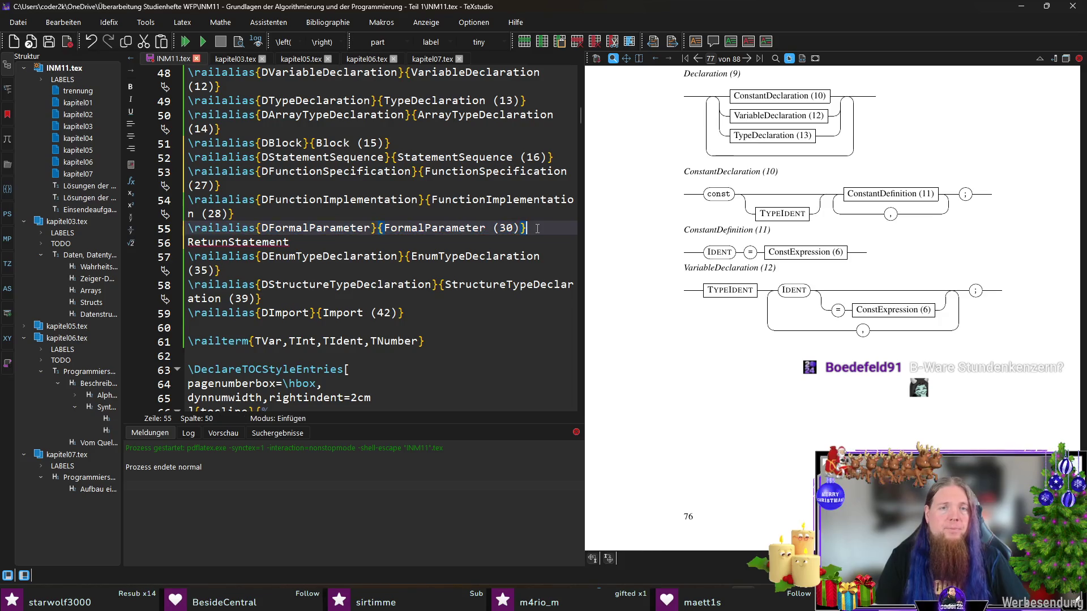
key("ctrl+d")
left_click(203, 272)
- Edit the copy into \railalias{DReturnStatement}{ReturnStatement (32)}
double_click(229, 255)
key("ctrl+x")
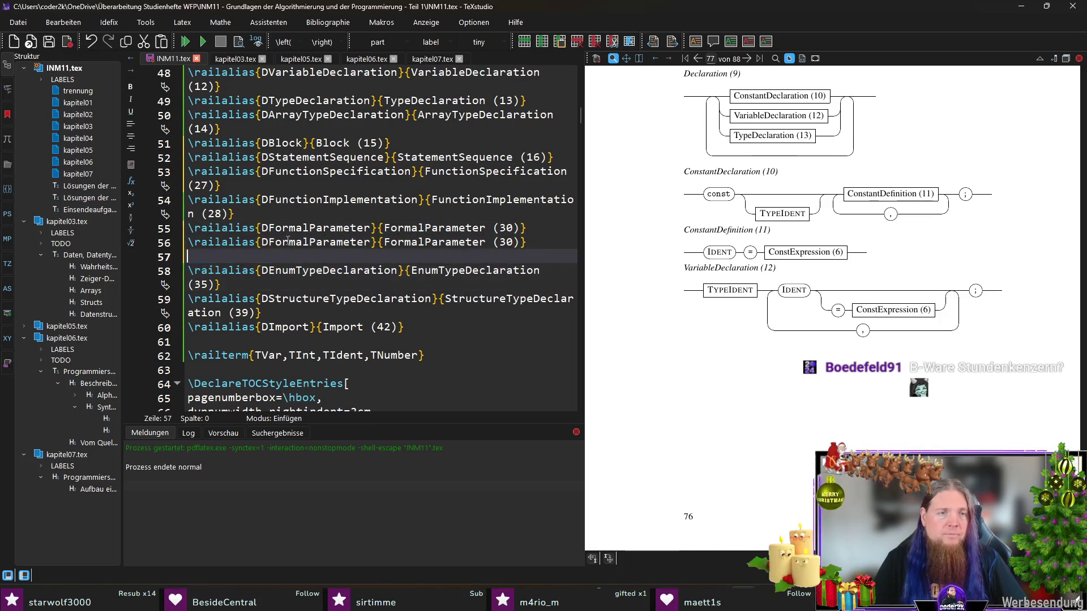
double_click(274, 243)
key("ctrl+v")
type("D")
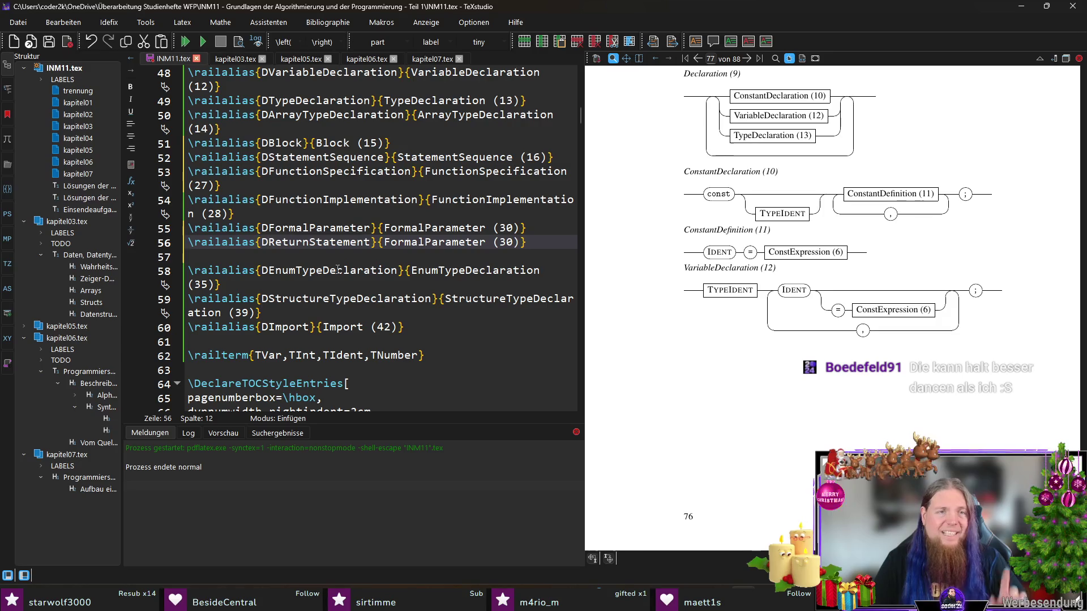
left_click(403, 257)
key("BackSpace")
double_click(315, 242)
double_click(435, 242)
key("ctrl+v")
double_click(507, 242)
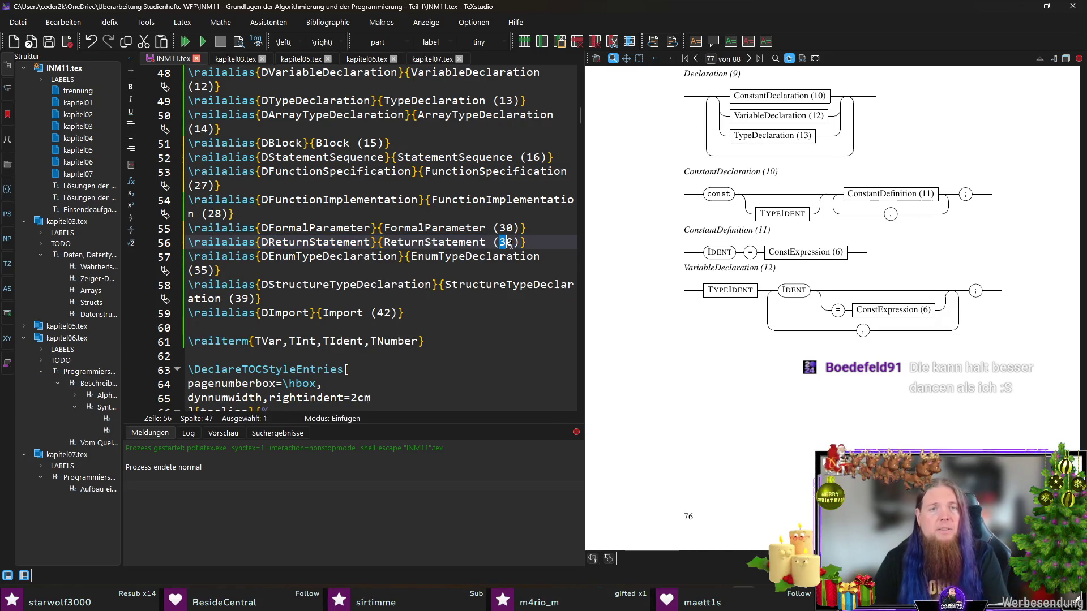
- Make the Block rule in kapitel07.tex reference DReturnStatement, then save and compile
left_click(420, 57)
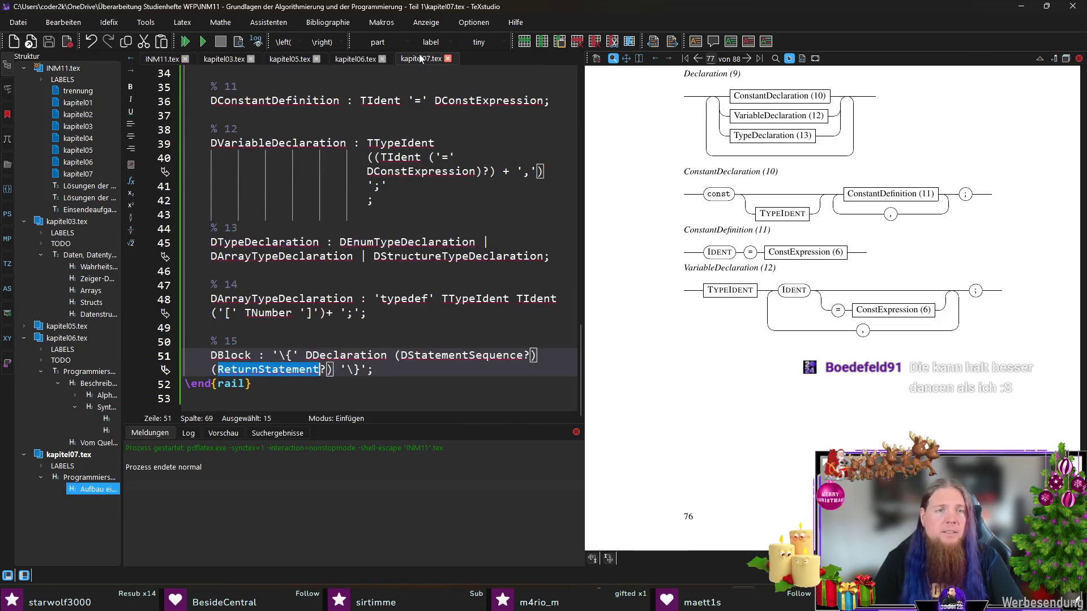
left_click(219, 371)
type("D")
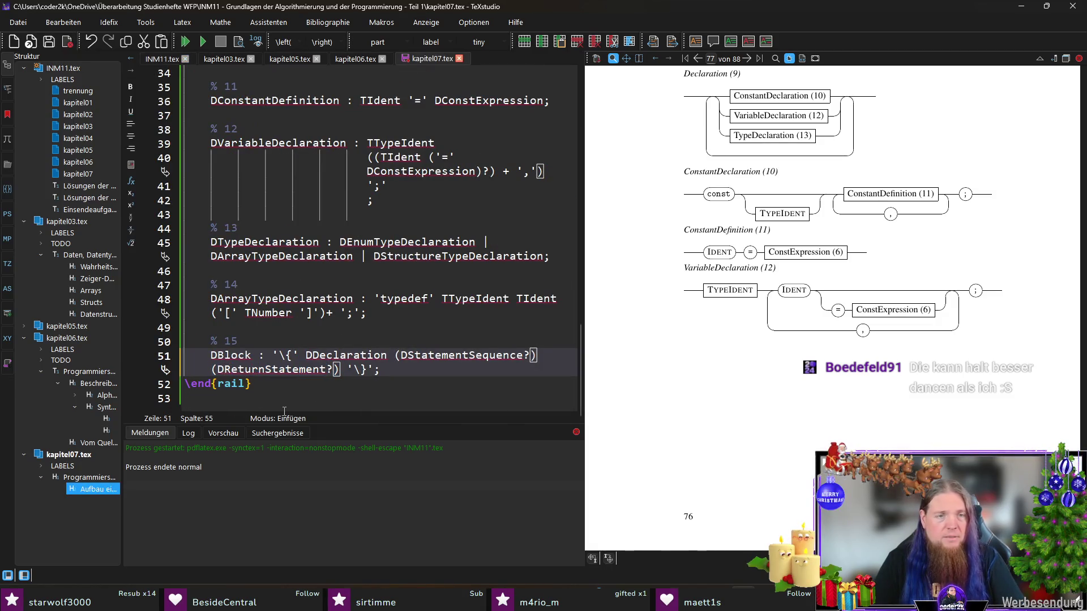
key("F5")
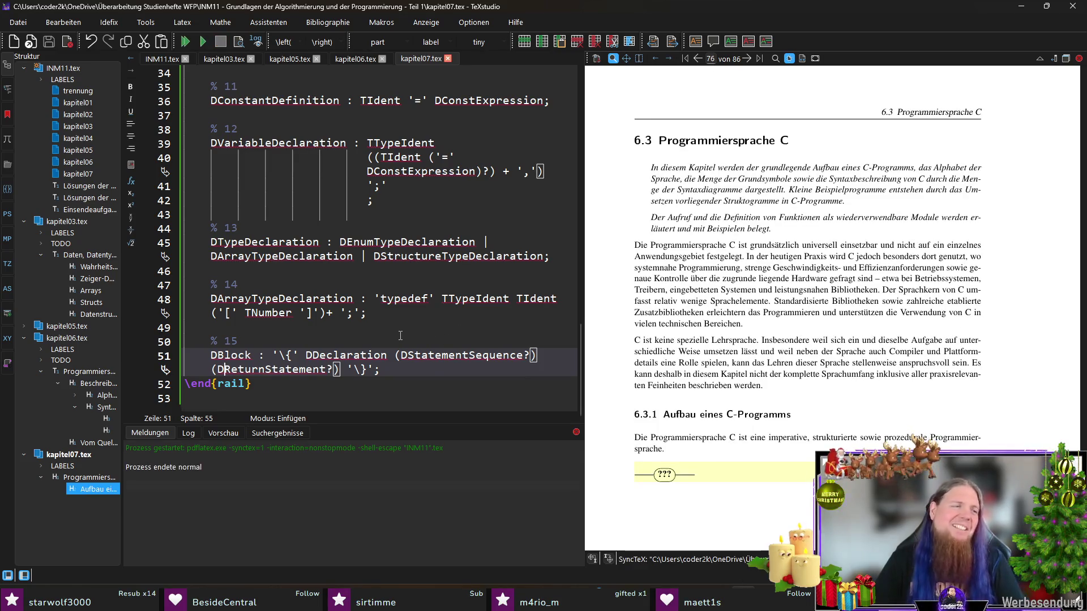
- Rerun 'rail INM11' in the MINGW64 terminal and recompile so the Program (7) diagram appears
key("alt+Tab")
key("Up")
key("Return")
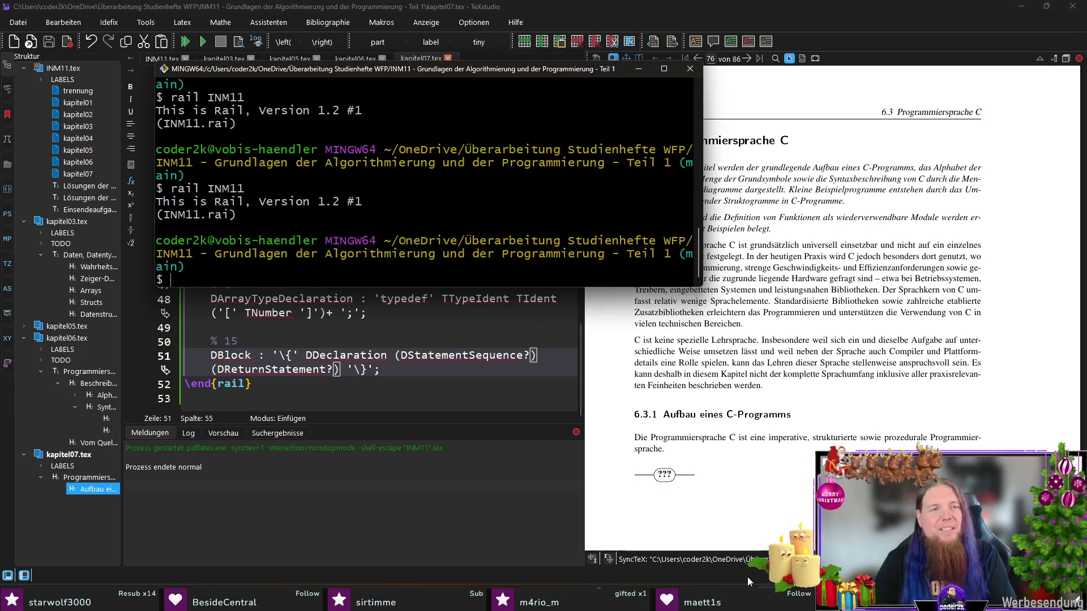
left_click(419, 375)
key("F5")
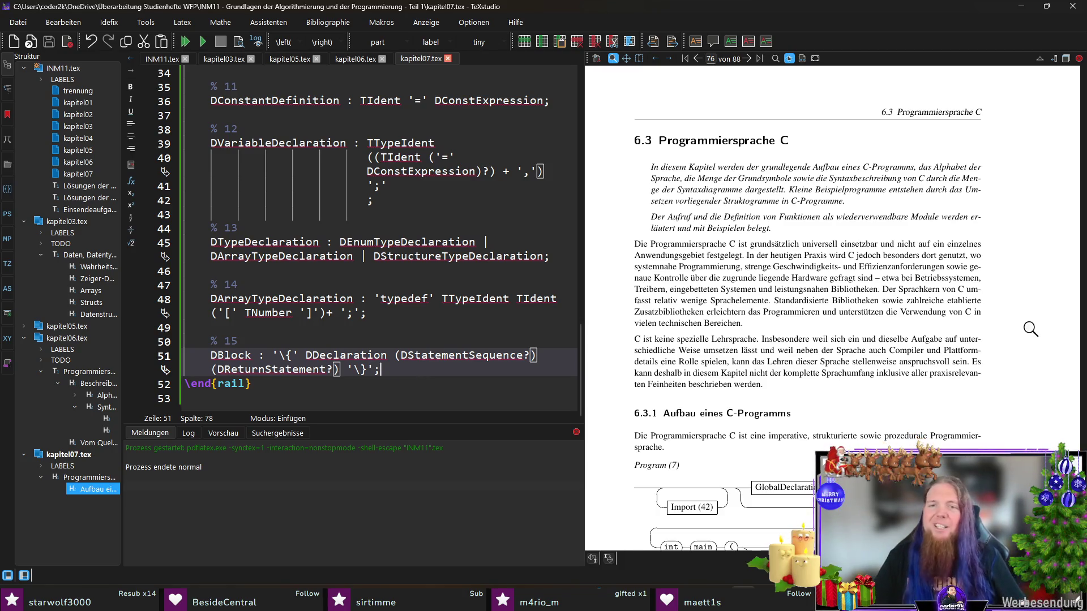
scroll(814, 285, "down", 2)
scroll(877, 284, "down", 4)
scroll(891, 279, "down", 3)
scroll(892, 276, "down", 3)
scroll(892, 273, "down", 1)
scroll(901, 260, "down", 4)
scroll(906, 267, "down", 1)
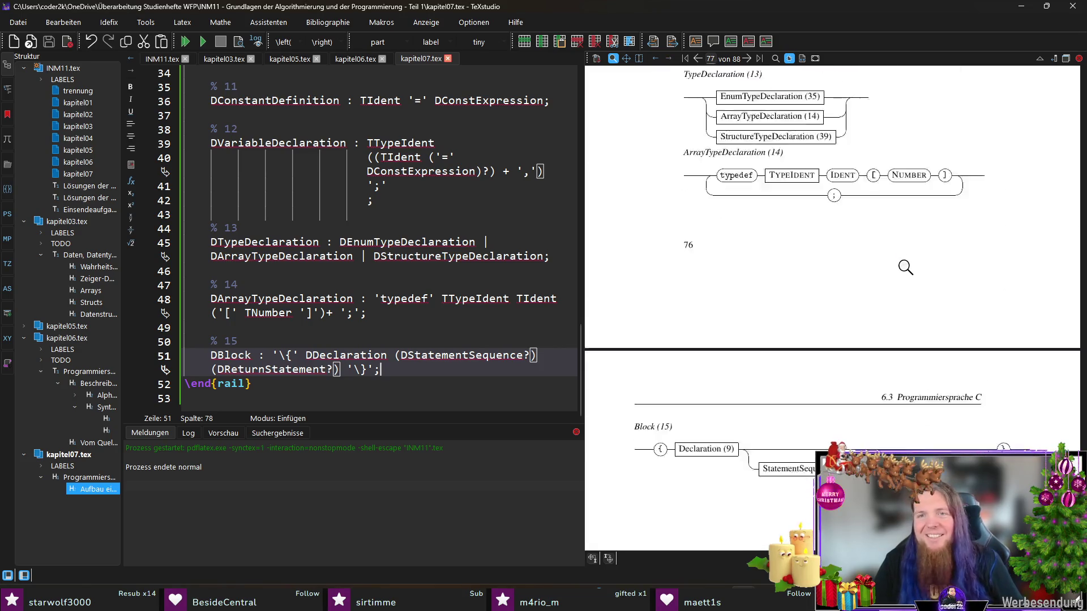
scroll(902, 259, "down", 5)
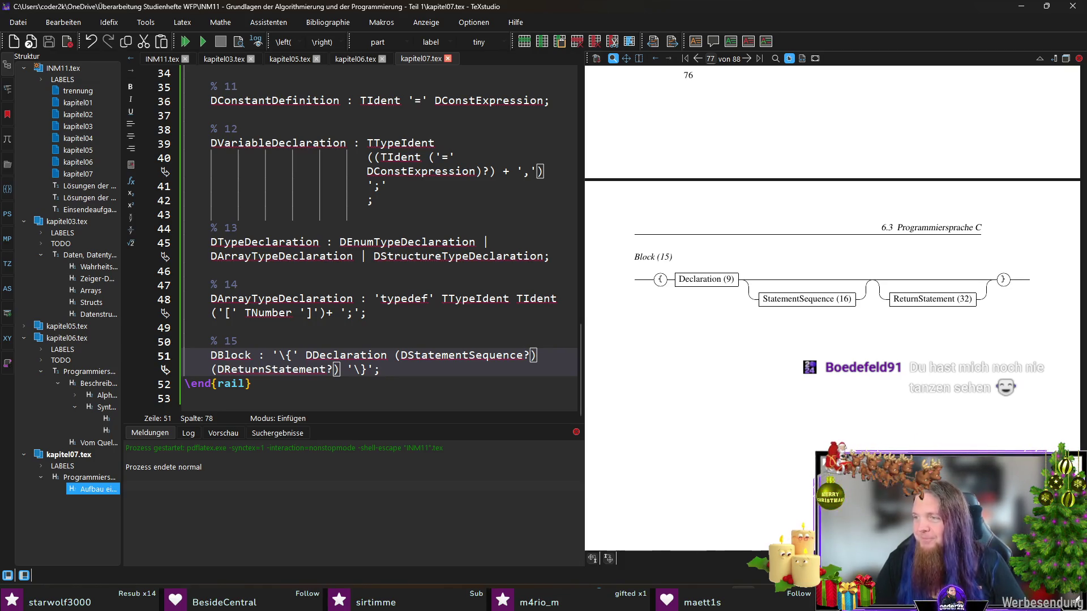
scroll(744, 326, "up", 3)
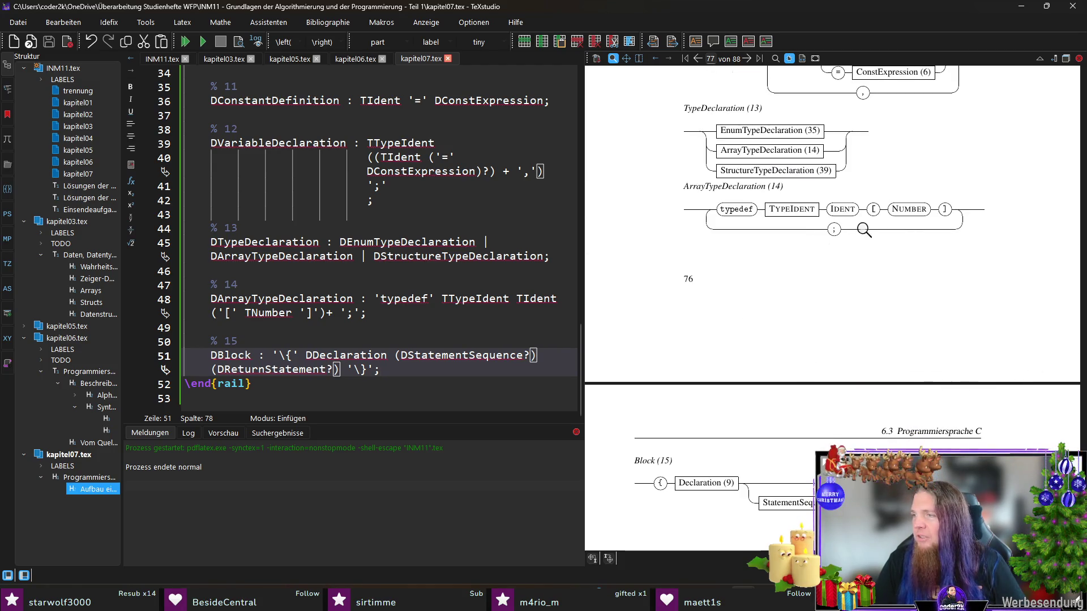
scroll(710, 240, "up", 1)
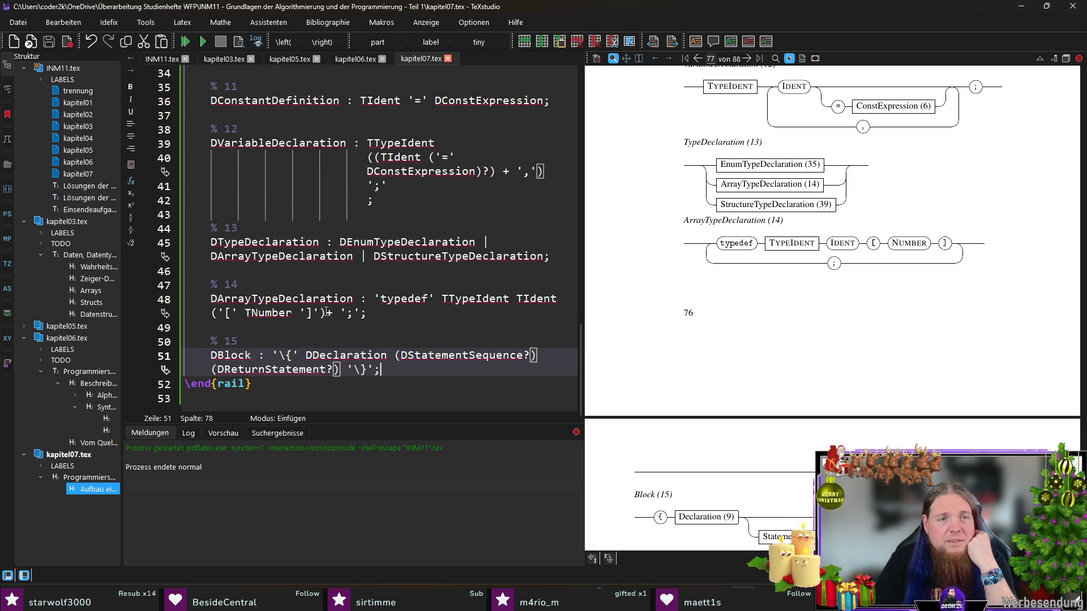
- Wrap ('[' TNumber ']')+ on line 48 in an extra pair of parentheses and recompile twice
left_click_drag(333, 313, 209, 312)
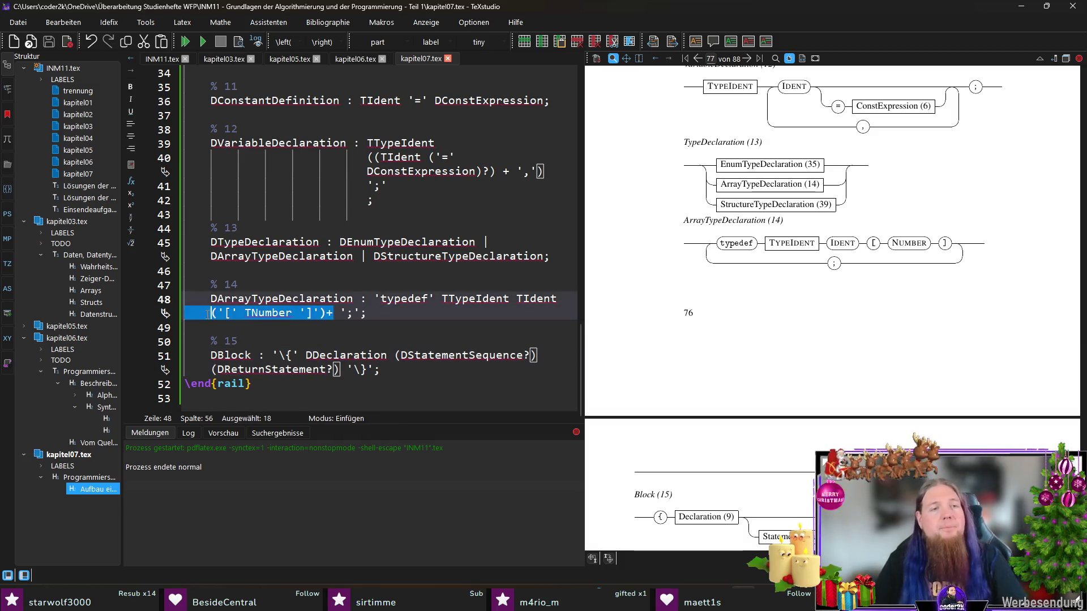
type("(")
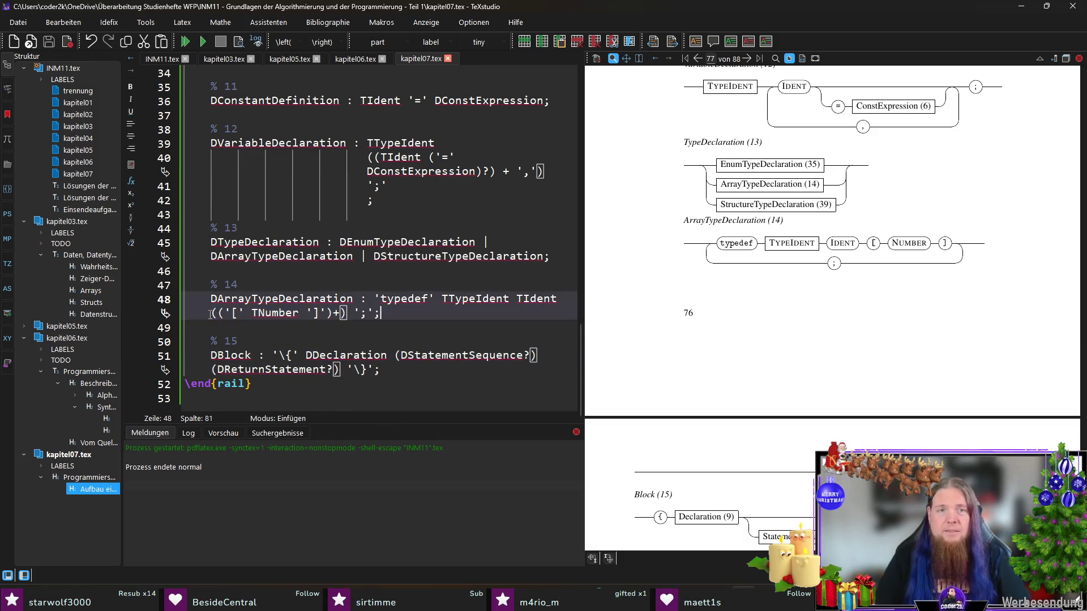
key("F5")
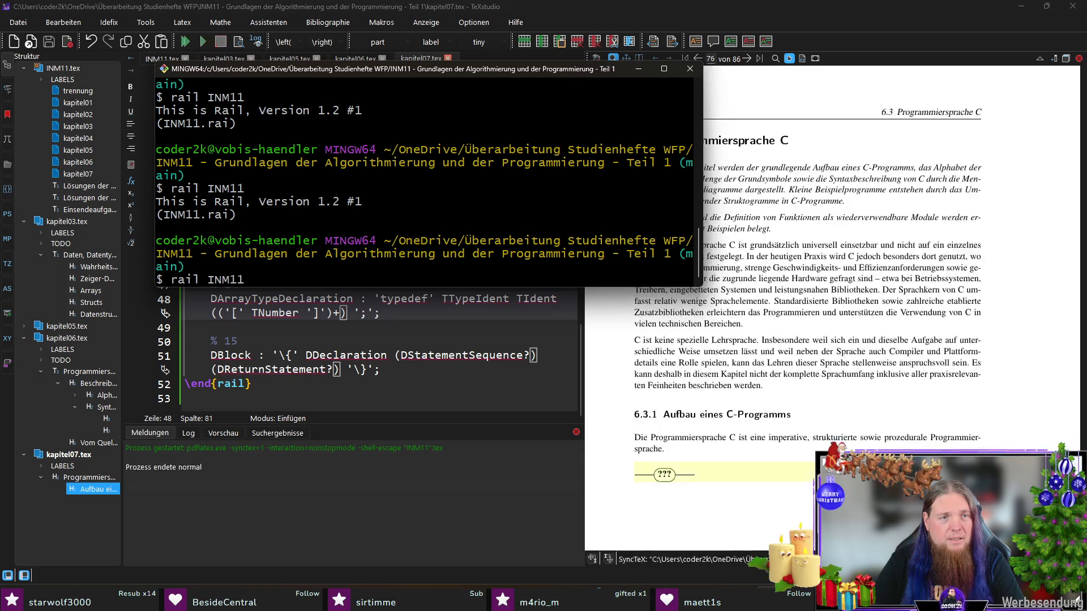
key("Down")
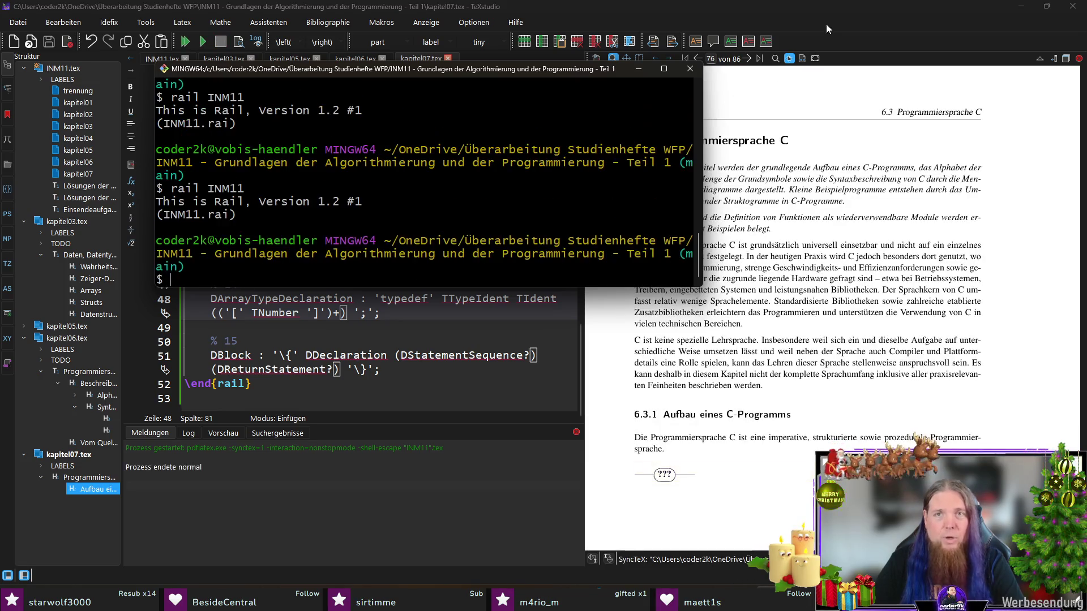
left_click(834, 14)
key("F5")
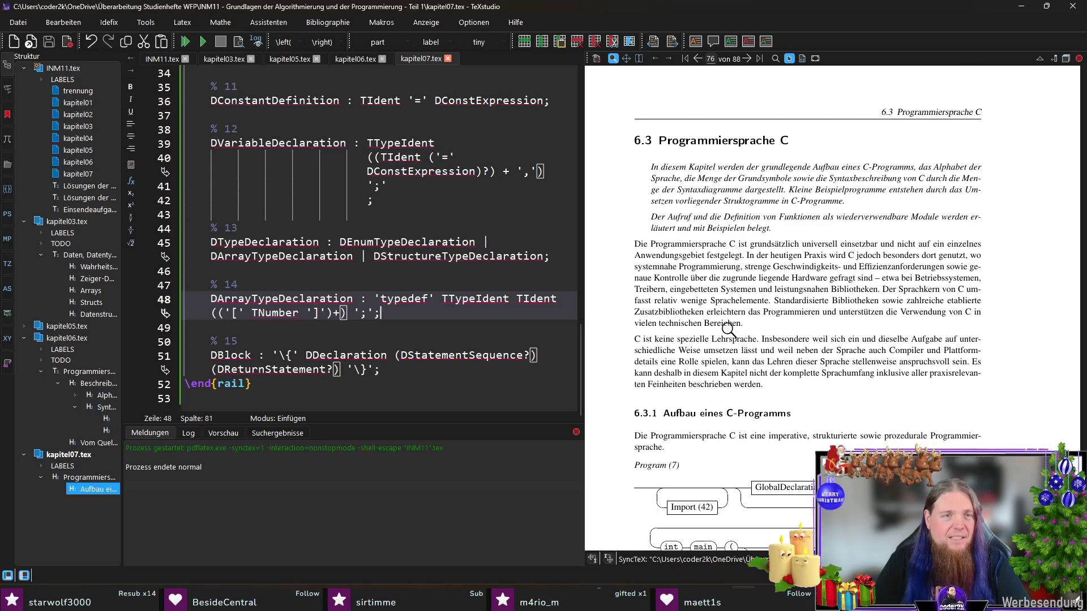
scroll(728, 329, "down", 5)
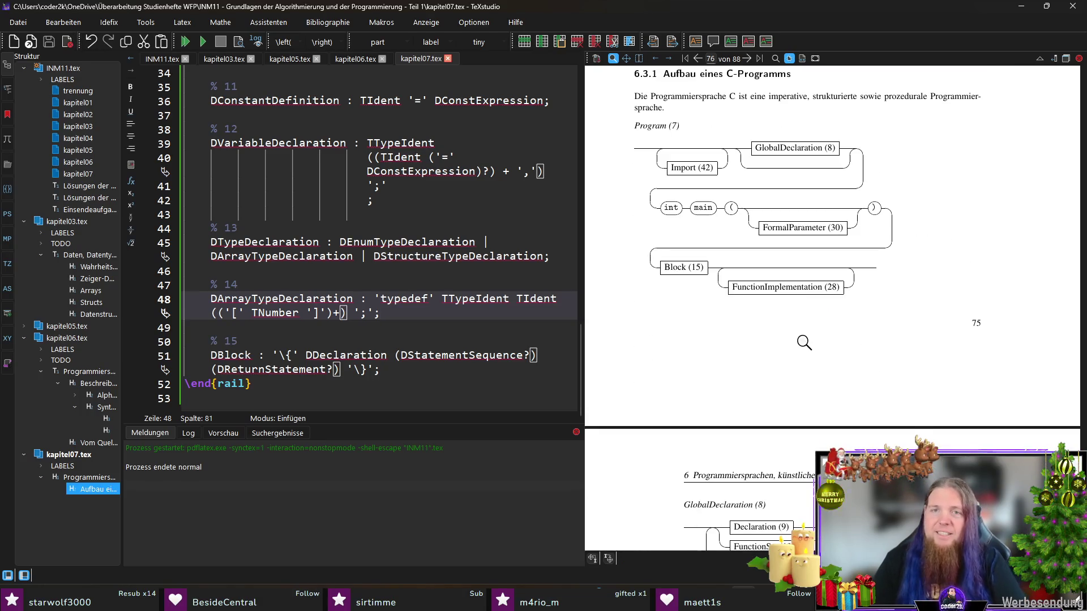
scroll(789, 347, "down", 3)
scroll(787, 347, "down", 2)
scroll(789, 327, "down", 2)
scroll(790, 308, "down", 1)
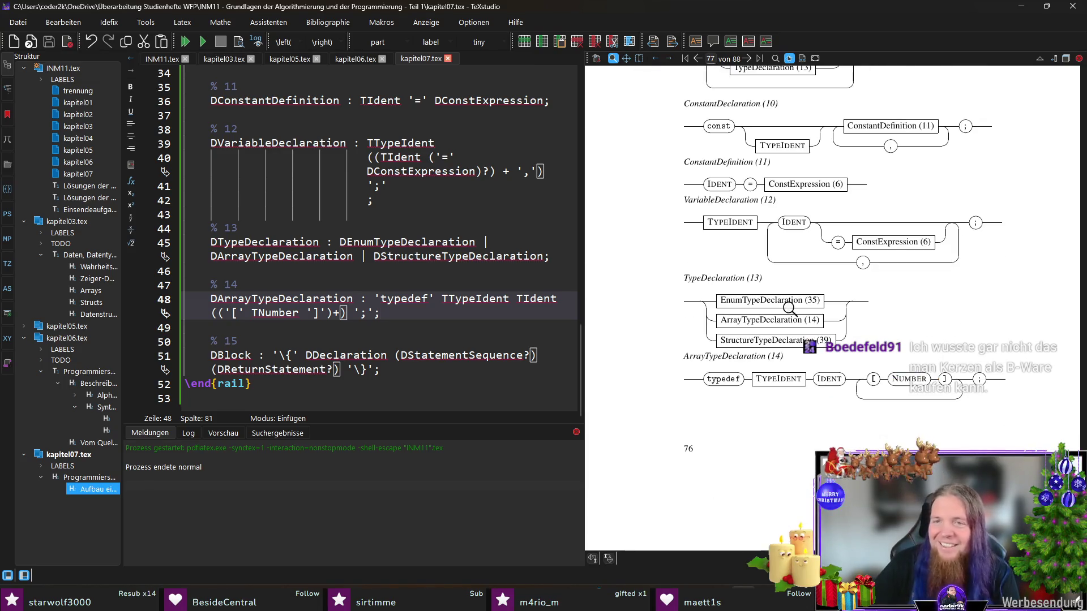
scroll(862, 318, "down", 1)
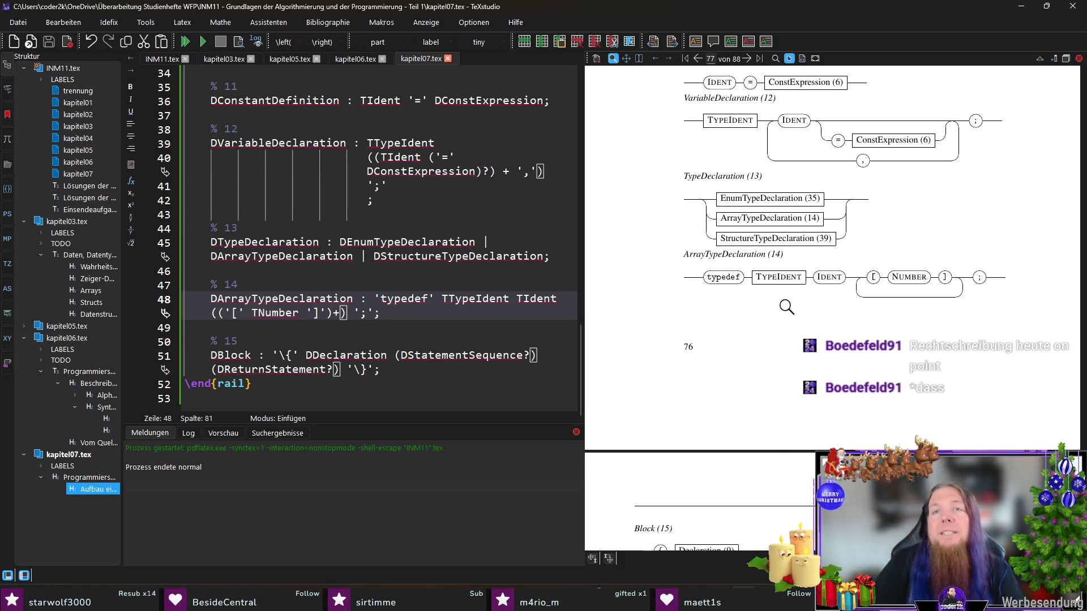
scroll(790, 297, "up", 1)
- Magnify the TypeIdent box of the ArrayTypeDeclaration (14) diagram in the PDF preview
left_click(789, 308)
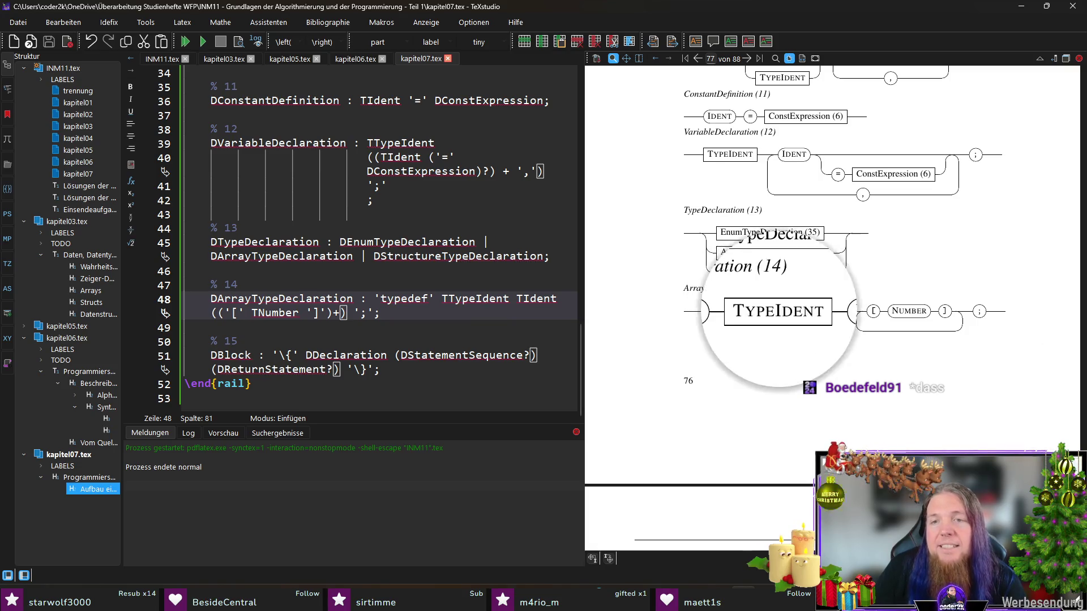
- Append TIdent and TTypeIdent to the \railterm list in INM11.tex, then compile from kapitel07.tex
left_click(163, 59)
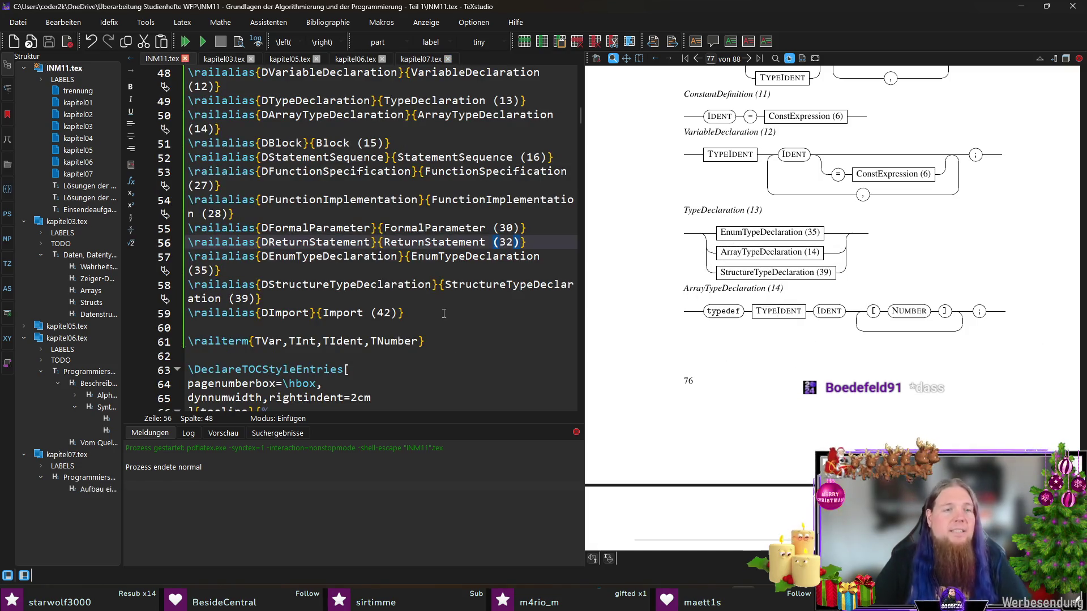
scroll(367, 293, "up", 5)
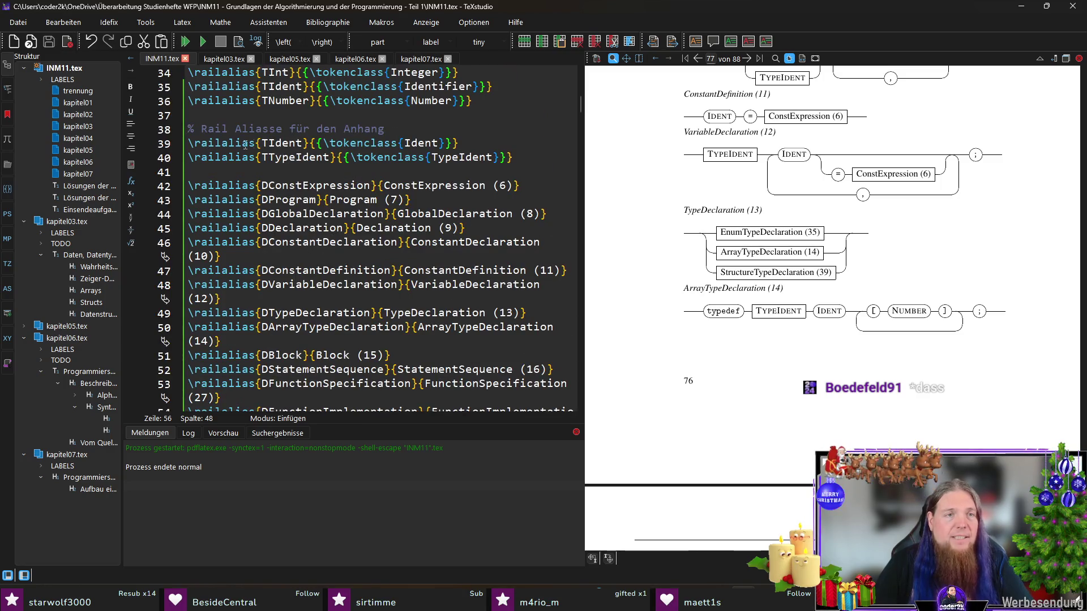
double_click(284, 141)
scroll(339, 220, "down", 5)
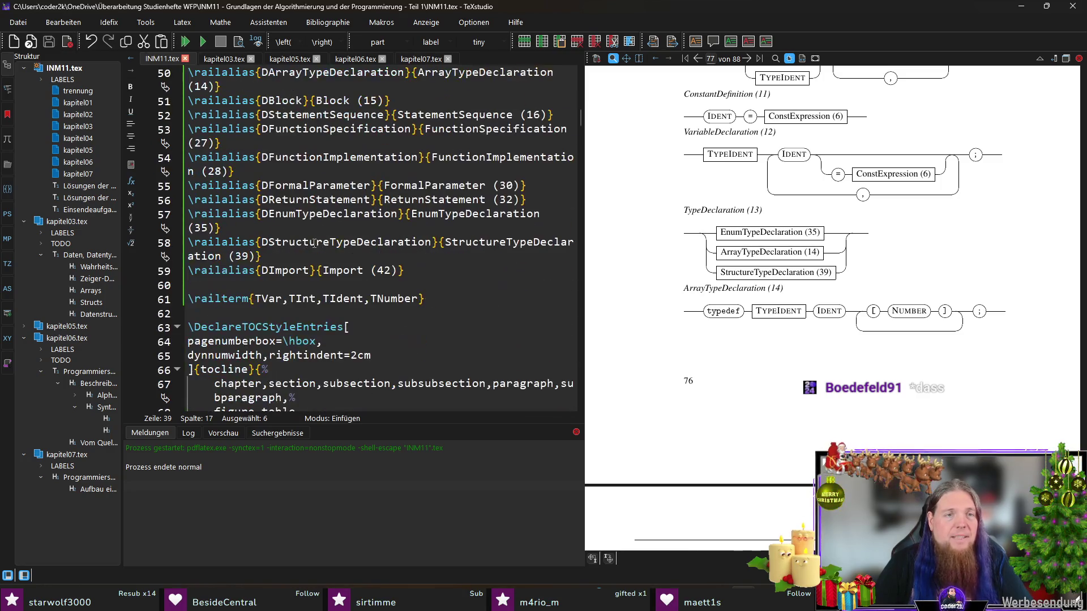
left_click(416, 298)
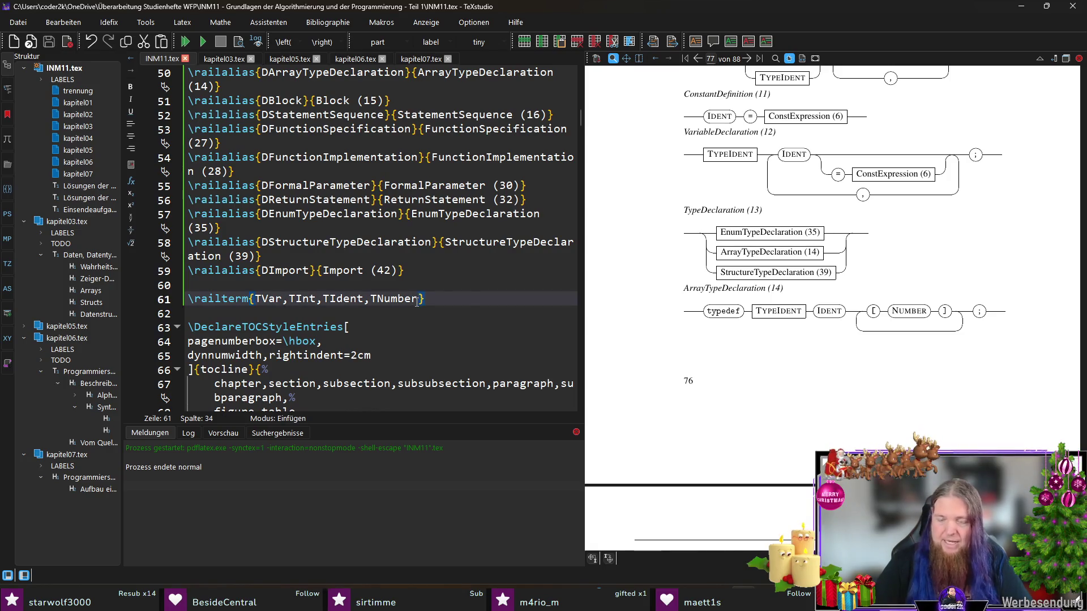
type(",TIdent")
scroll(363, 194, "up", 6)
double_click(307, 202)
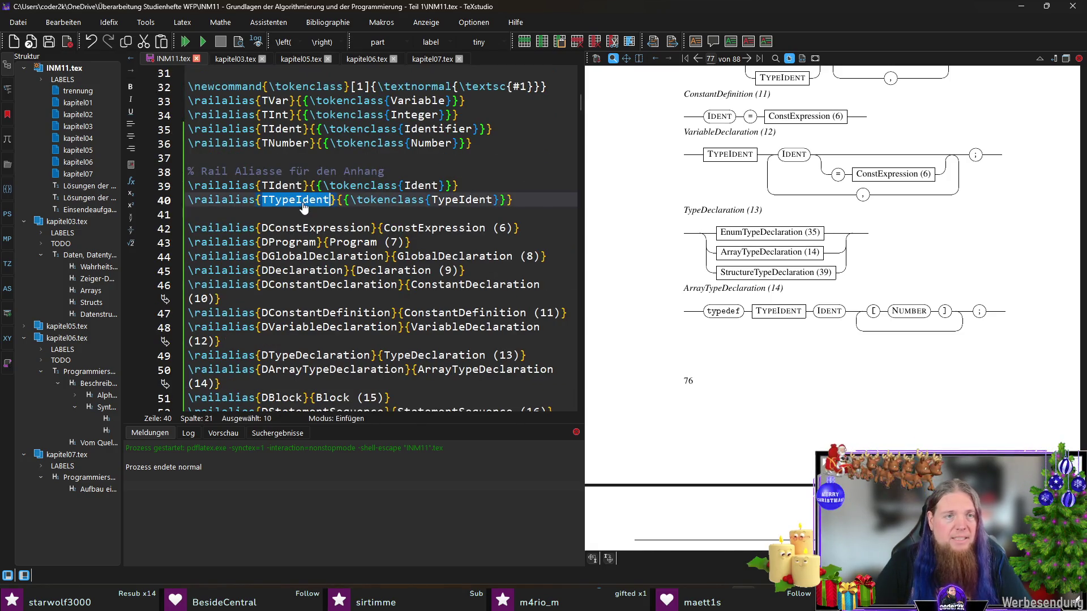
scroll(465, 316, "down", 6)
left_click(472, 300)
type(",TTypeIdent")
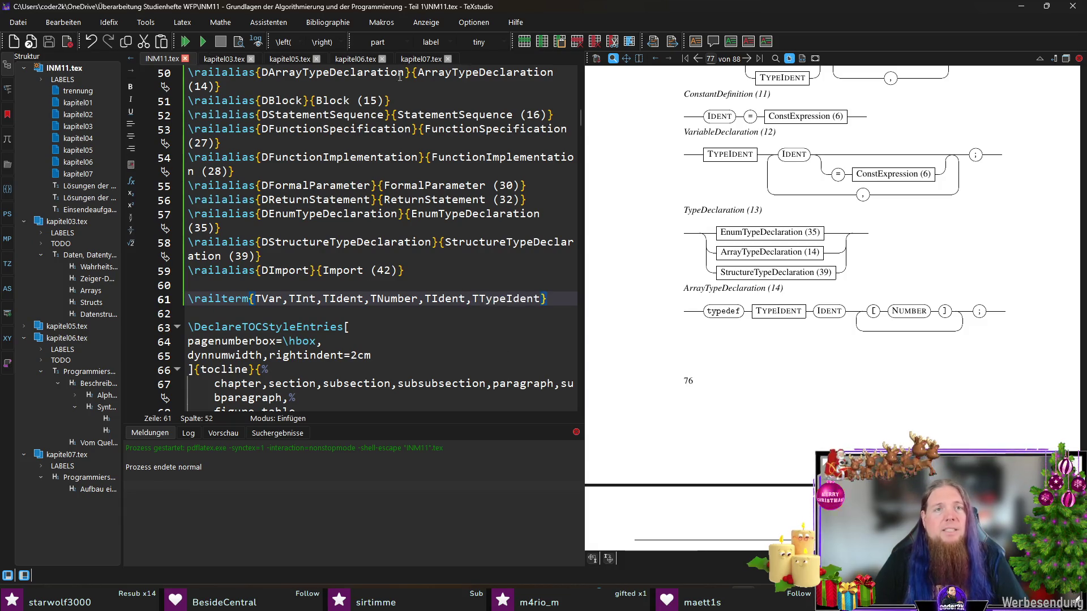
left_click(420, 59)
key("F5")
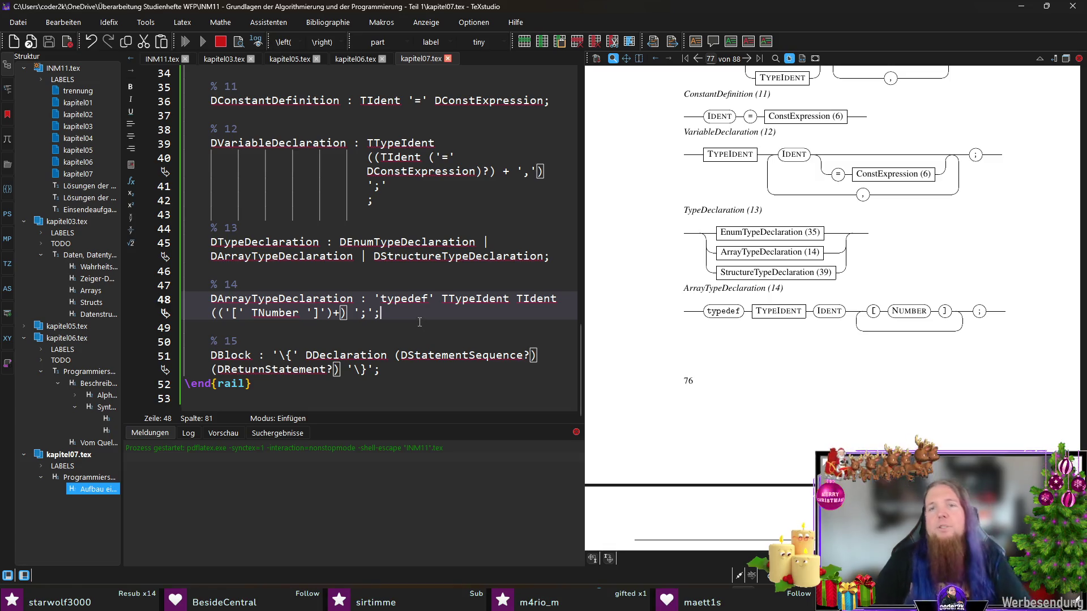
scroll(772, 375, "down", 5)
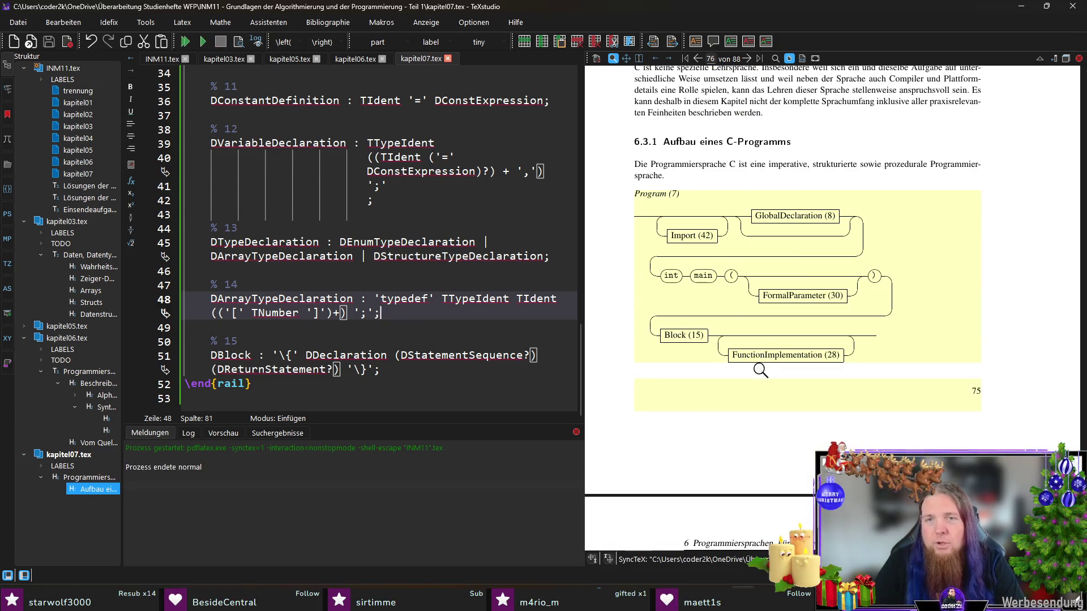
scroll(759, 351, "down", 5)
scroll(767, 357, "down", 3)
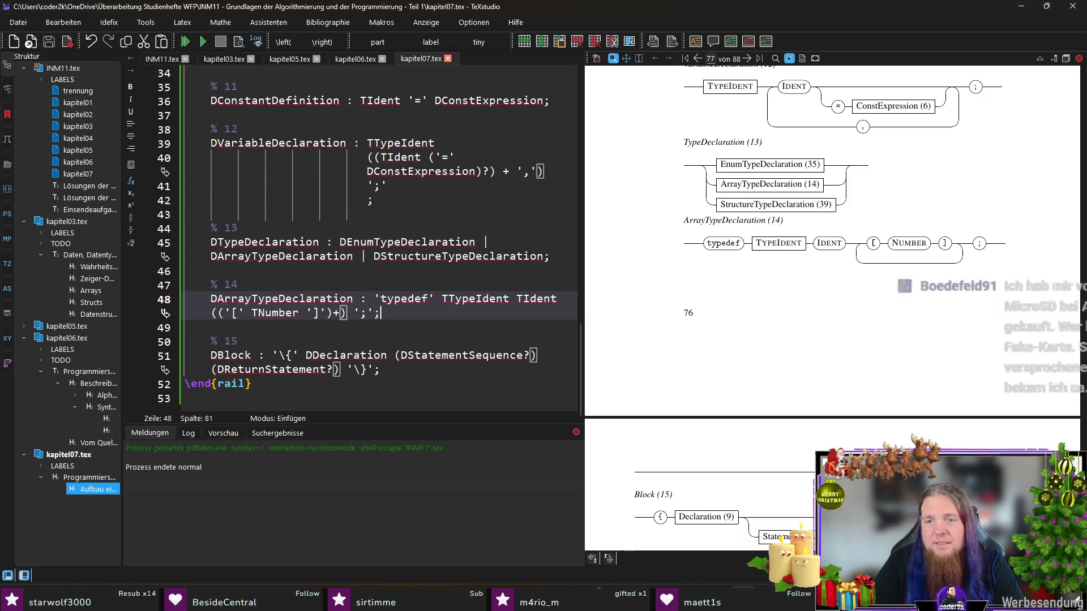
- Rerun 'rail INM11' in the terminal and recompile the document
key("alt+Tab")
key("Up")
key("Return")
left_click(402, 371)
key("F5")
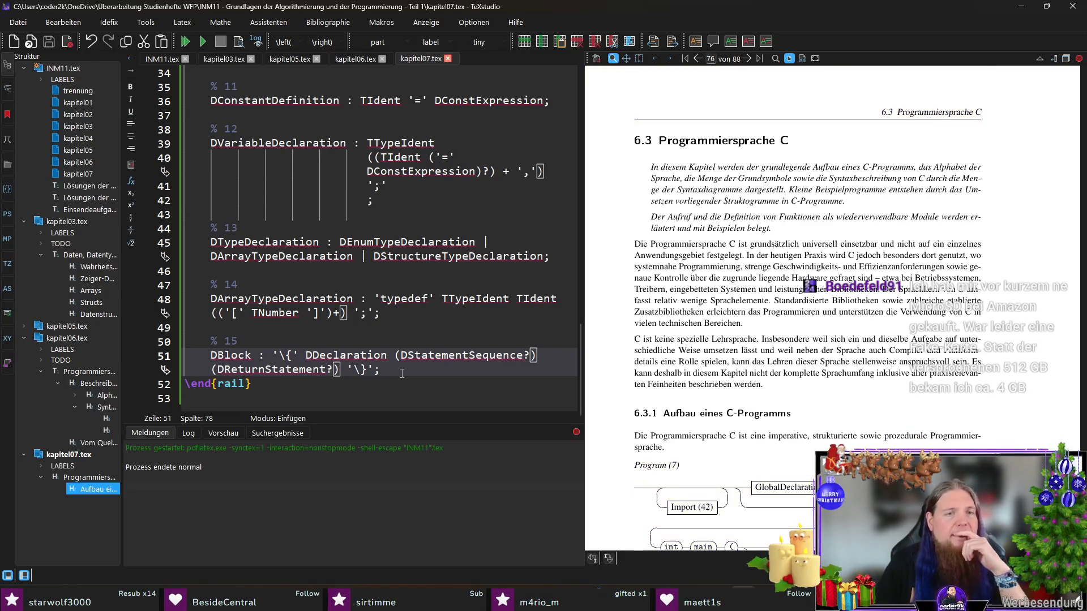
scroll(810, 338, "down", 2)
scroll(809, 338, "down", 2)
scroll(809, 338, "down", 5)
scroll(809, 338, "down", 4)
scroll(809, 338, "down", 1)
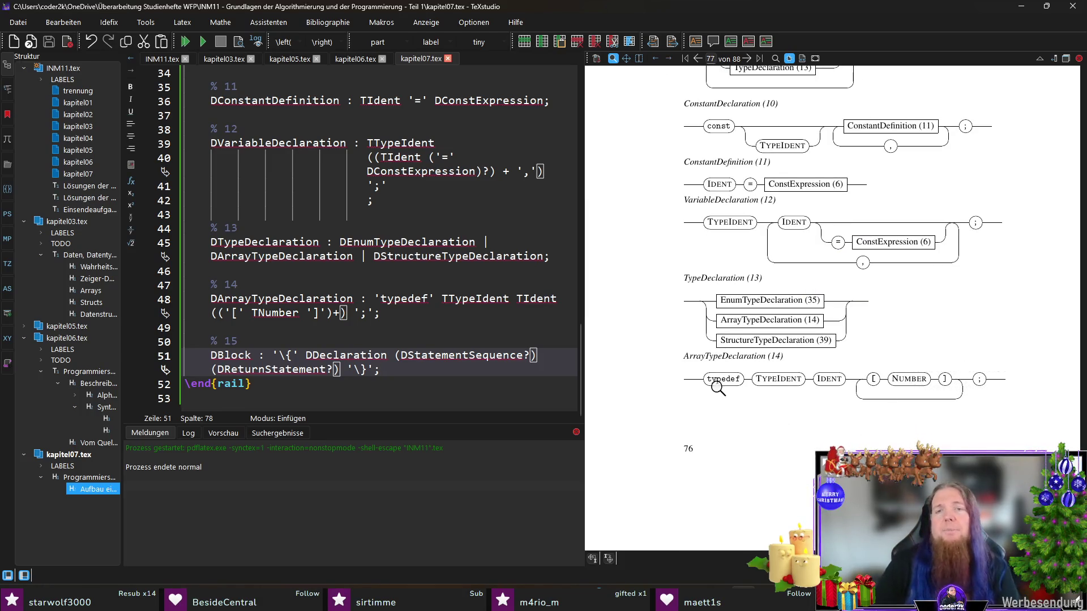
- Magnify the typedef and TypeIdent boxes of the ArrayTypeDeclaration diagram, then add a line below the Block rule
mouse_move(719, 384)
left_mouse_down()
mouse_move(781, 379)
mouse_move(790, 466)
left_mouse_up()
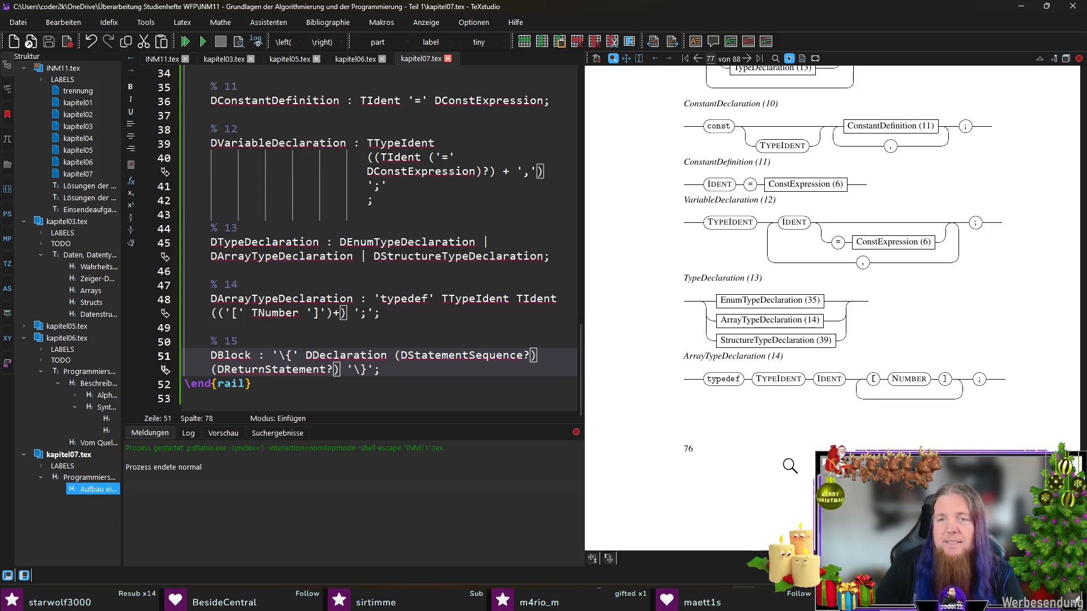
left_click_drag(772, 382, 775, 384)
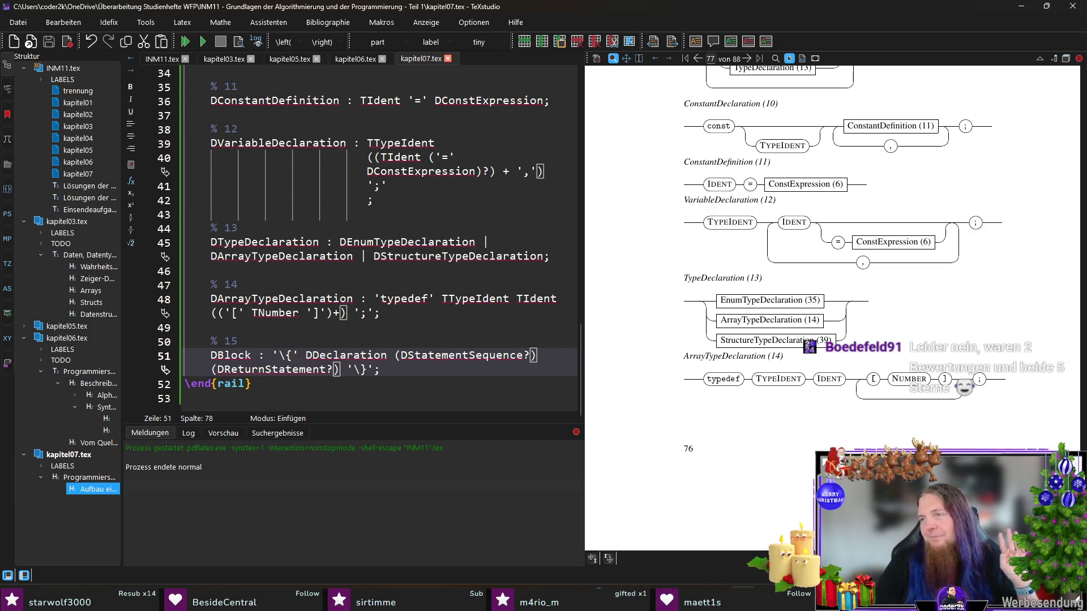
key("Return")
key("Return")
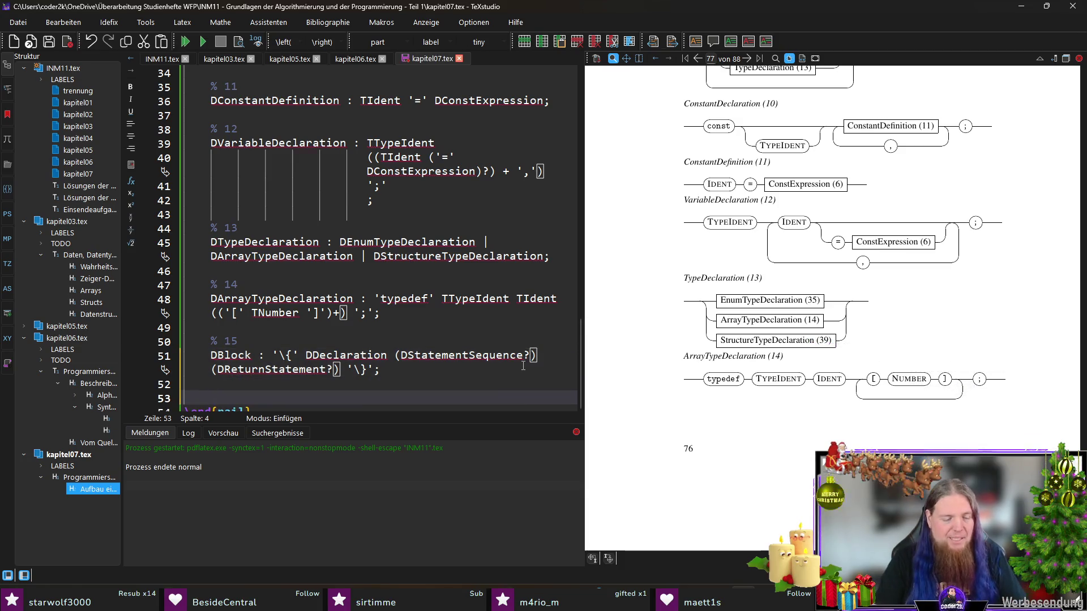
type("% 16")
- Write rule 16 'DStatementSequence : DStatement+;', save, start a '% 17' comment and show INM11.tex
key("Return")
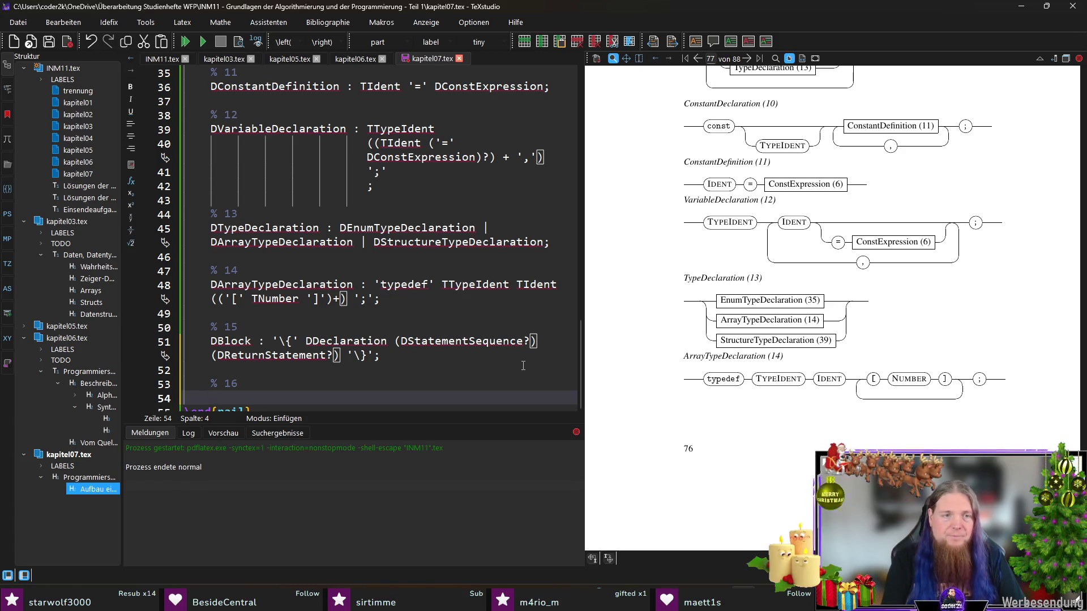
type("DStatementSequence : ")
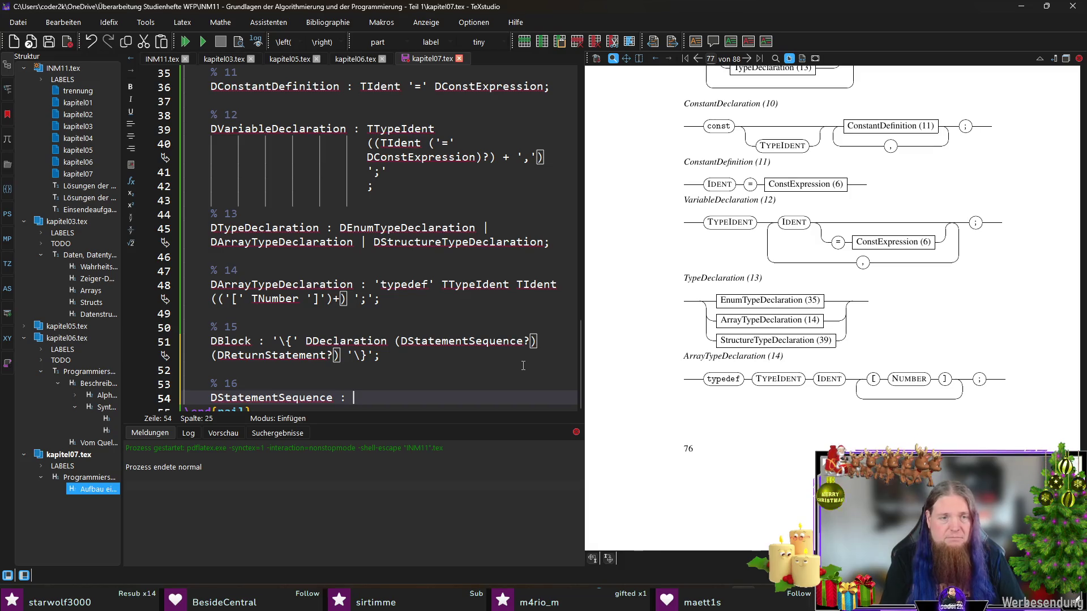
type("DStatement+;")
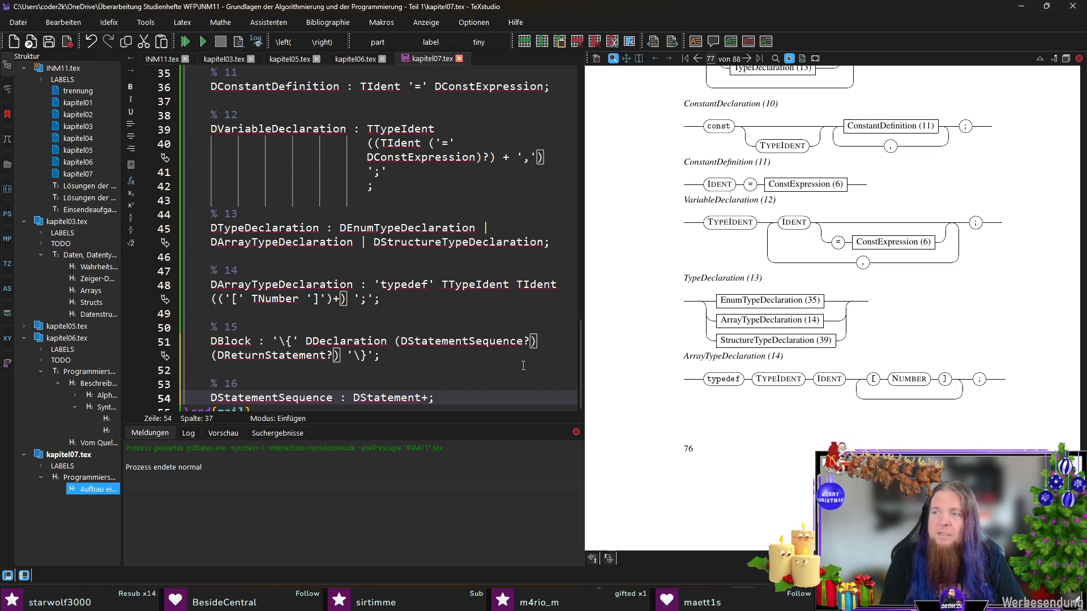
key("ctrl+s")
scroll(484, 331, "down", 1)
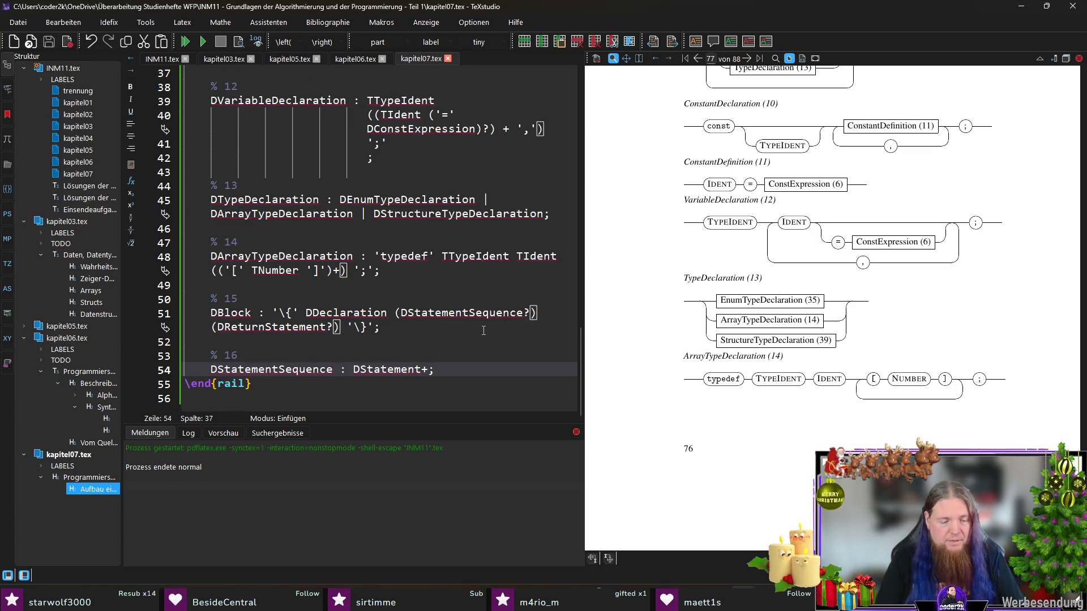
key("Return")
key("Return")
type("% 17")
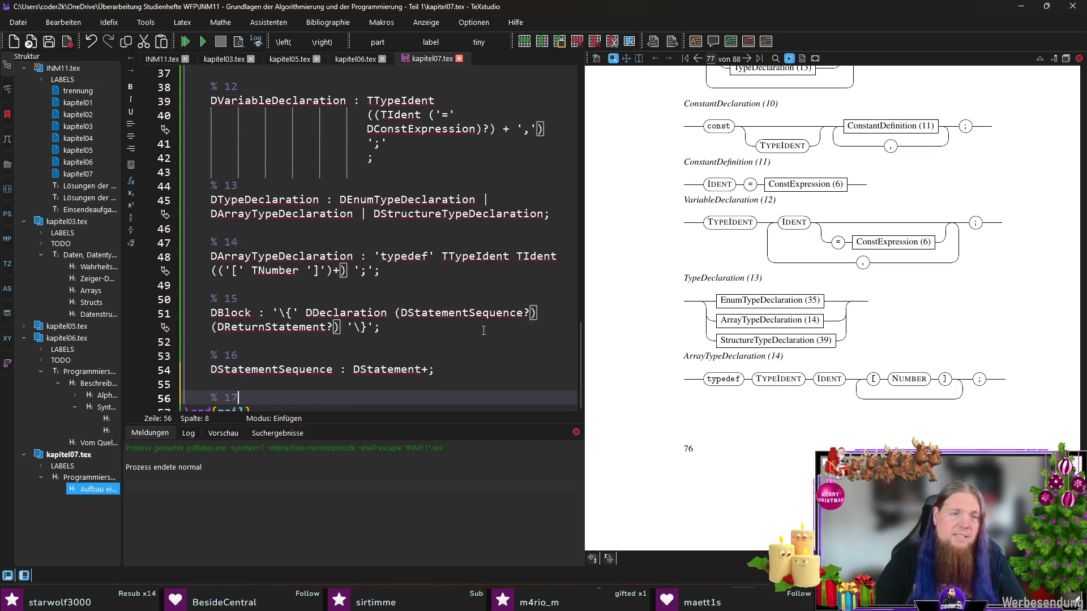
left_click(162, 59)
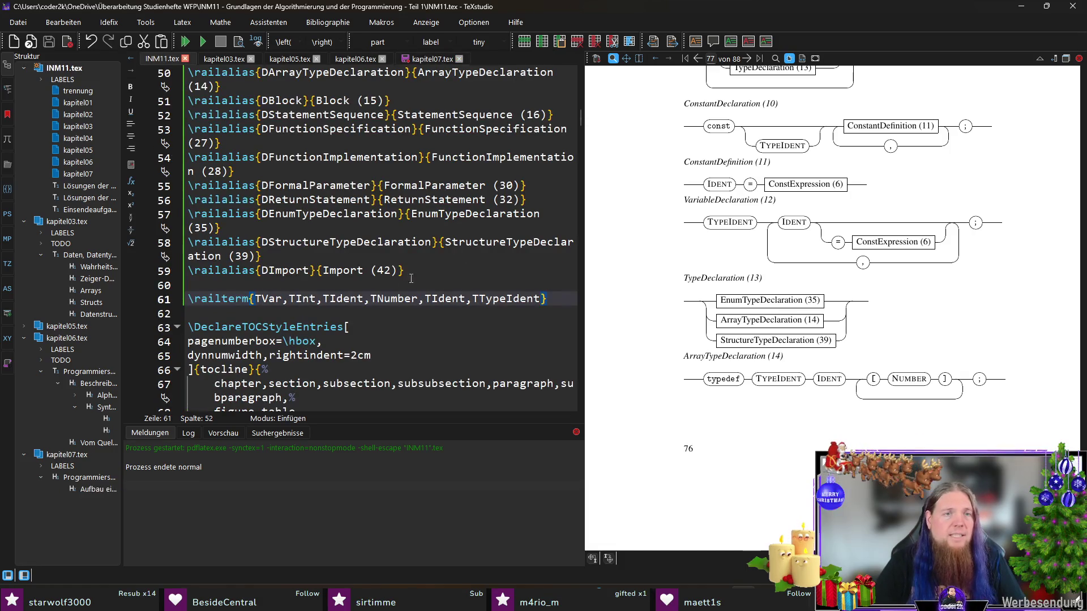
scroll(412, 277, "up", 1)
- Copy the rule name DStatement from kapitel07.tex into INM11.tex after the StatementSequence alias
left_click(420, 58)
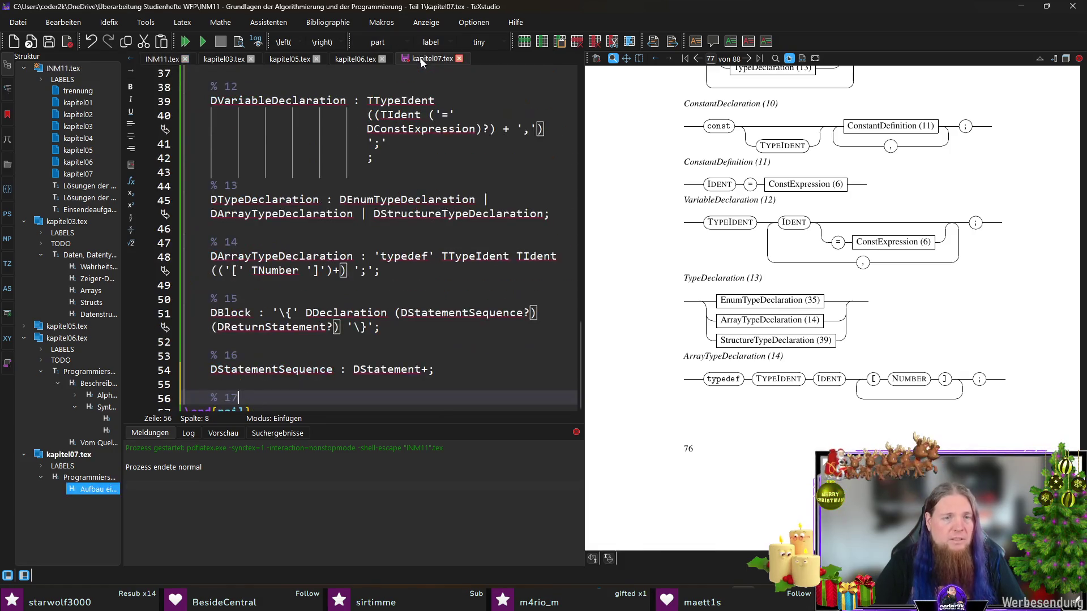
double_click(387, 370)
key("ctrl+c")
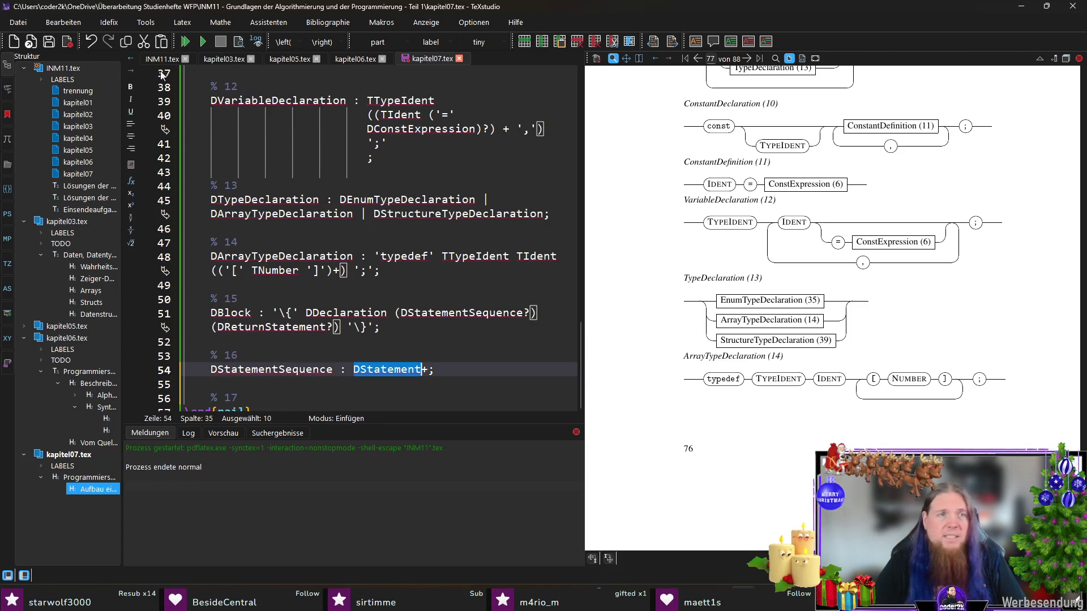
key("ctrl+Tab")
left_click(553, 157)
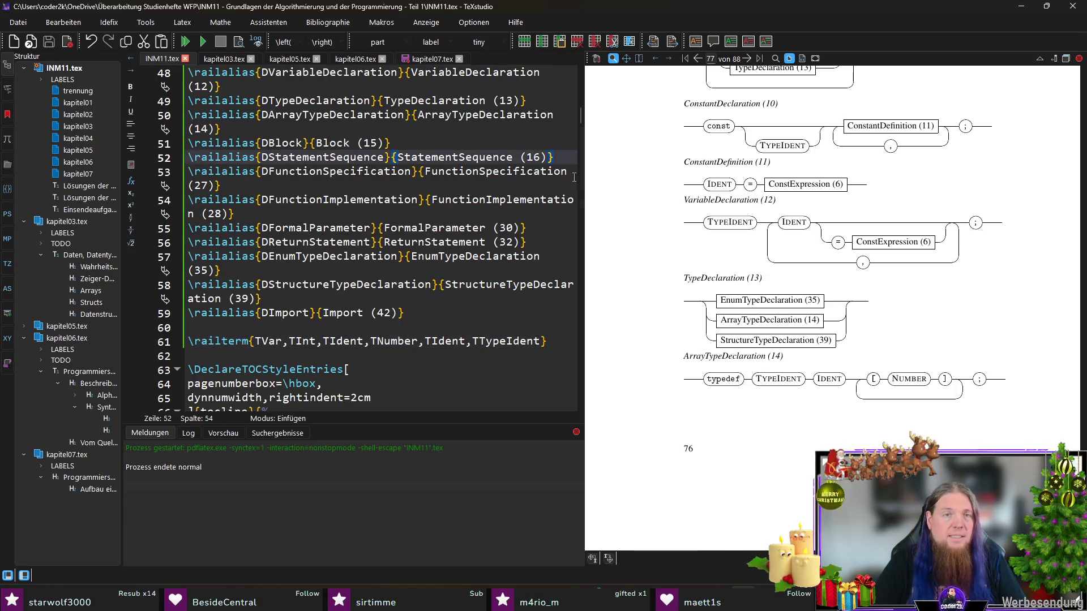
key("ctrl+v")
- Duplicate the StatementSequence \railalias line below itself
key("shift+Home")
key("ctrl+c")
key("End")
key("Return")
key("ctrl+v")
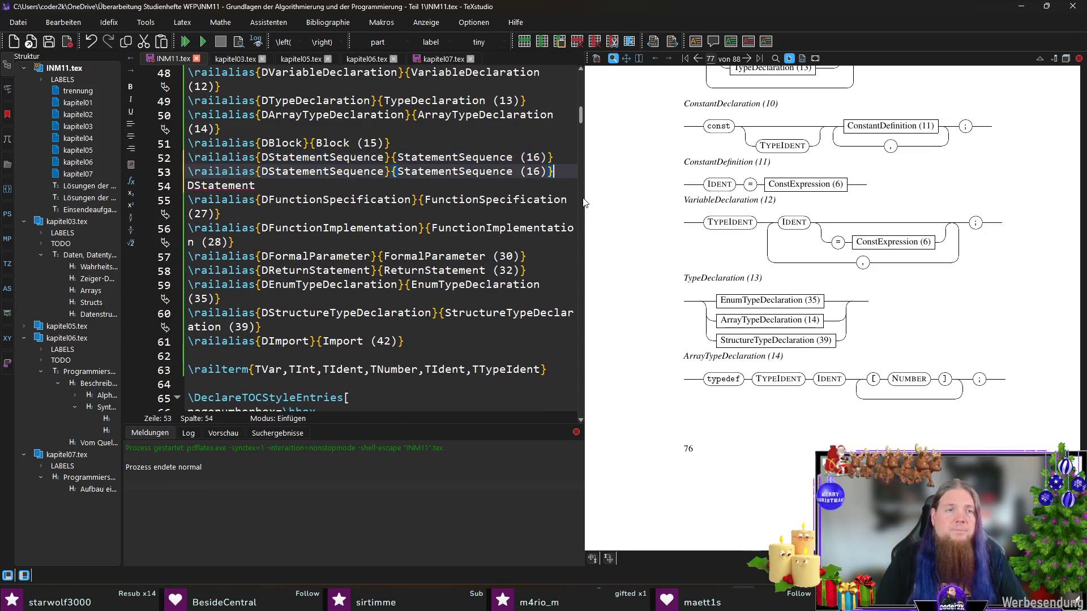
key("Down")
key("shift+Home")
key("BackSpace")
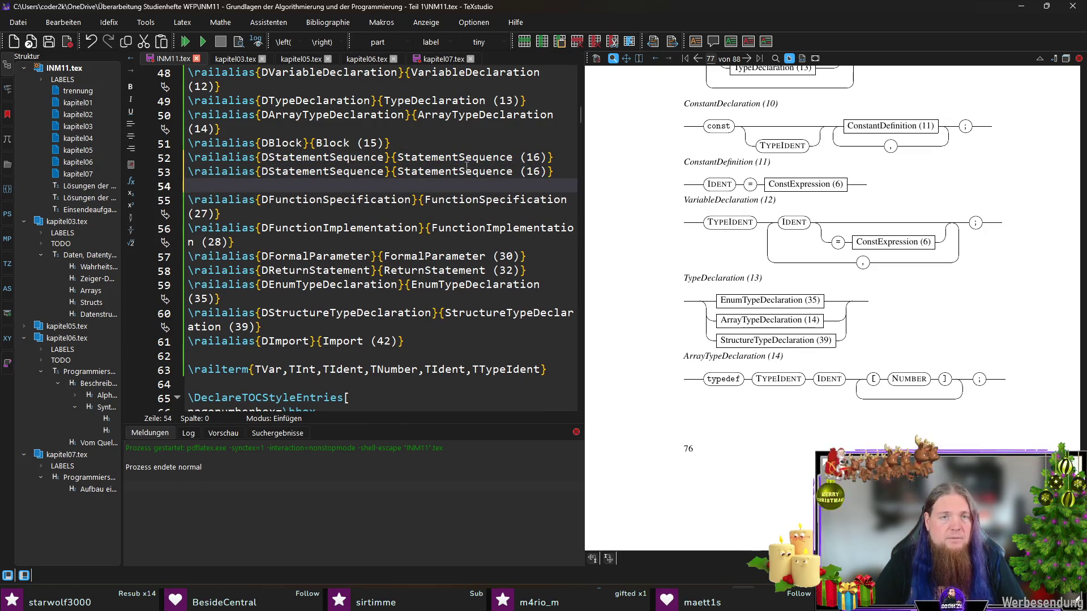
- Edit the copy into \railalias{DStatement}{Statement (17)} and return to kapitel07.tex
double_click(459, 172)
key("ctrl+v")
double_click(339, 171)
key("ctrl+v")
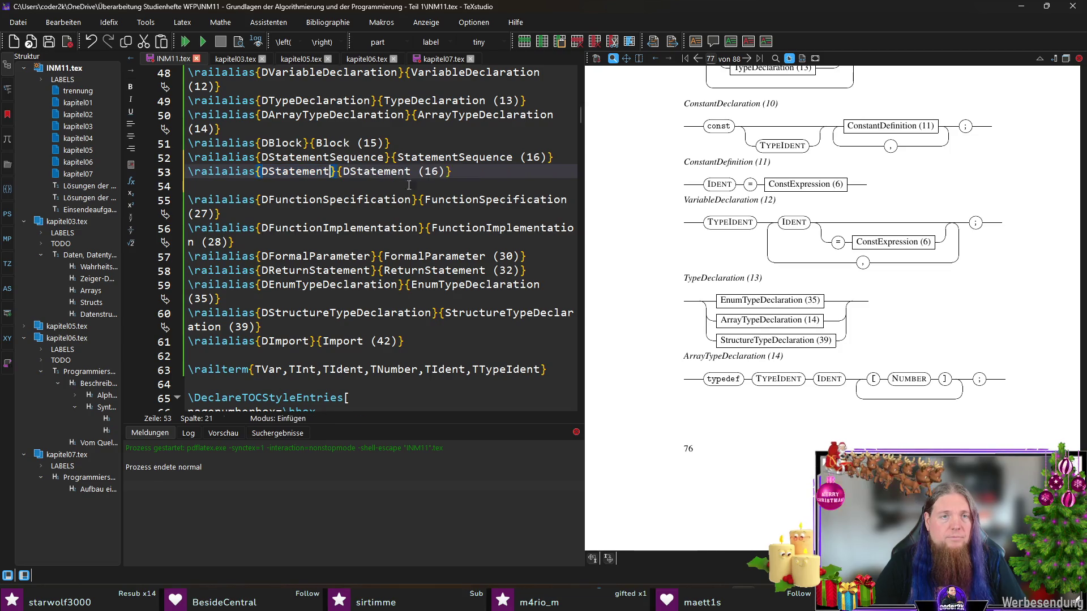
left_click(349, 171)
key("BackSpace")
left_click_drag(433, 172, 426, 171)
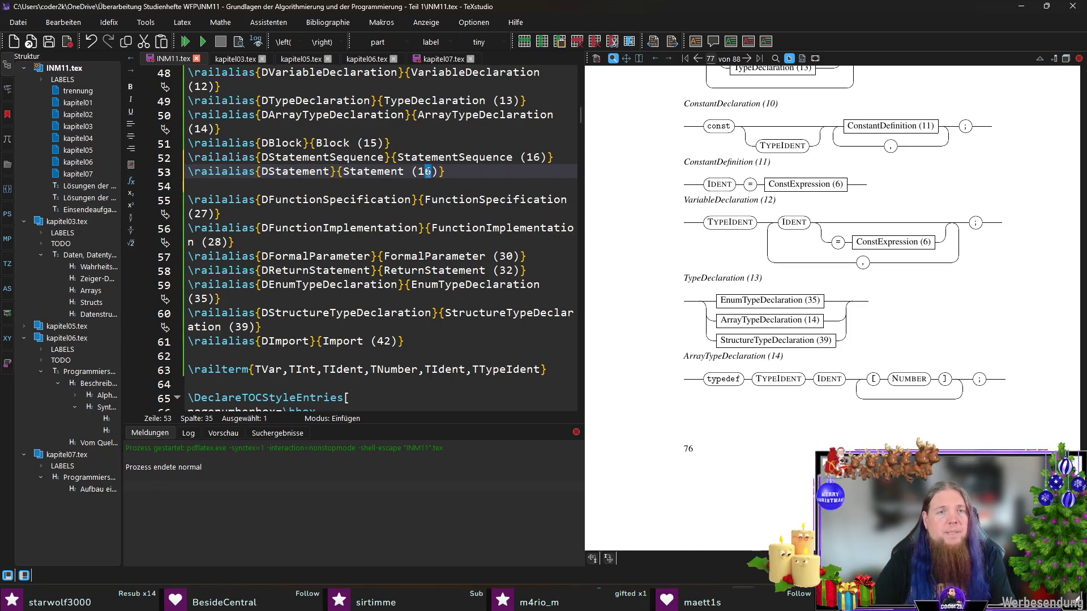
type("7")
key("End")
key("Delete")
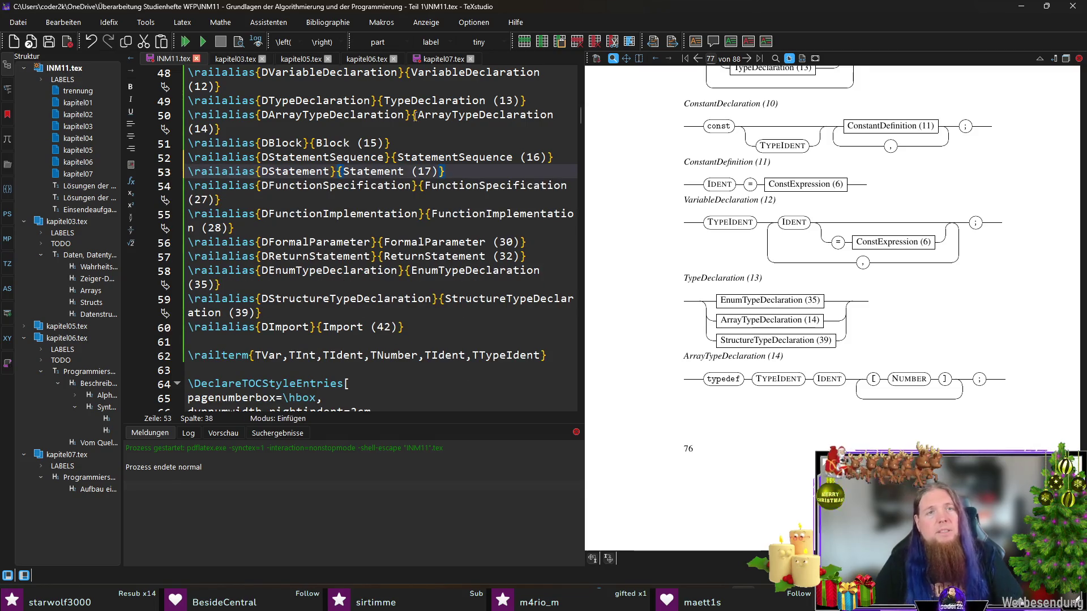
left_click(425, 59)
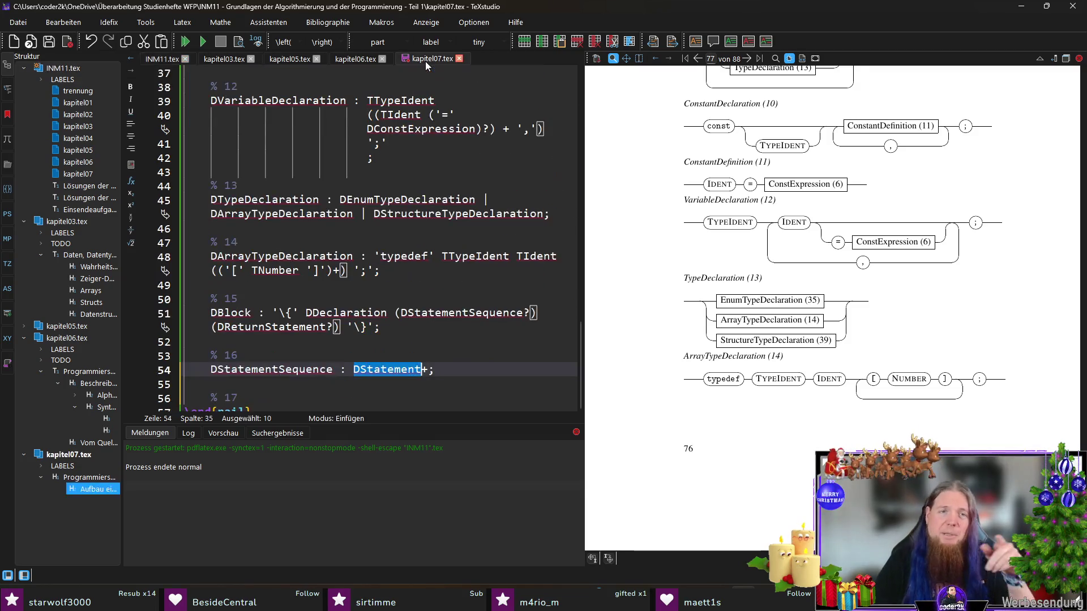
left_click(457, 368)
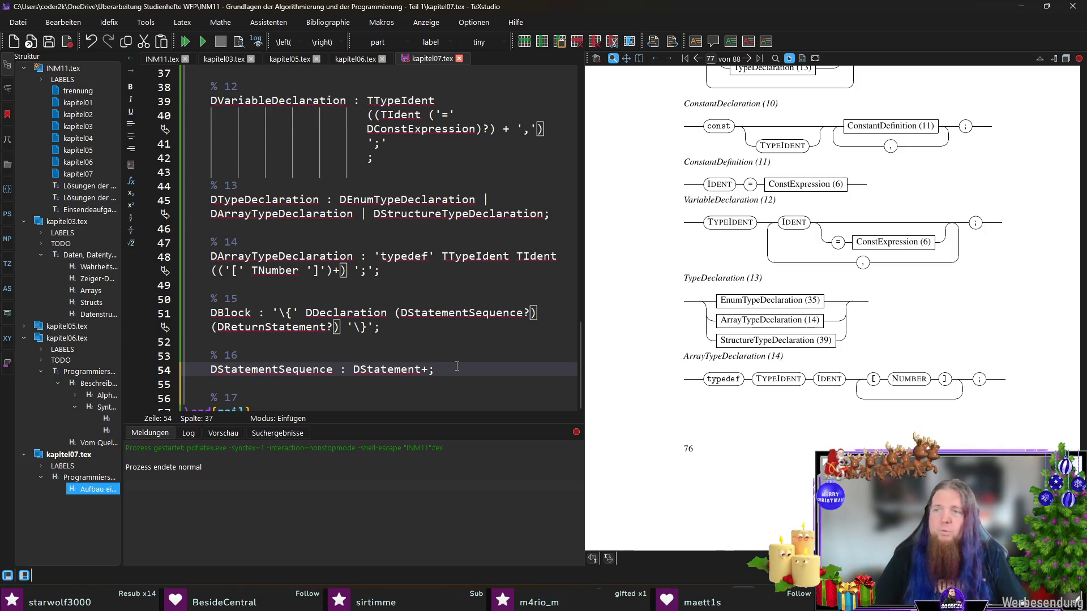
scroll(433, 355, "down", 1)
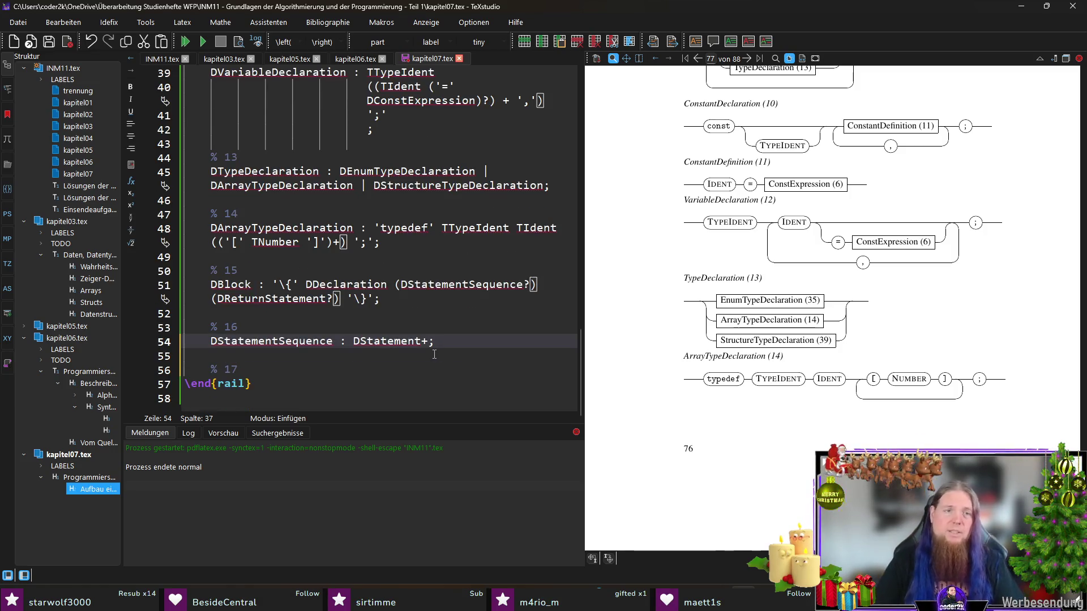
left_click(372, 369)
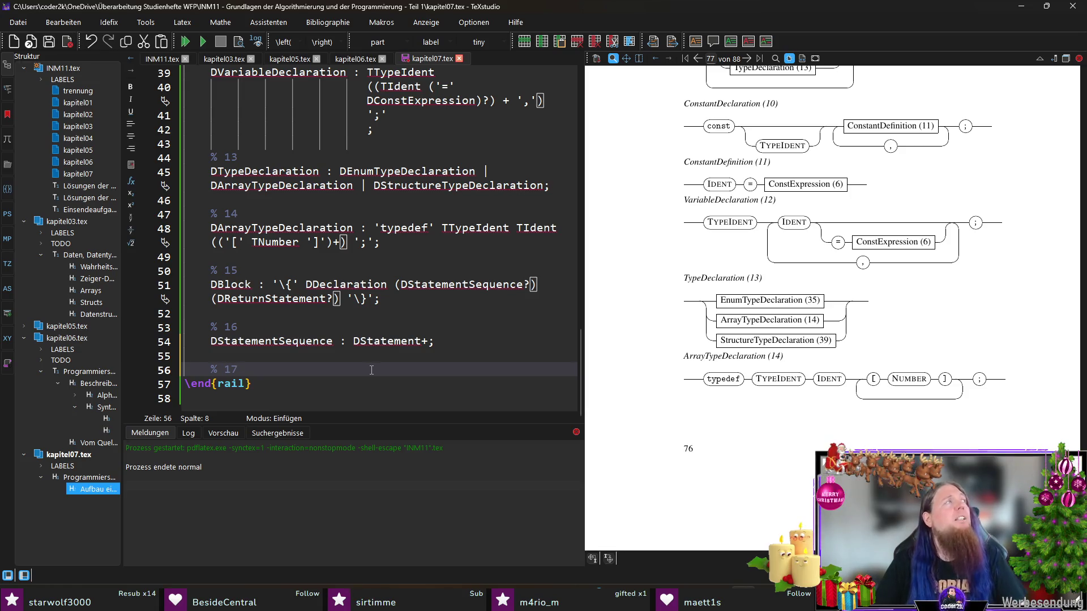
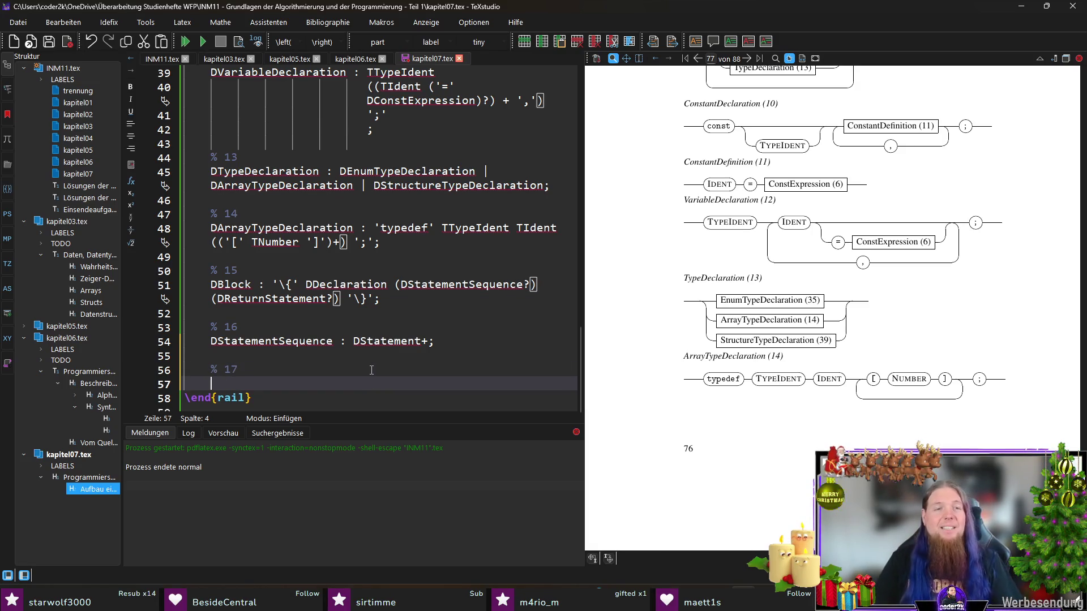
- Start a fresh line under the '% 17' comment for the DStatement rule
key("Return")
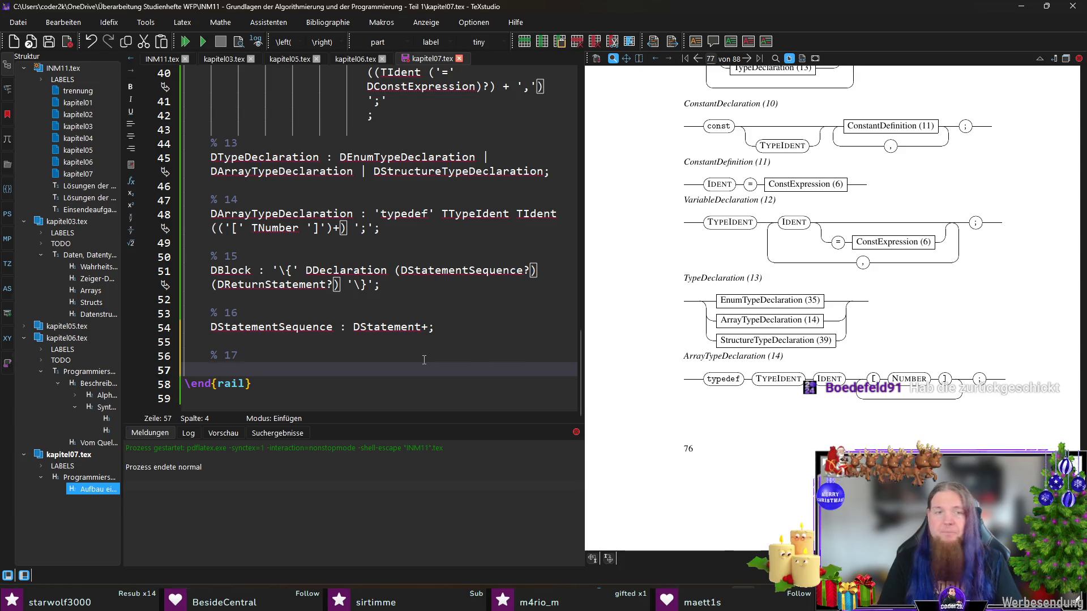
type("DStatement :")
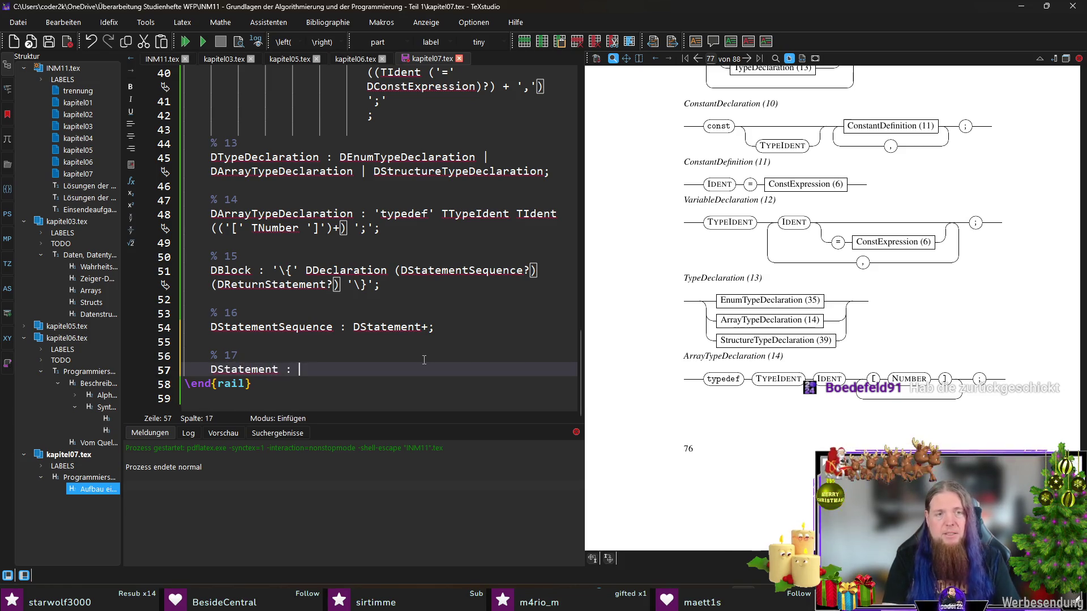
type(" DA")
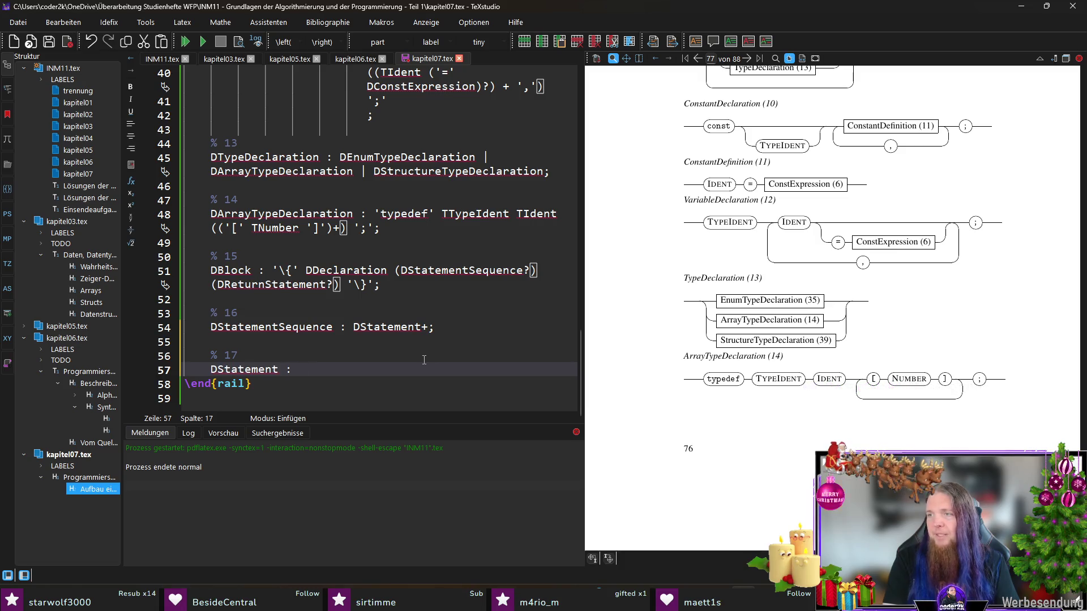
type("ssig")
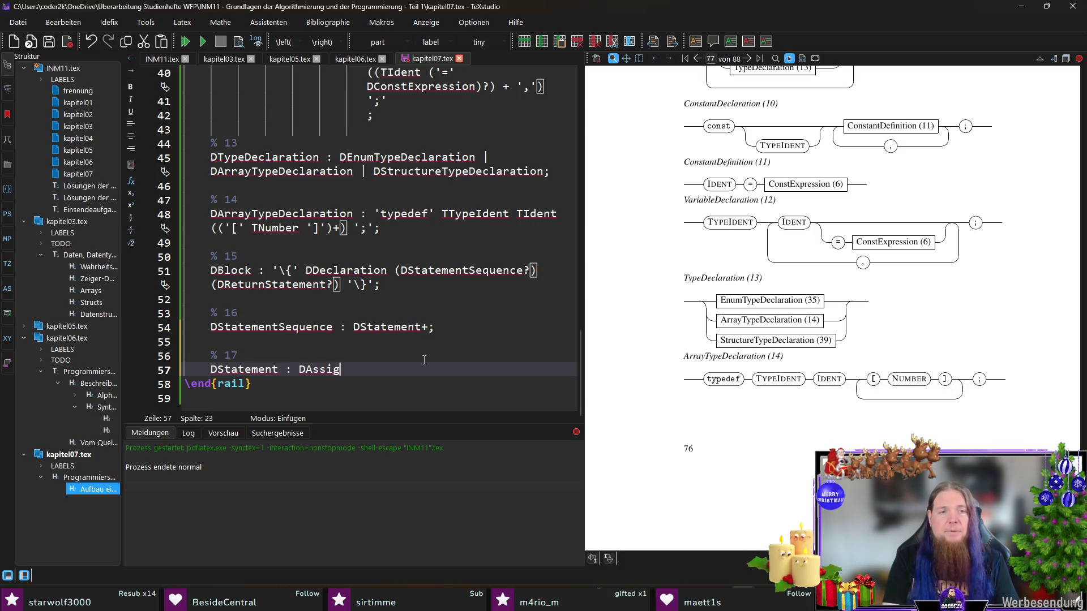
type("nment")
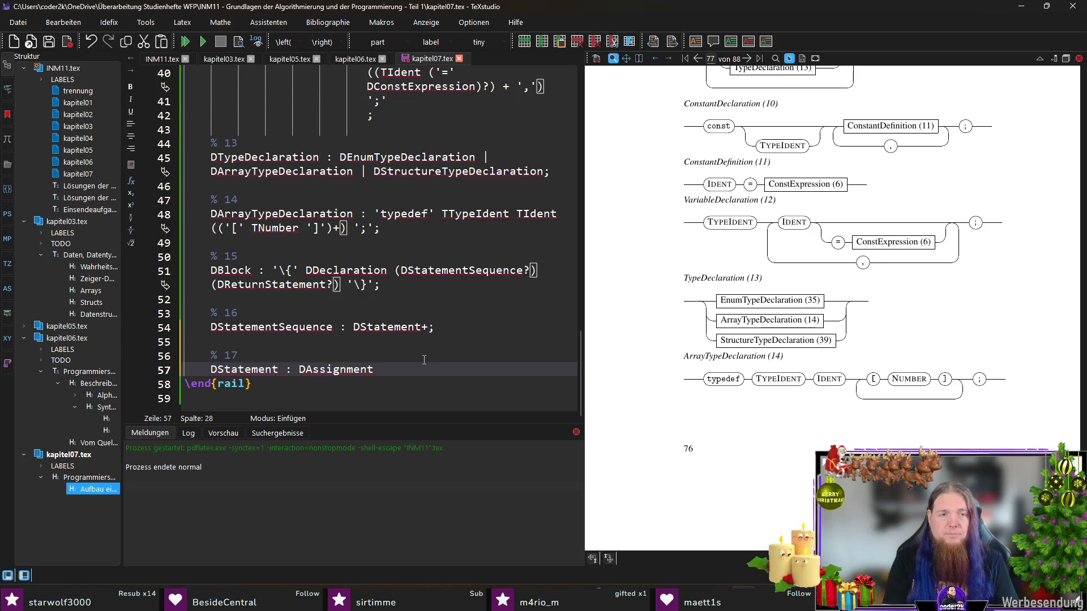
- Write DStatement : DAssignment with alternatives DIfStatement, DSwitchStatement, DWhileStatement, DDoWhileStatement on indented lines
key("Return")
key("Tab")
key("Tab")
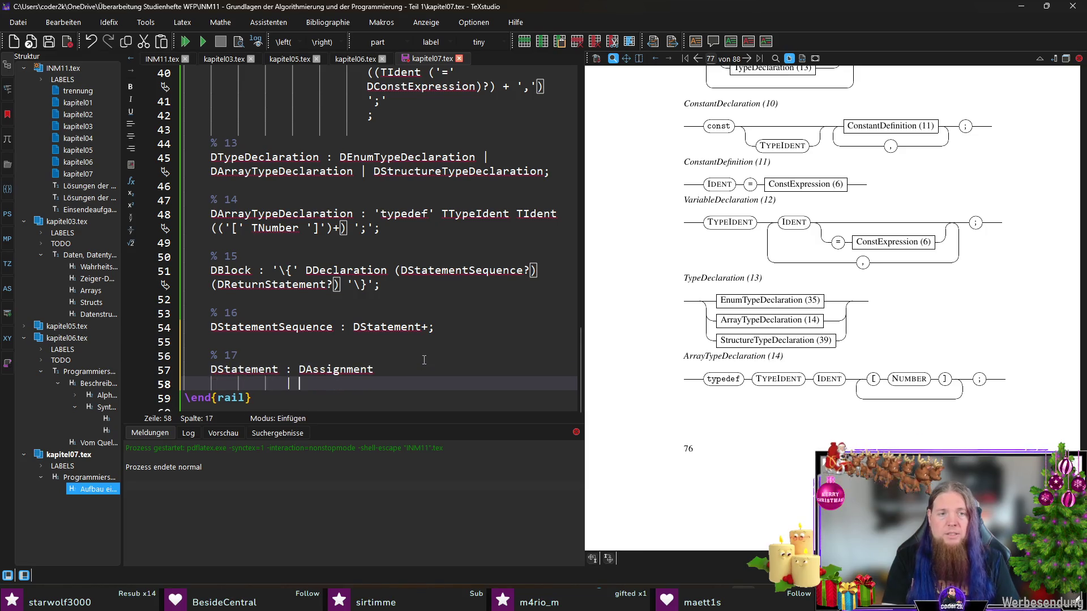
type("DIfStatement")
key("Return")
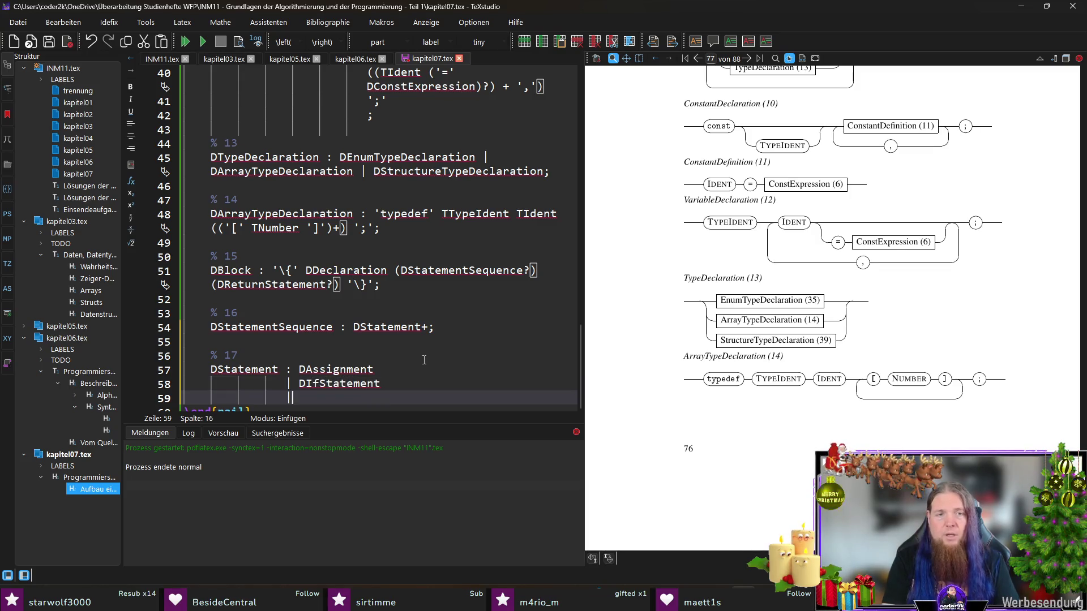
type("DSwitchS")
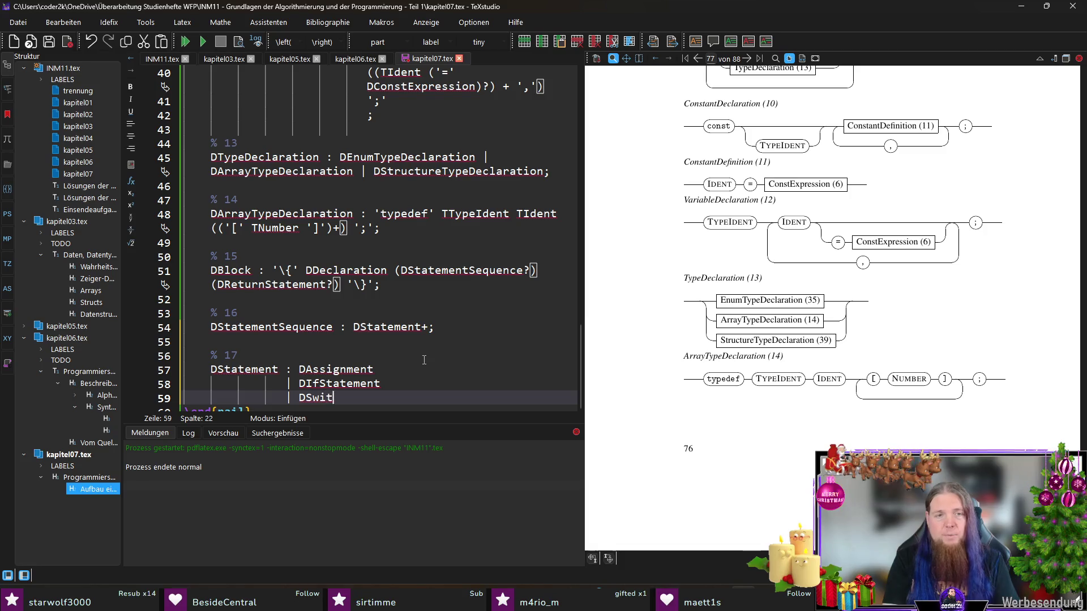
type("tatement")
key("Return")
type("| ")
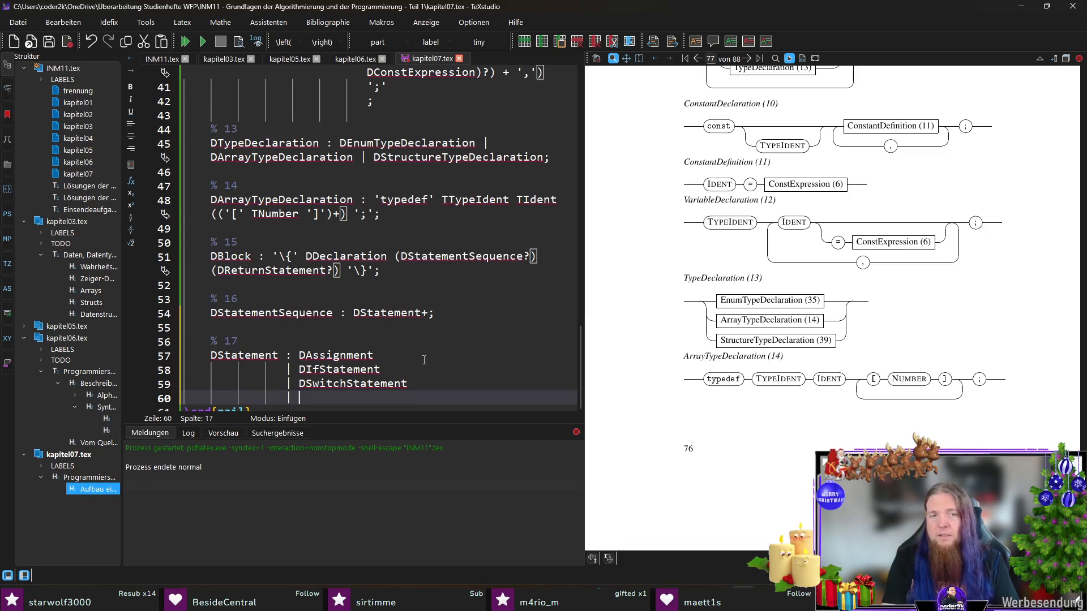
type("DWhileStatement")
key("Return")
type("| D")
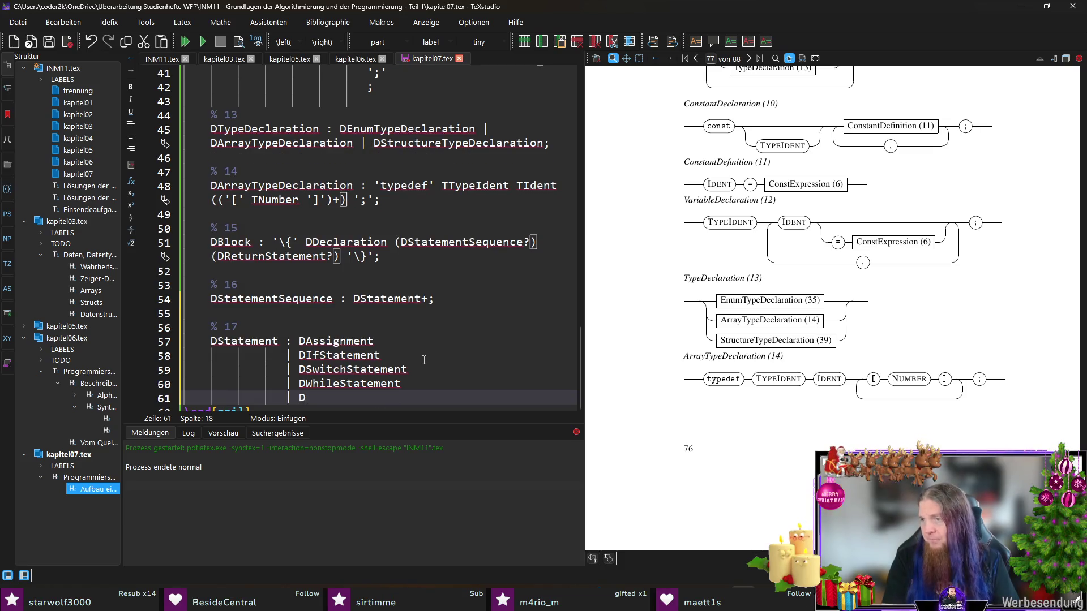
type("DoWhileStatem")
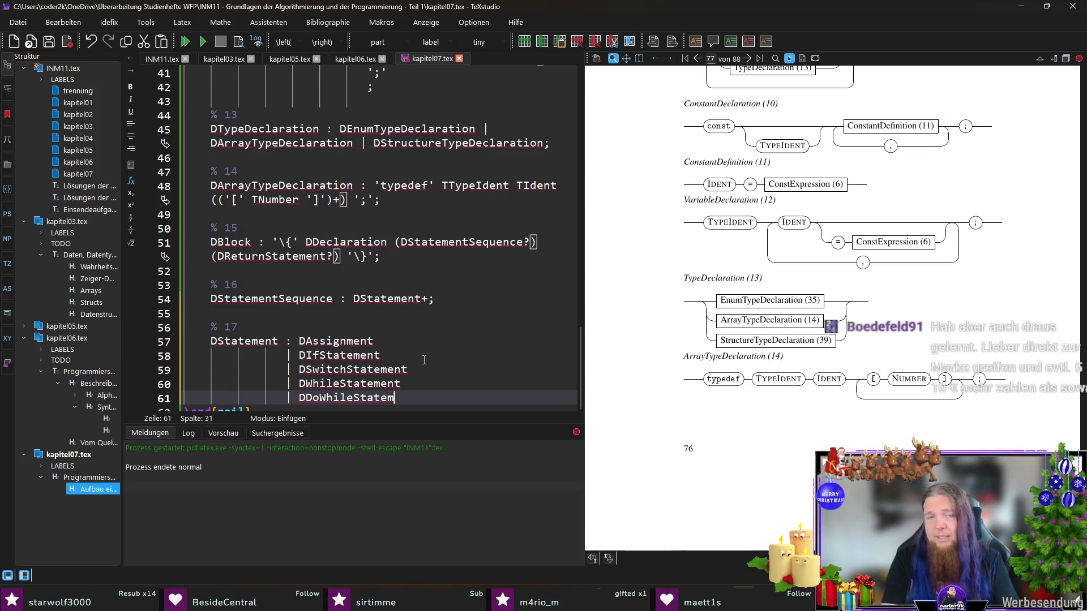
type("ent")
key("Return")
type("| D")
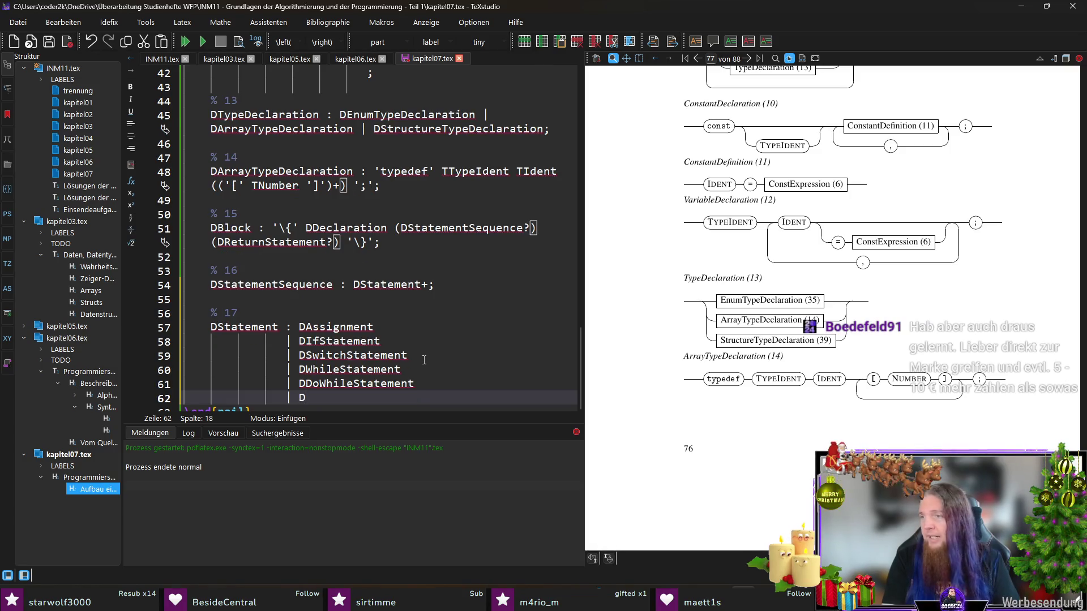
type("ForStatement")
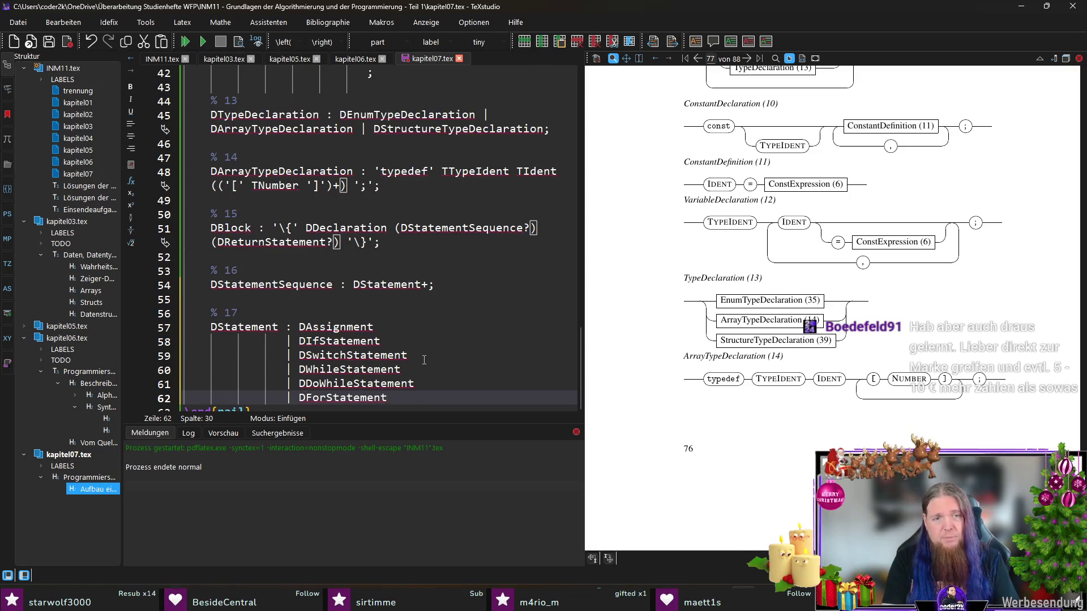
- Add DForStatement, DBreakStatement, DCompoundStatement, DFunctionCall, DReturnStatement, close with ';', and select the alternatives
key("Return")
type("| D")
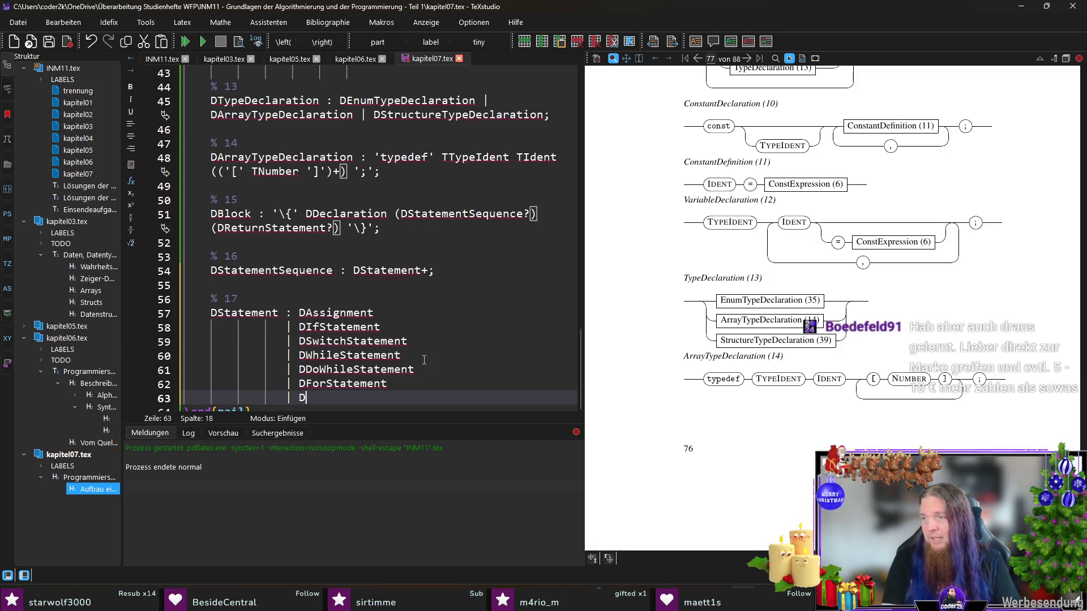
type("BreakStatement")
key("Return")
type("|")
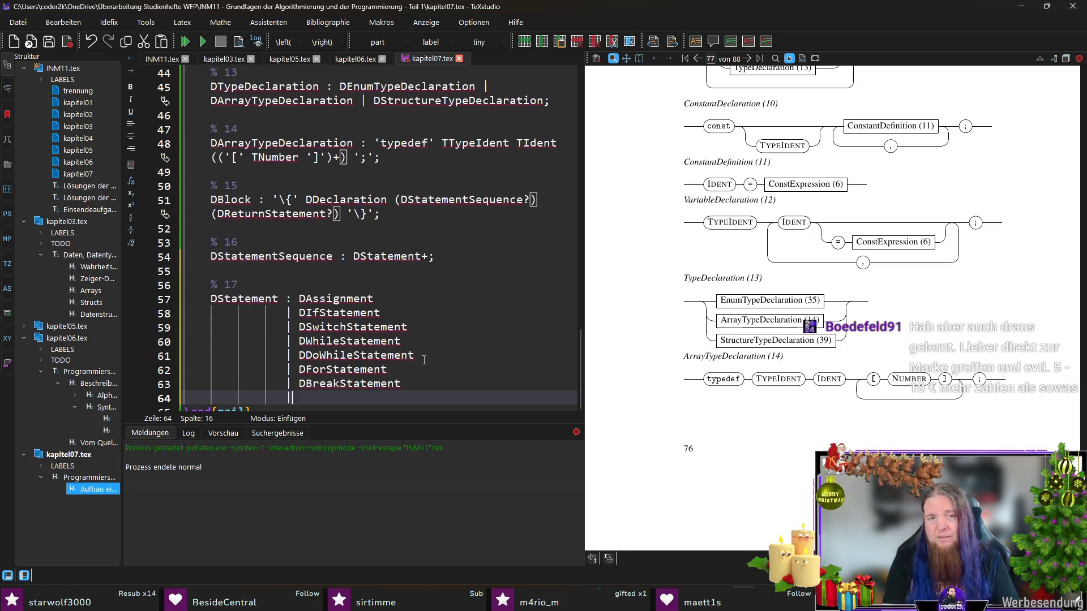
type(" DCompoundSt")
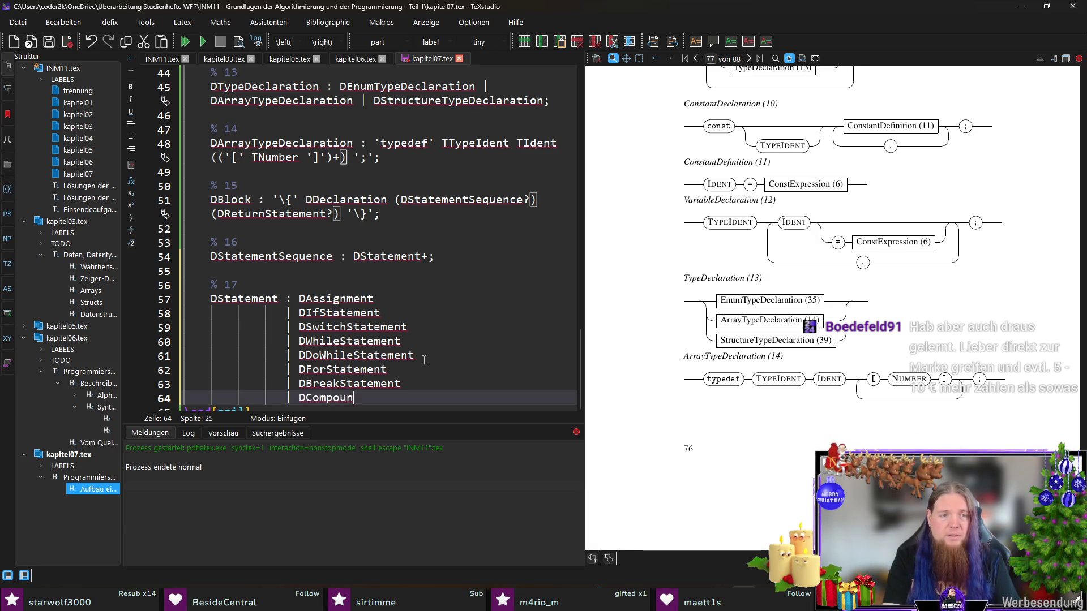
type("atemen")
type("t")
key("Return")
type("| D")
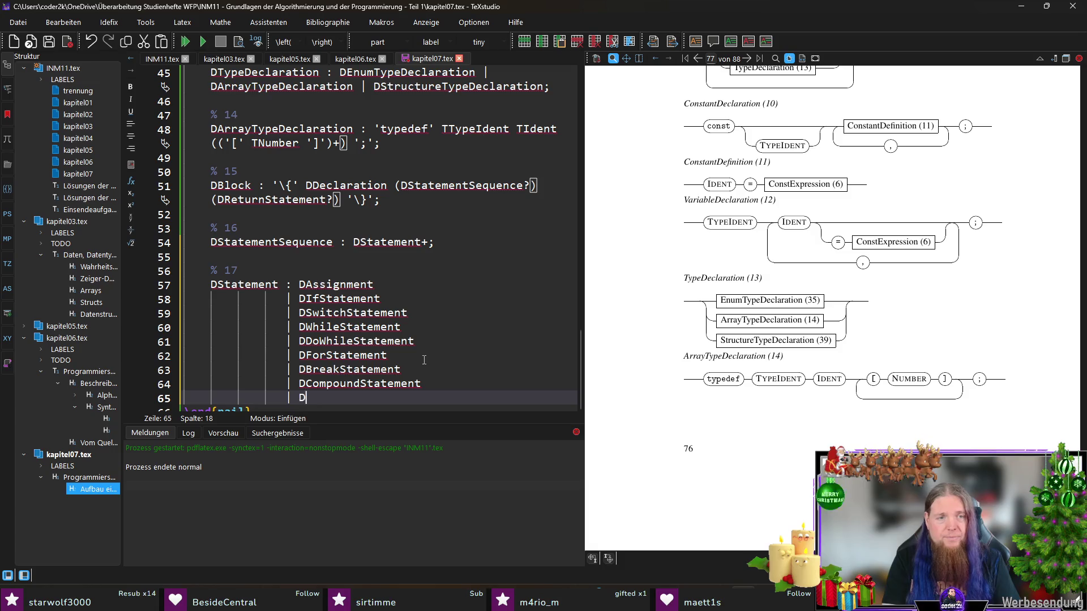
type("FunctionCall")
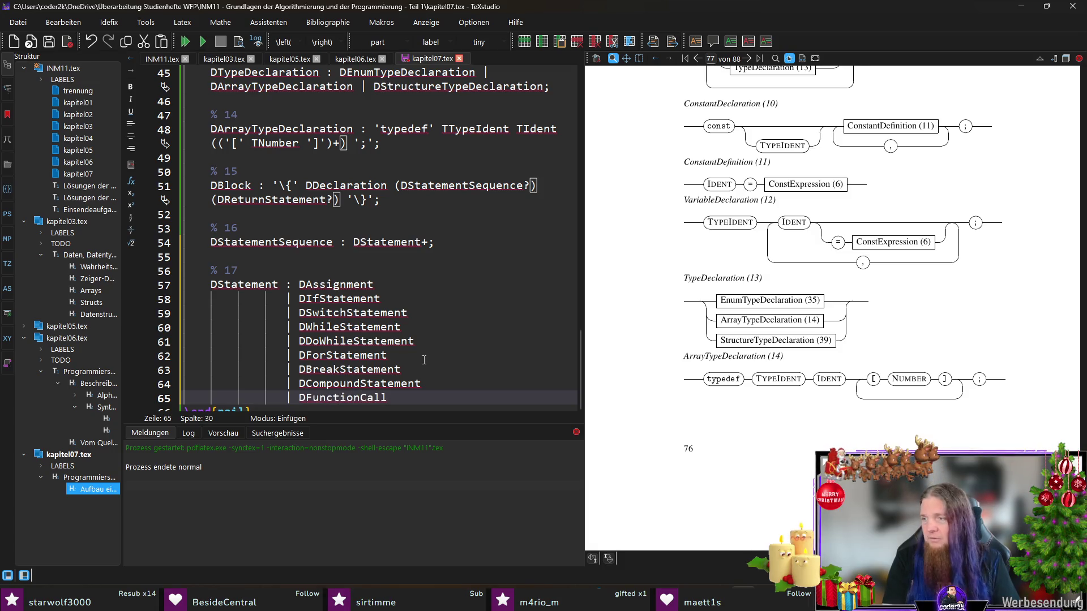
key("Return")
type("| D")
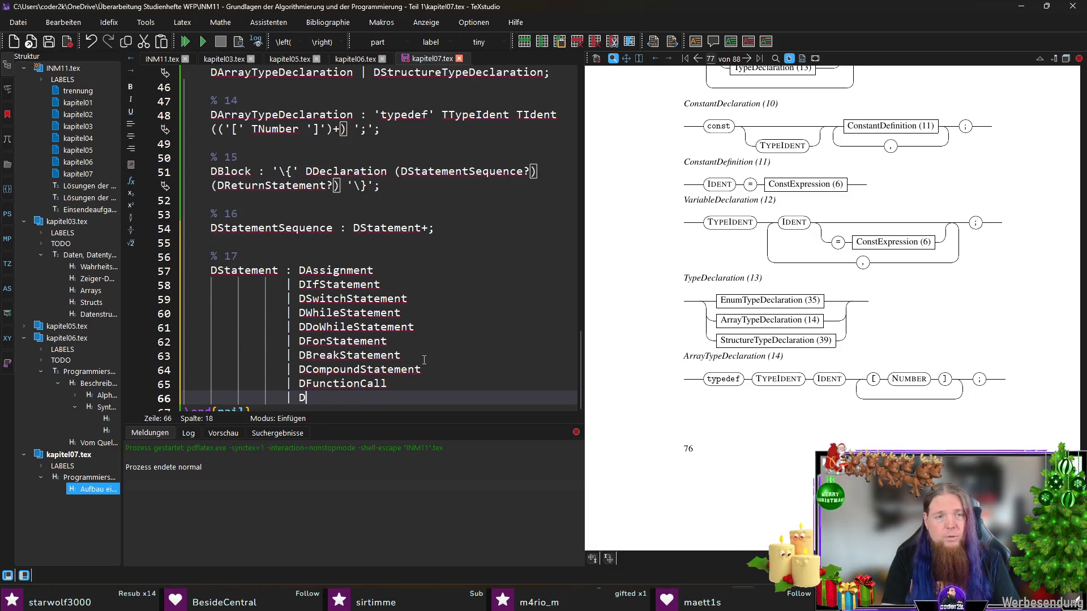
type("ReturnStatement")
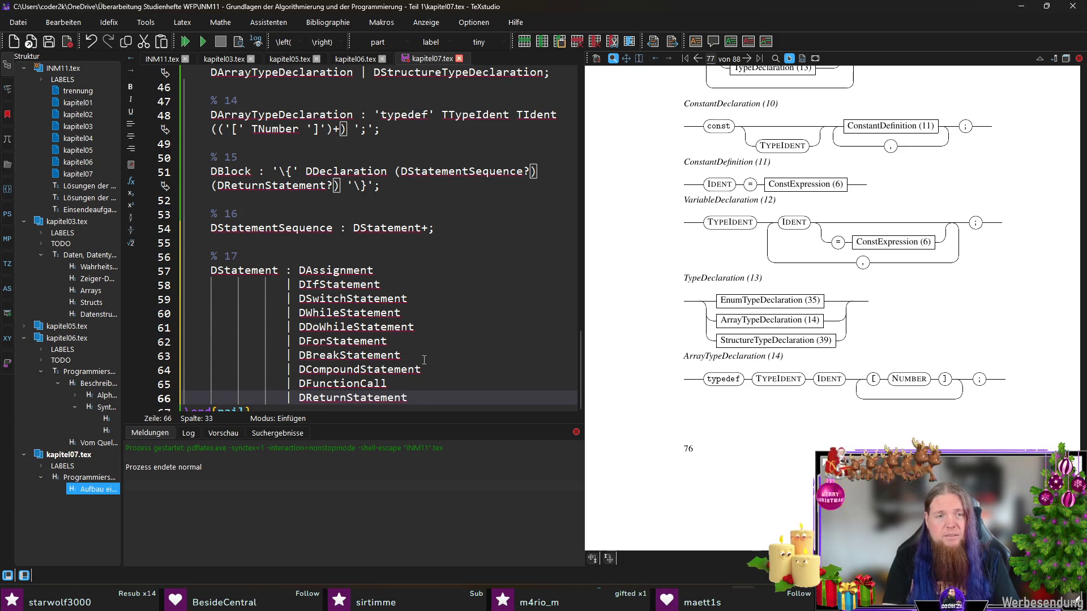
key("Return")
type(";")
scroll(413, 360, "down", 1)
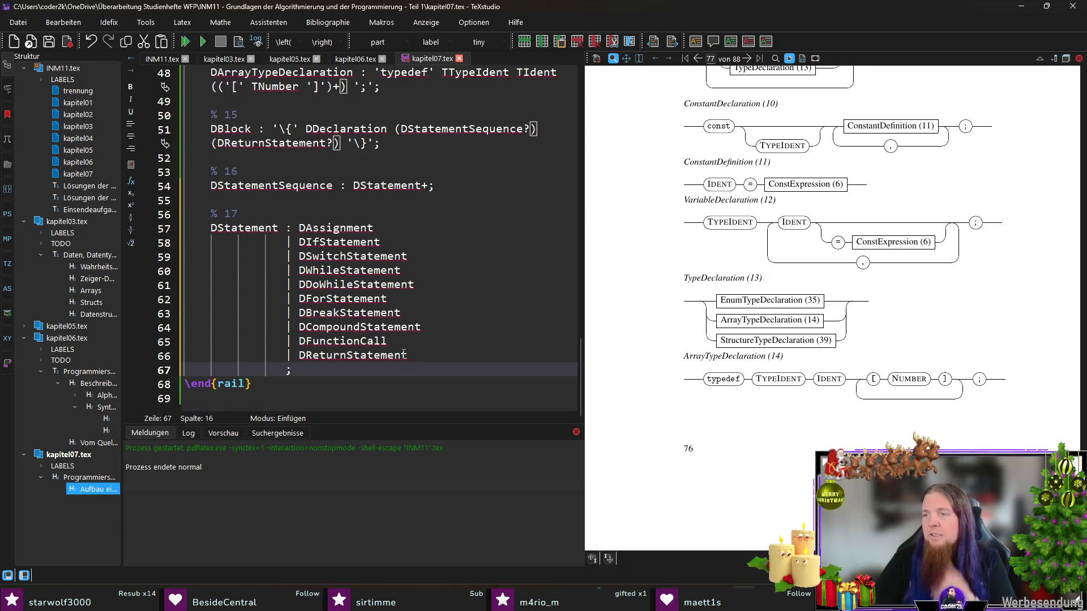
left_click_drag(418, 355, 299, 227)
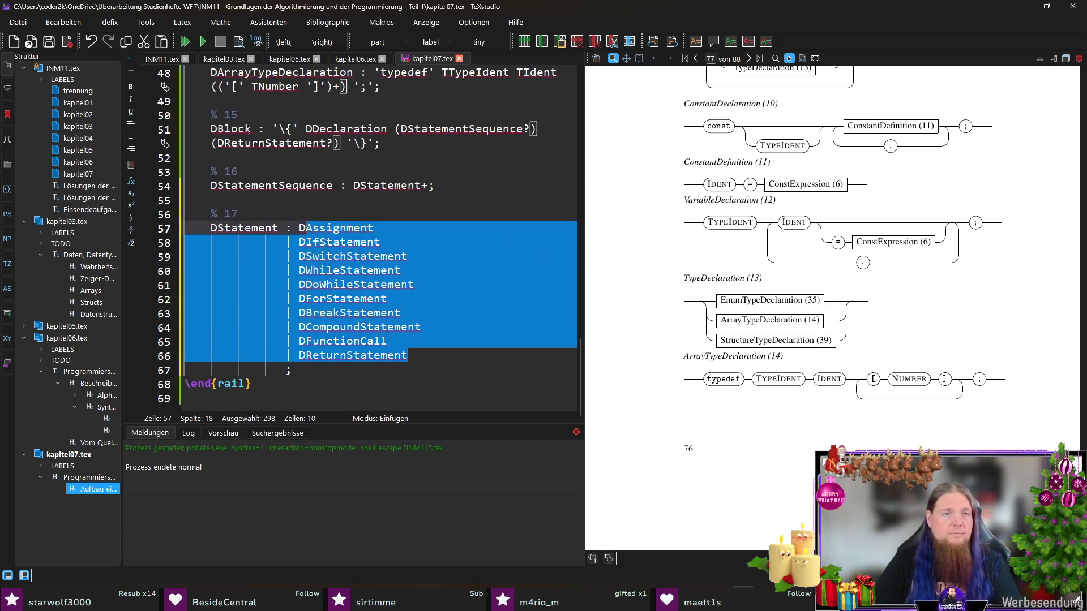
- Paste the copied statement alternatives into INM11.tex below the rail aliases
left_click(164, 60)
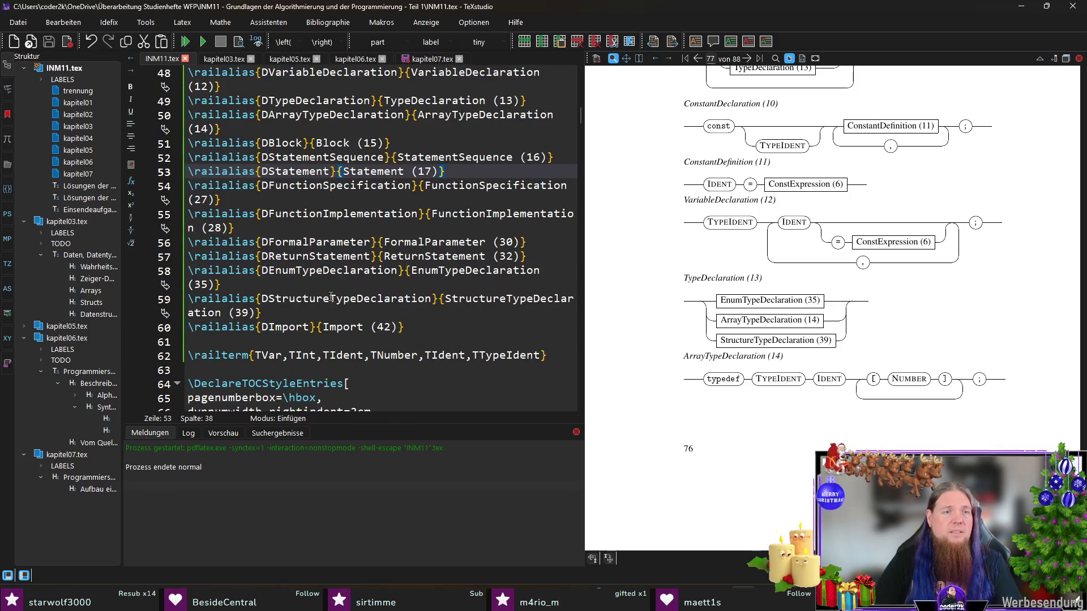
left_click(296, 344)
key("Return")
key("Return")
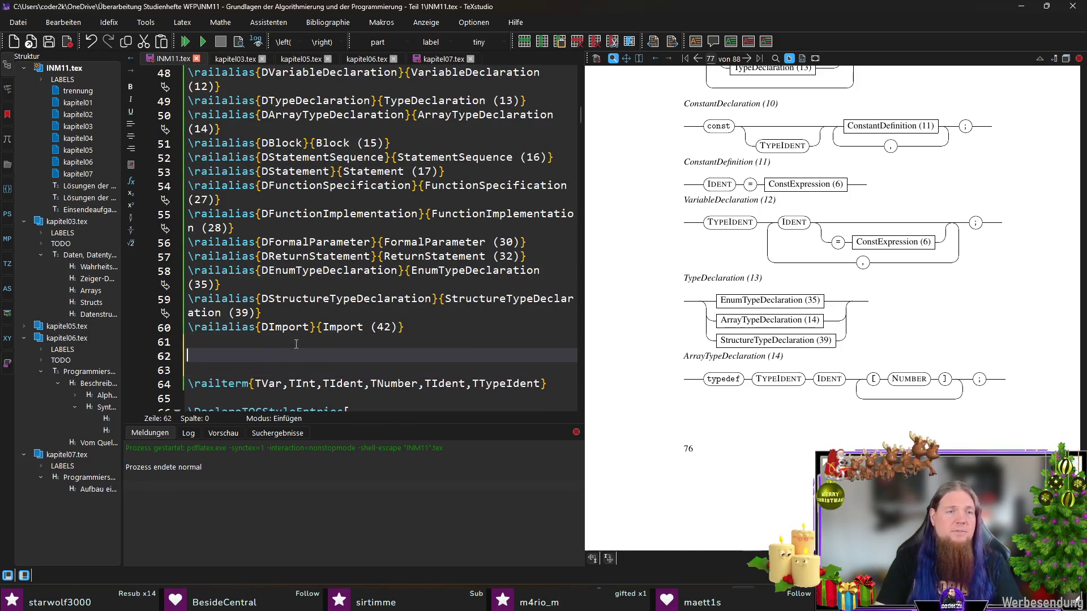
key("Up")
type("DAssignment | DIfStatement | DSwitchStatement | DWhileStatement | DDoWhileStatement | DForStatement | DBreakStatement | DCompoundStatement | DFunctionCall | DReturnStatement")
scroll(198, 241, "up", 1)
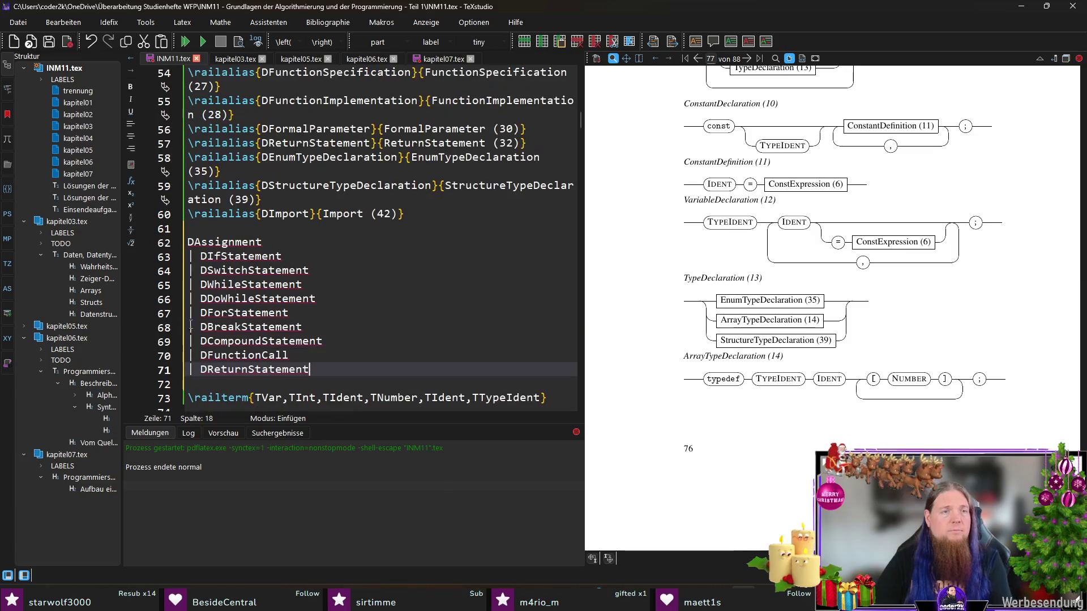
- Strip the leading '| ' from each pasted statement name, leaving bare names
left_click(187, 255)
key("Delete")
key("Delete")
key("Down")
key("Delete")
key("Delete")
key("Down")
key("Delete")
key("Delete")
key("Down")
key("Delete")
key("Delete")
key("Down")
key("Delete")
key("Delete")
key("Down")
key("Delete")
key("Down")
key("Up")
key("Delete")
key("Down")
key("Delete")
key("Delete")
key("Down")
key("Delete")
key("Delete")
key("Down")
key("Delete")
key("Delete")
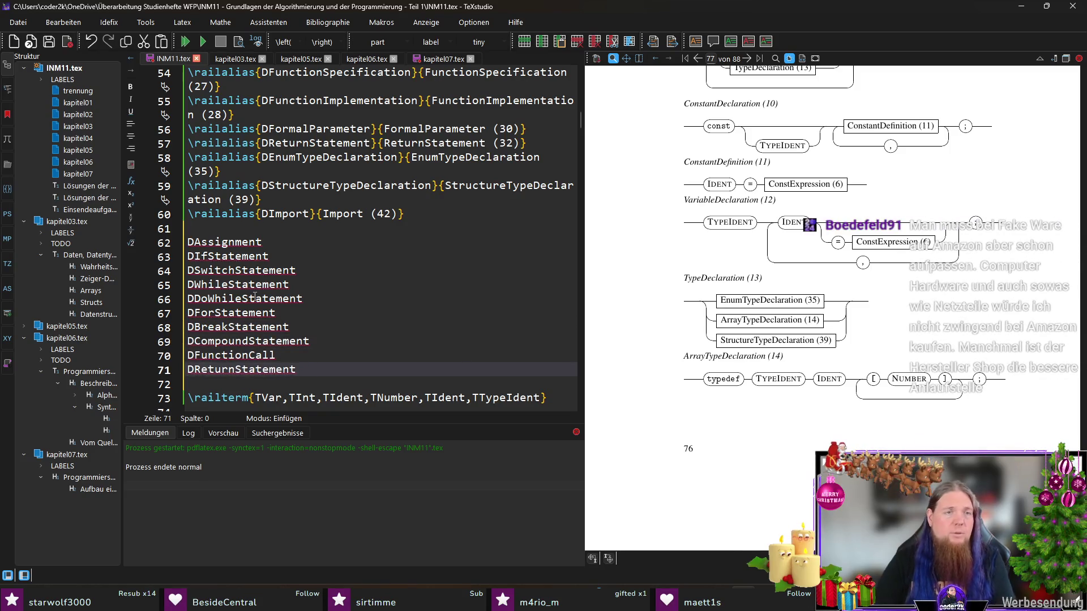
- Copy the DImport \railalias line and paste repeated placeholder copies below the aliases
left_click(357, 240)
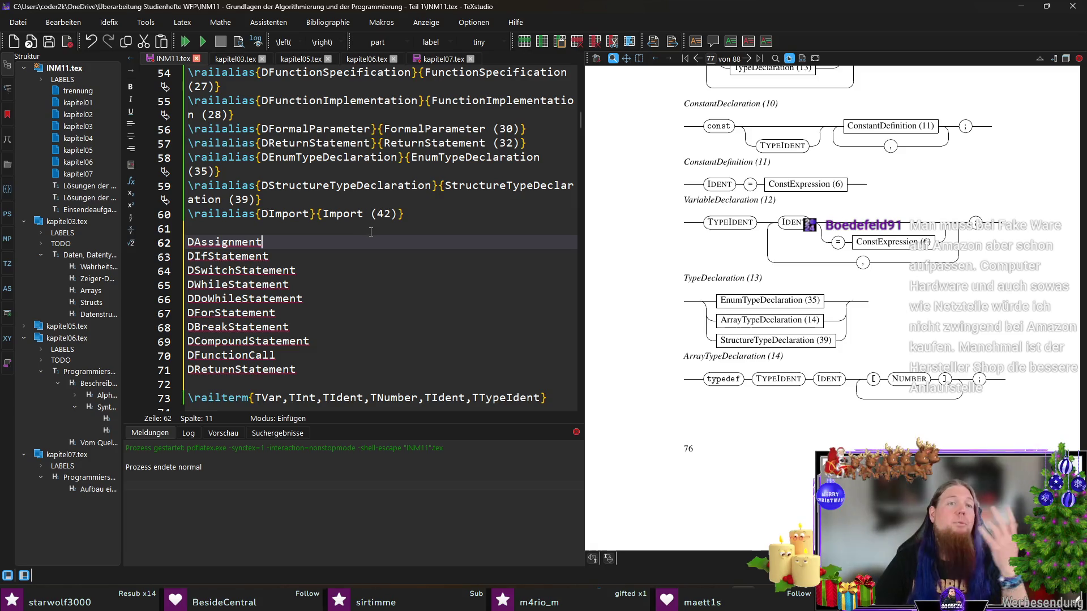
left_click_drag(404, 215, 185, 214)
key("ctrl+c")
left_click(225, 230)
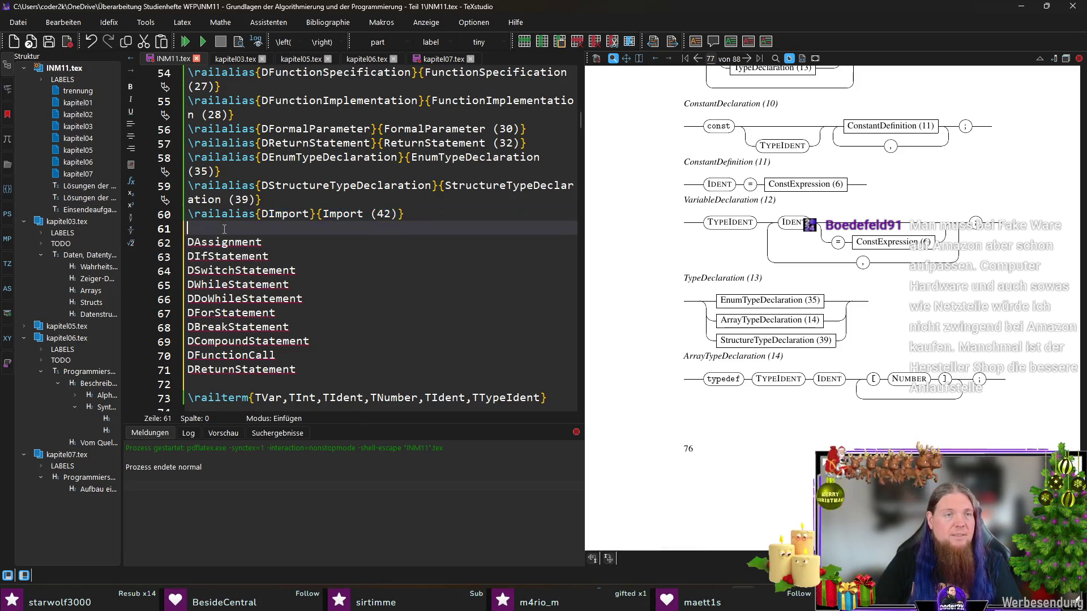
key("Return")
key("ctrl+v")
key("Return")
key("ctrl+v")
key("Return")
key("ctrl+v")
key("Return")
key("ctrl+v")
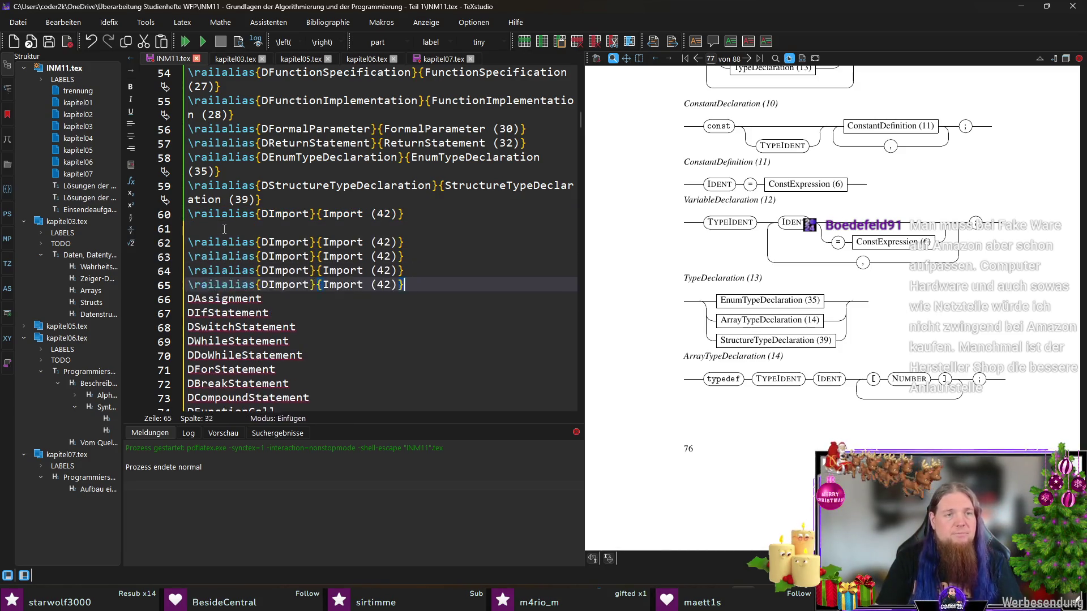
key("Return")
key("ctrl+v")
key("Return")
key("ctrl+v")
key("Return")
key("ctrl+v")
key("Return")
key("ctrl+v")
key("Return")
key("ctrl+v")
key("Return")
key("ctrl+v")
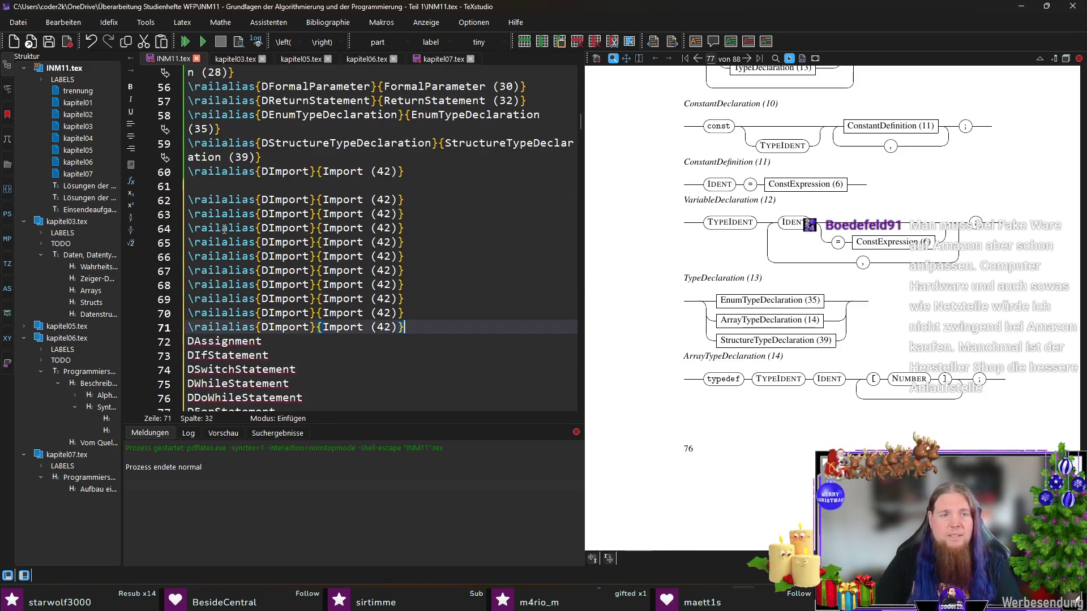
scroll(408, 256, "down", 3)
- Turn the line 62 placeholder into a rail alias for DAssignment, name and label
key("Down")
key("Home")
key("shift+End")
key("ctrl+x")
scroll(409, 255, "up", 2)
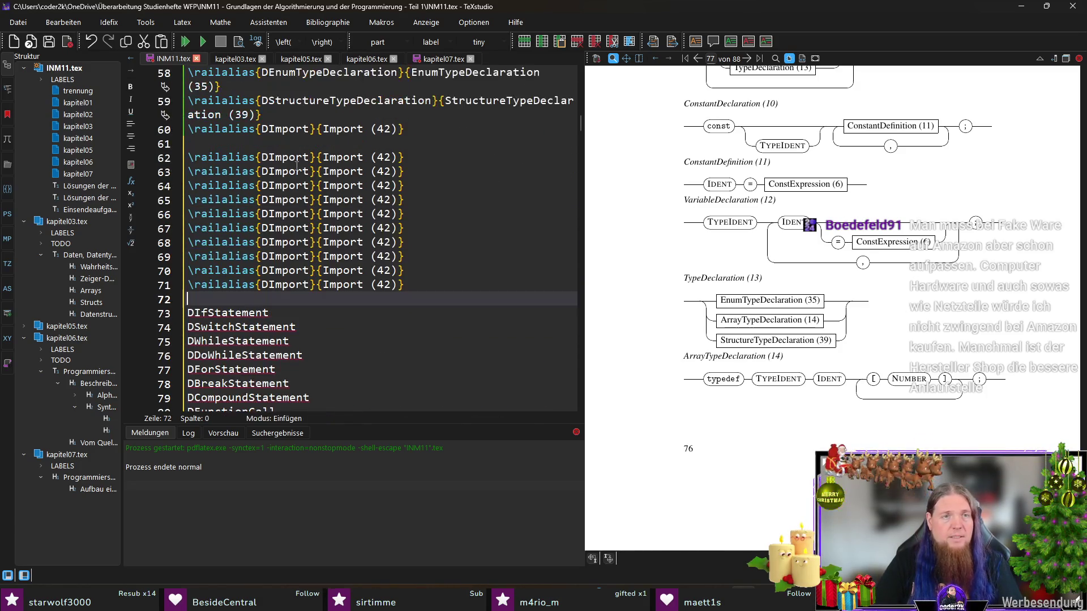
double_click(284, 158)
key("ctrl+v")
double_click(343, 172)
key("ctrl+v")
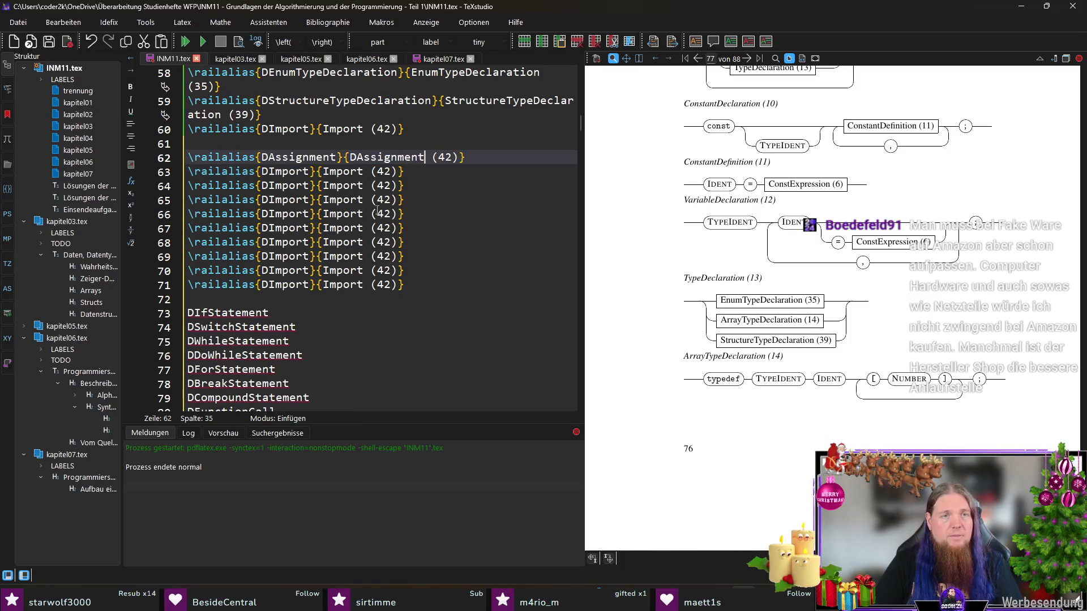
- Make lines 63 and 64 rail aliases for DIfStatement and DSwitchStatement
double_click(255, 313)
key("ctrl+x")
double_click(289, 172)
key("ctrl+v")
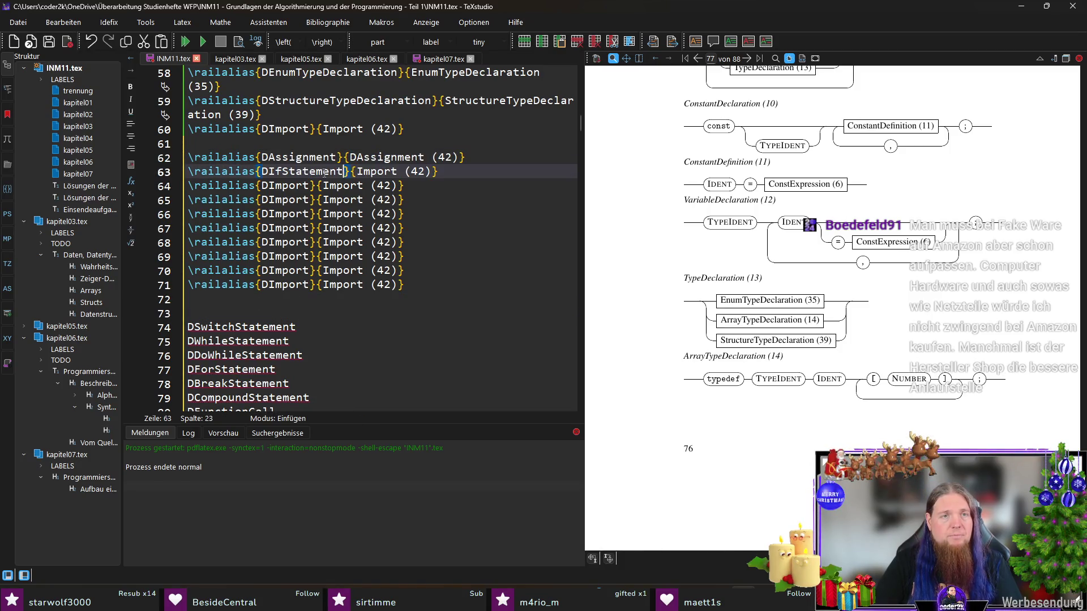
left_click(360, 171)
double_click(365, 171)
key("ctrl+v")
double_click(241, 327)
key("ctrl+x")
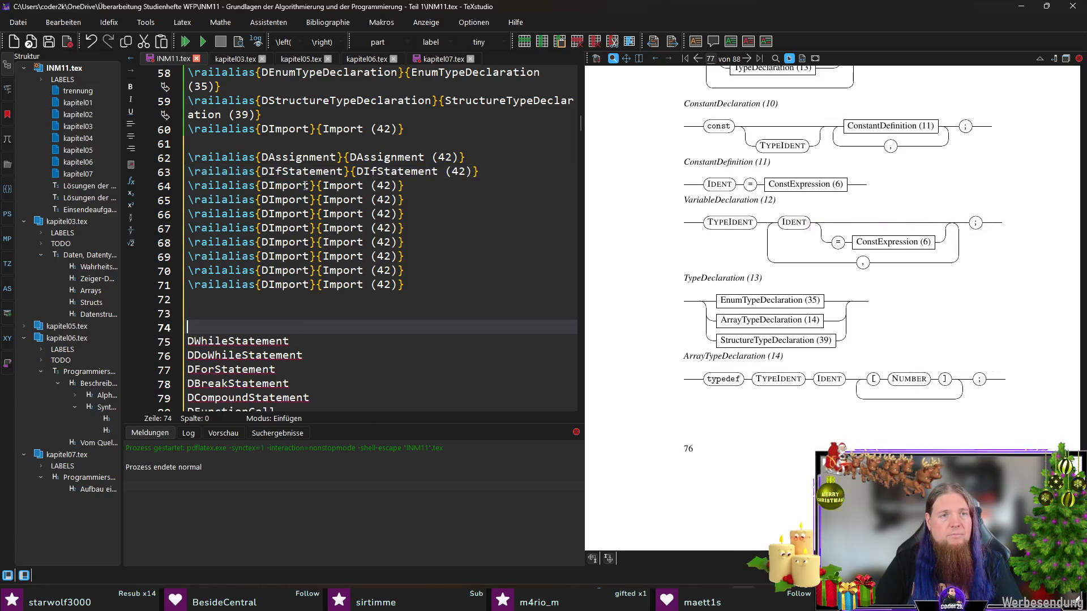
double_click(285, 185)
key("ctrl+v")
double_click(405, 186)
key("ctrl+v")
- Make lines 66 and 65 rail aliases for DDoWhileStatement and DWhileStatement
double_click(244, 355)
key("ctrl+x")
double_click(301, 205)
key("ctrl+v")
double_click(406, 214)
key("ctrl+v")
left_click(238, 356)
double_click(238, 341)
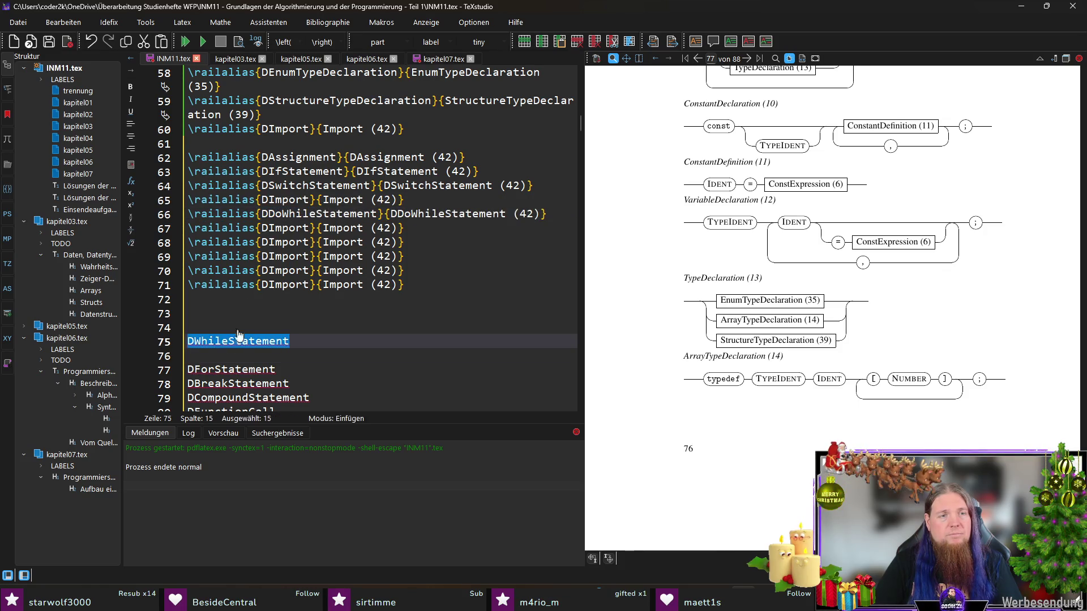
key("ctrl+x")
left_click(273, 199)
double_click(273, 200)
key("ctrl+v")
double_click(397, 199)
key("ctrl+v")
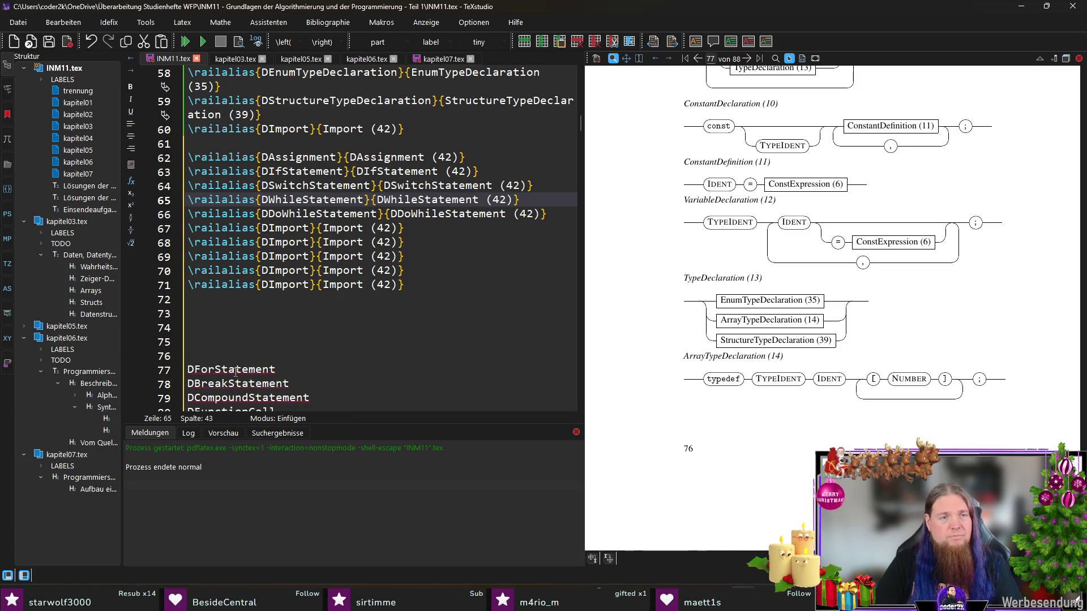
- Make lines 67 and 68 rail aliases for DForStatement and DBreakStatement
double_click(238, 369)
key("ctrl+x")
double_click(286, 227)
key("ctrl+v")
double_click(384, 227)
key("ctrl+v")
double_click(246, 398)
key("ctrl+x")
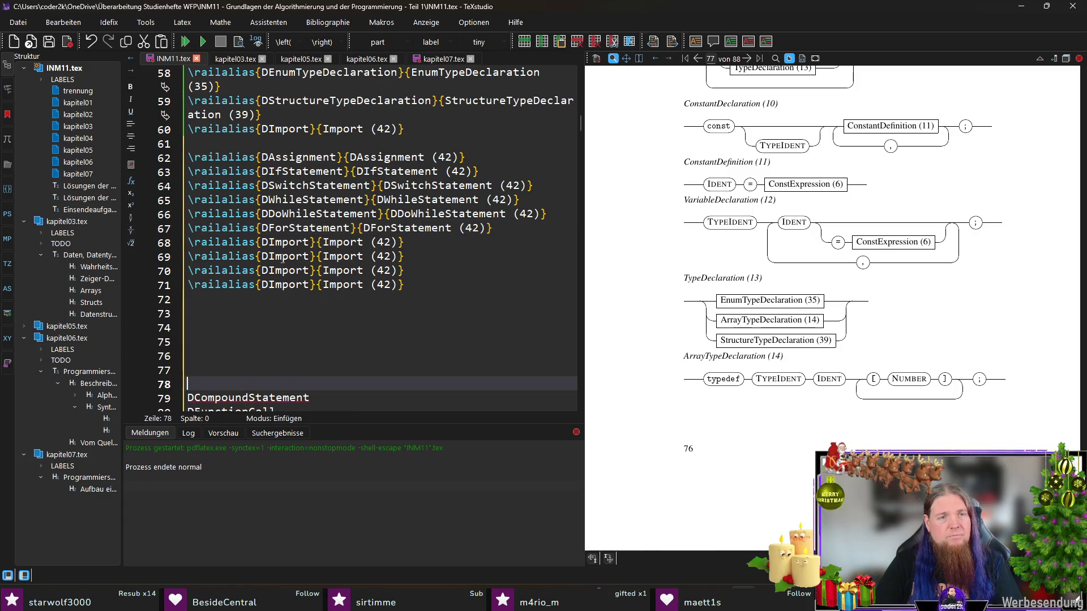
double_click(285, 242)
key("ctrl+v")
double_click(398, 242)
key("ctrl+v")
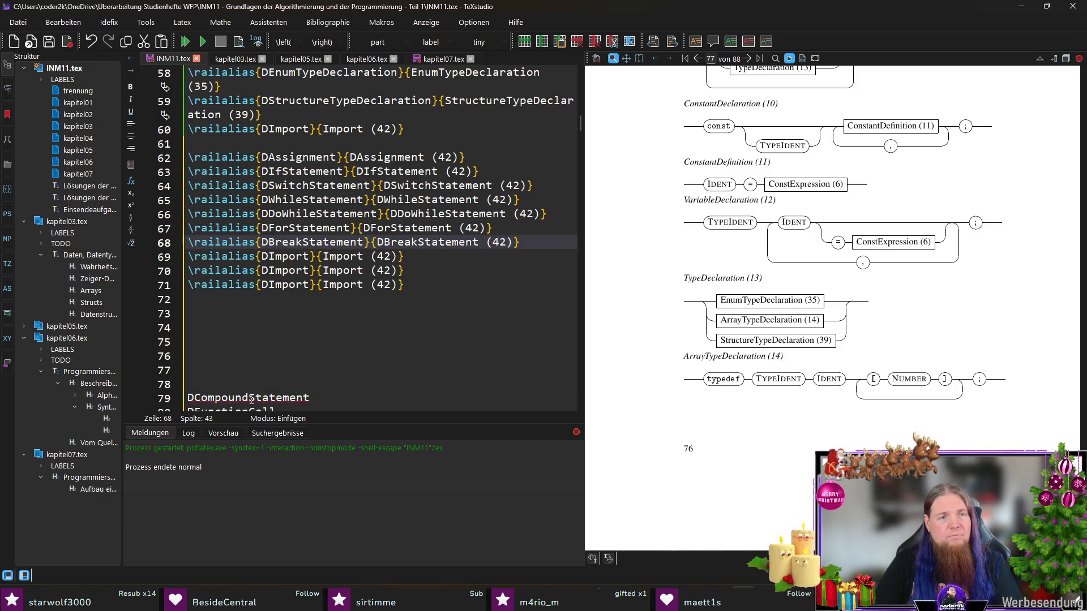
- Make lines 69 and 70 rail aliases for DCompoundStatement and DFunctionCall
double_click(251, 398)
key("ctrl+x")
double_click(286, 256)
key("ctrl+v")
double_click(416, 257)
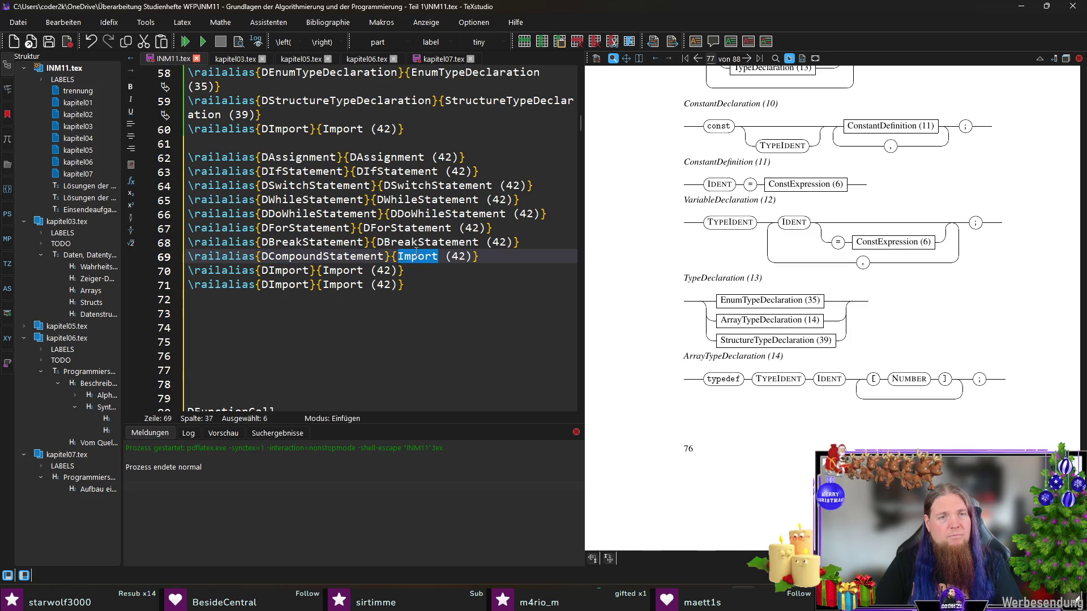
key("ctrl+v")
scroll(283, 349, "down", 1)
double_click(230, 370)
key("ctrl+x")
double_click(285, 229)
key("ctrl+v")
double_click(380, 228)
key("ctrl+v")
- Delete the leftover statement-name lines and the extra DImport placeholder alias
left_click_drag(315, 384, 312, 257)
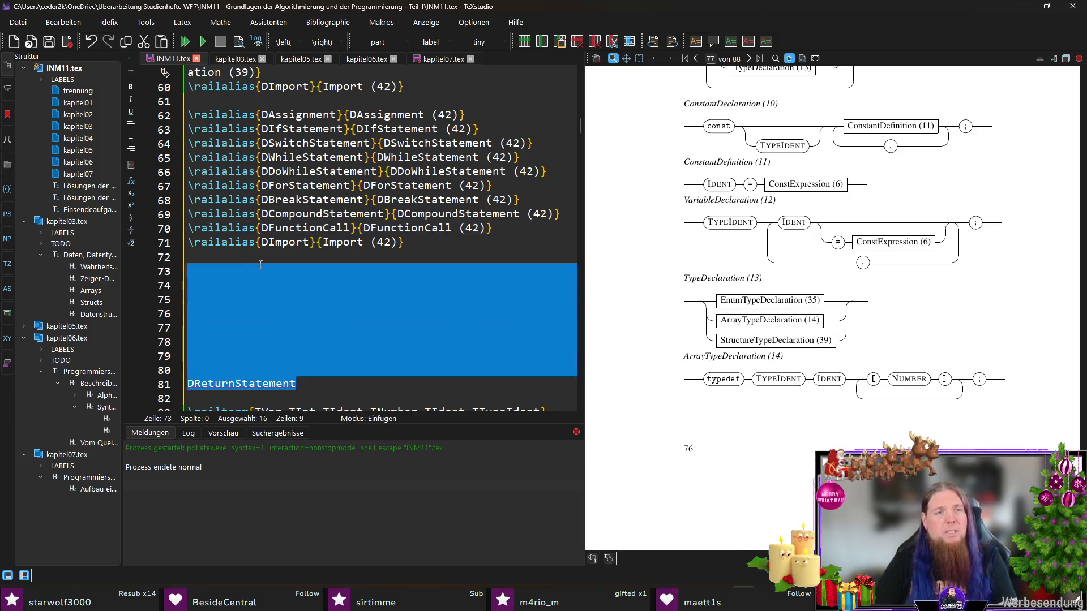
key("BackSpace")
key("Delete")
scroll(311, 303, "up", 2)
scroll(441, 231, "down", 1)
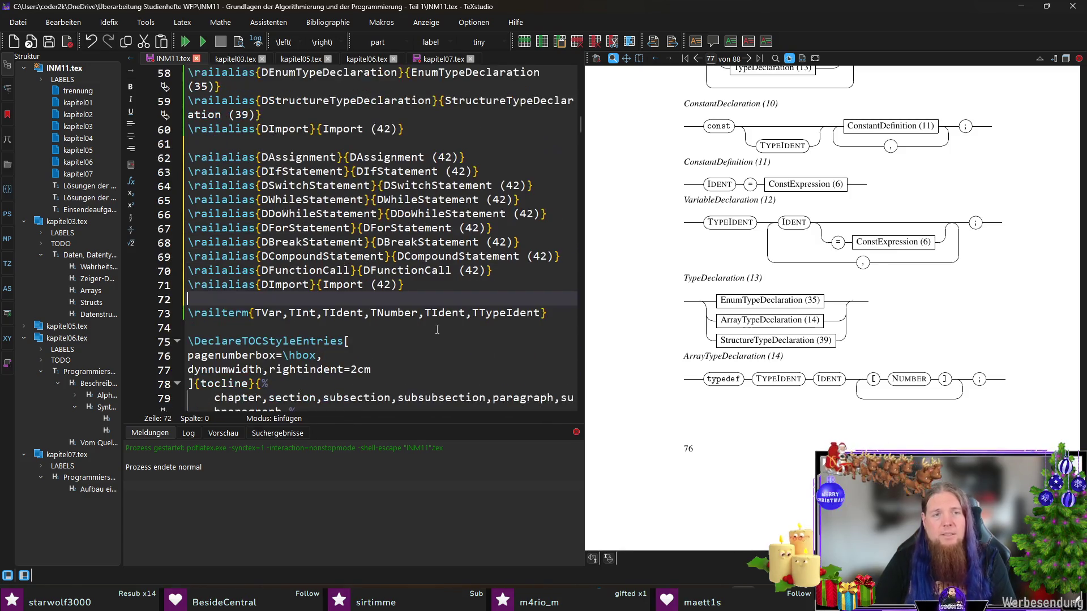
key("Up")
key("shift+Down")
key("BackSpace")
key("Left")
double_click(444, 156)
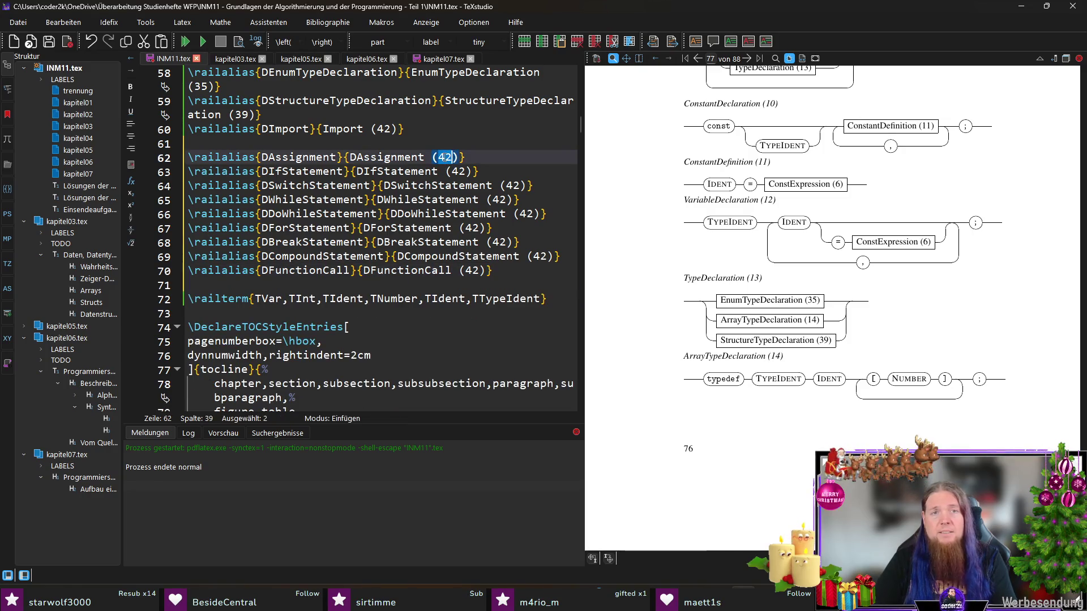
type("19")
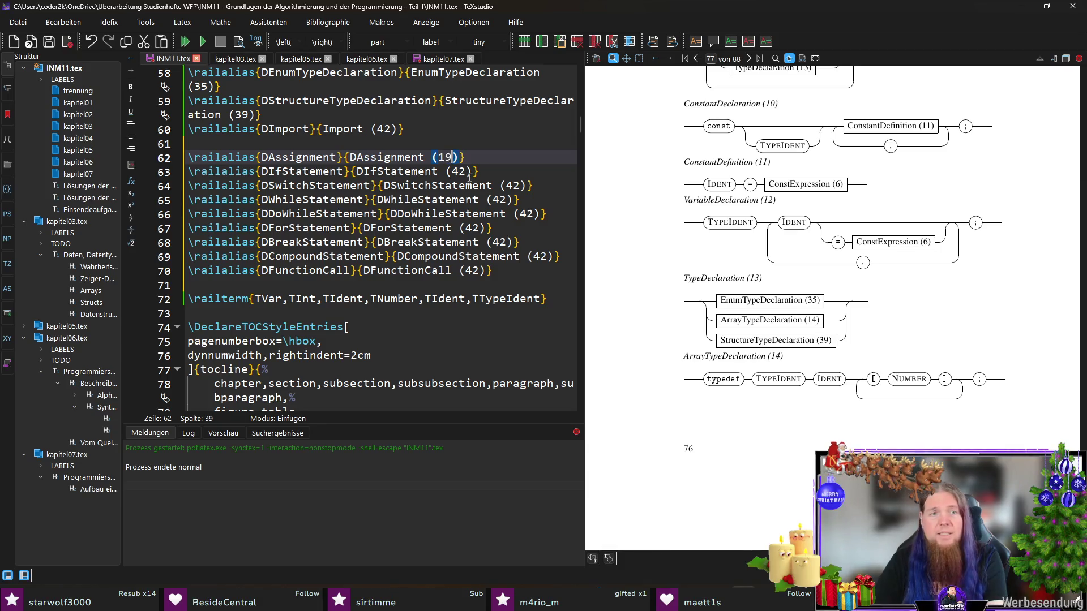
- Renumber the new statement aliases from 42 to 19–26 and 33
double_click(459, 171)
type("20")
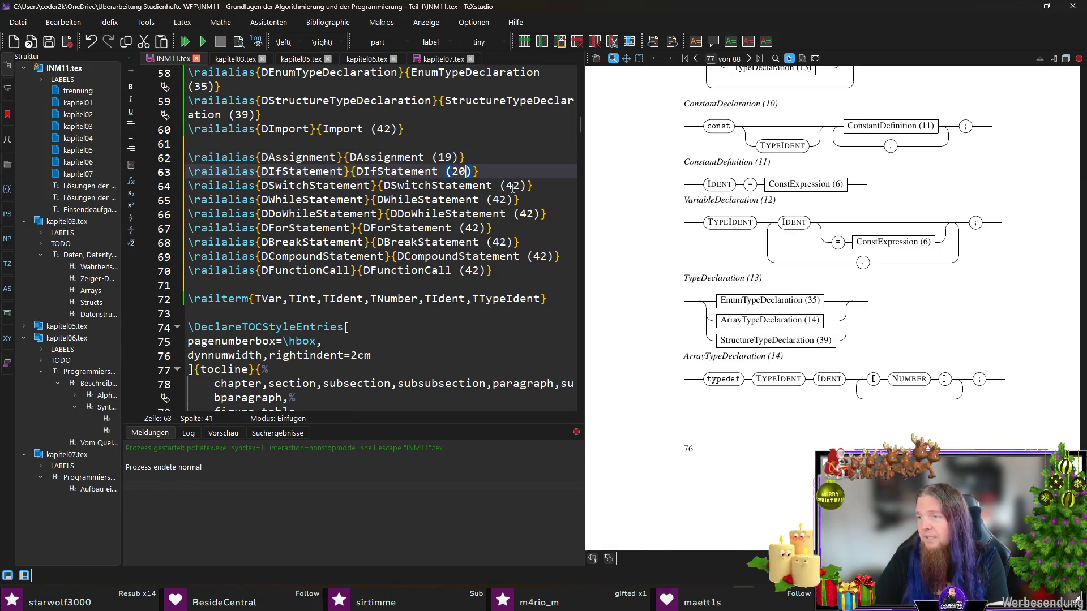
double_click(514, 186)
type("21")
double_click(504, 200)
type("22")
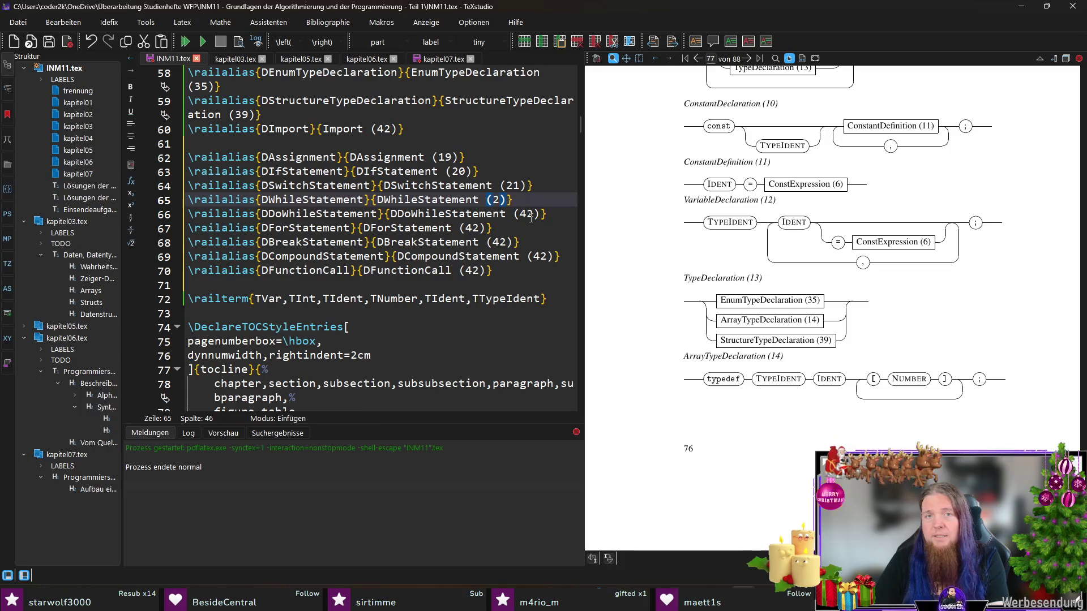
double_click(527, 214)
type("23")
double_click(475, 228)
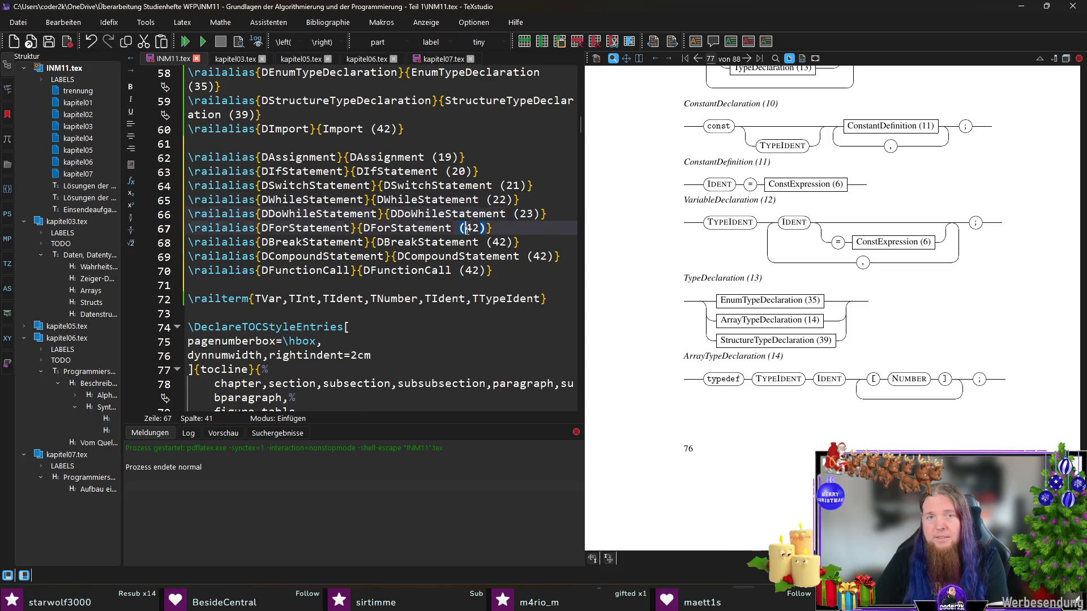
type("24")
double_click(499, 242)
type("2")
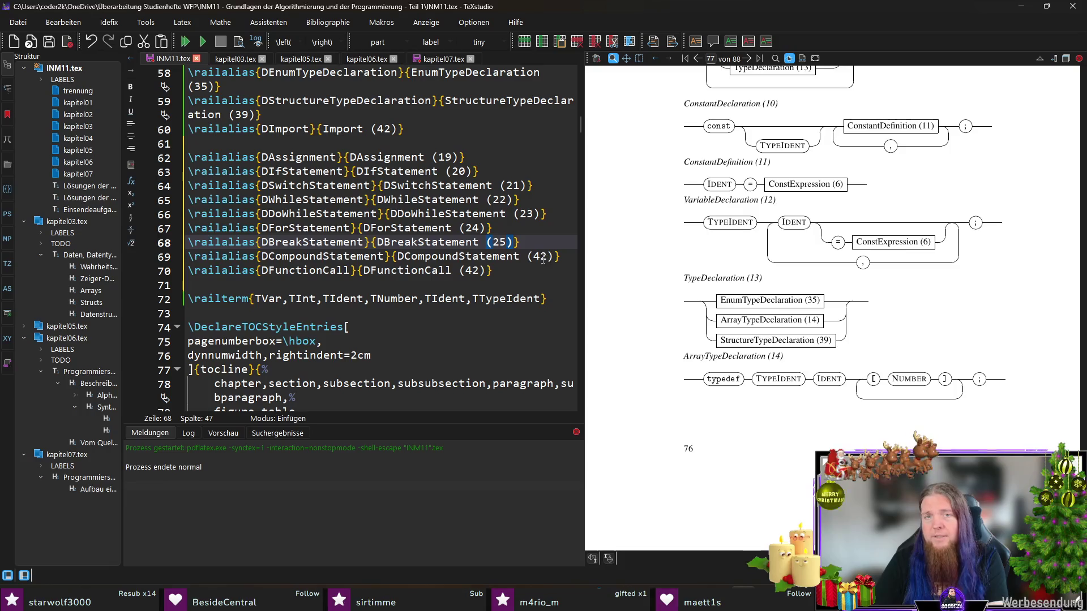
double_click(541, 257)
type("26")
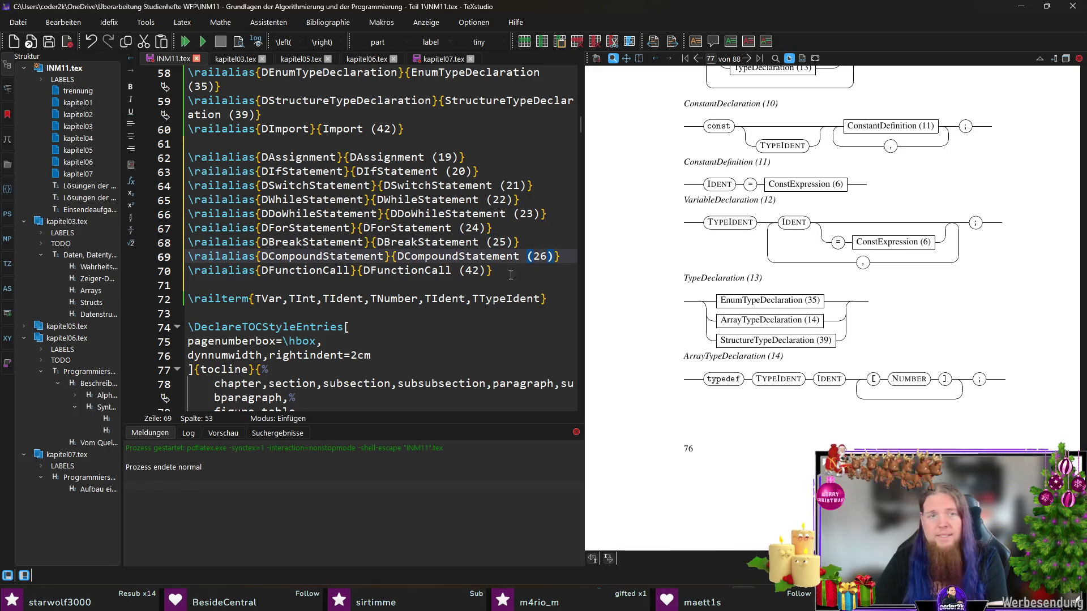
double_click(472, 270)
type("33")
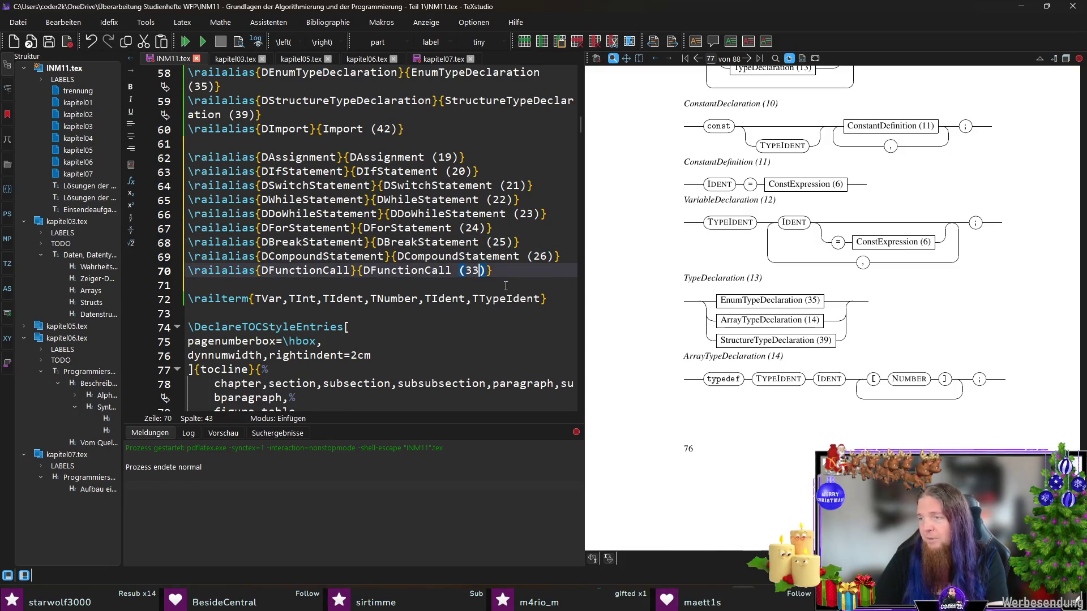
scroll(490, 257, "up", 1)
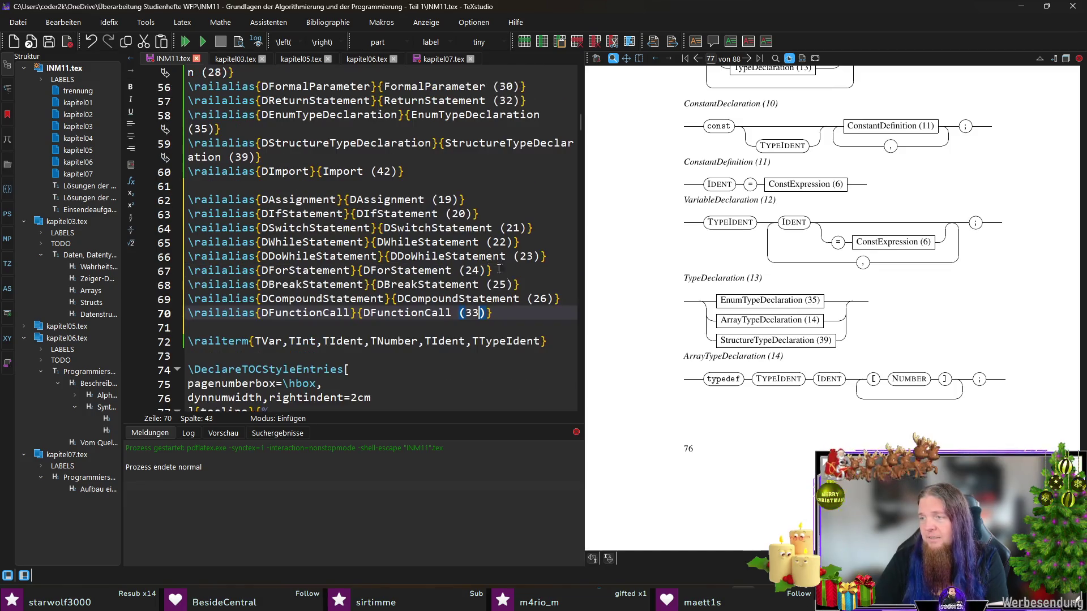
left_click_drag(560, 299, 170, 202)
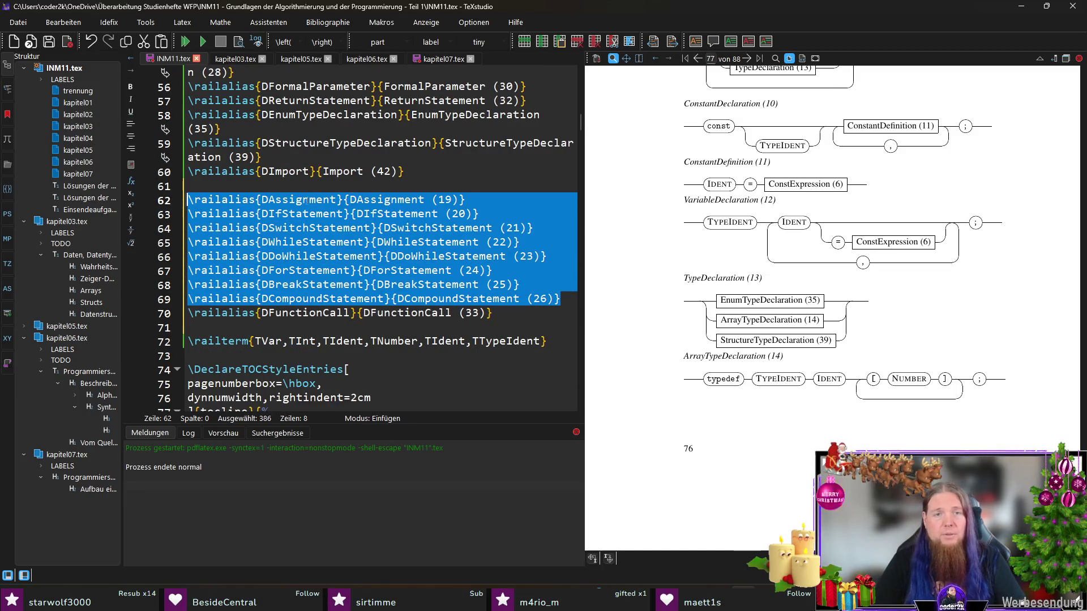
- Move the numbered statement alias block to just after the Statement (17) alias
key("Delete")
scroll(379, 210, "up", 5)
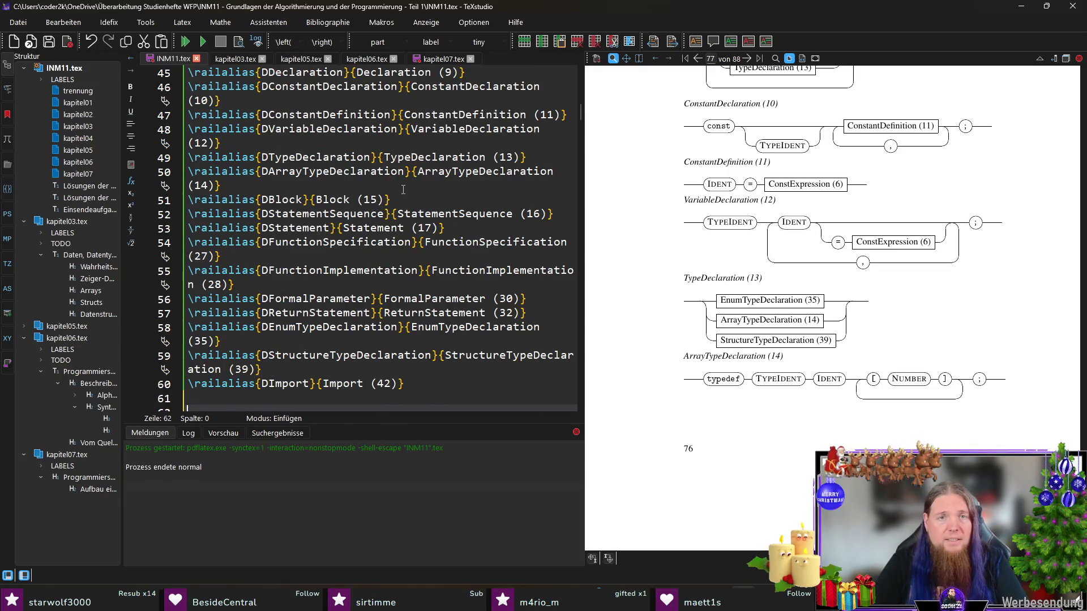
left_click(455, 228)
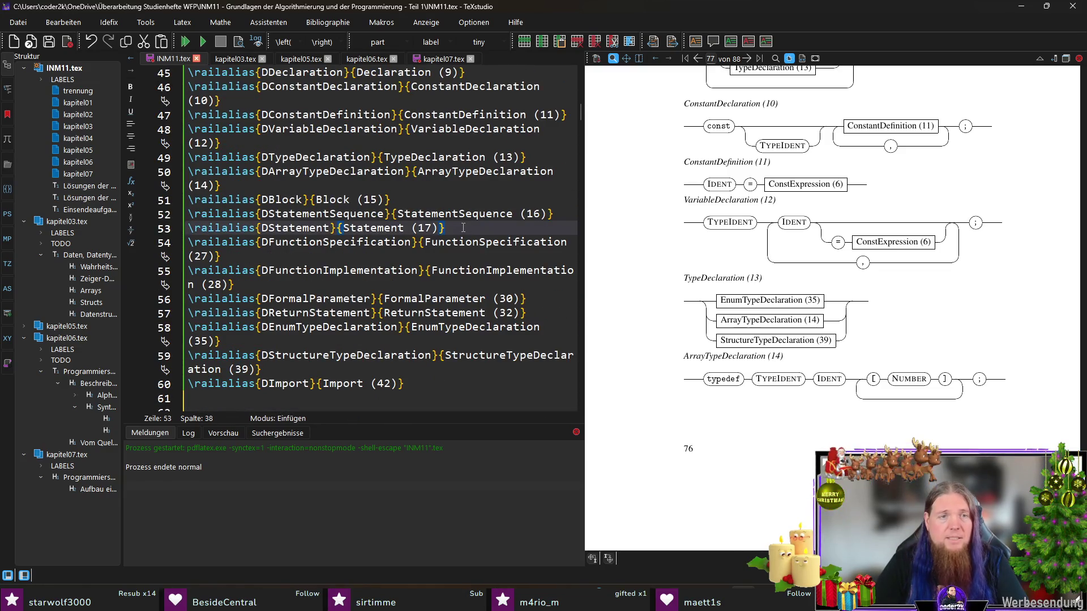
key("Return")
key("ctrl+v")
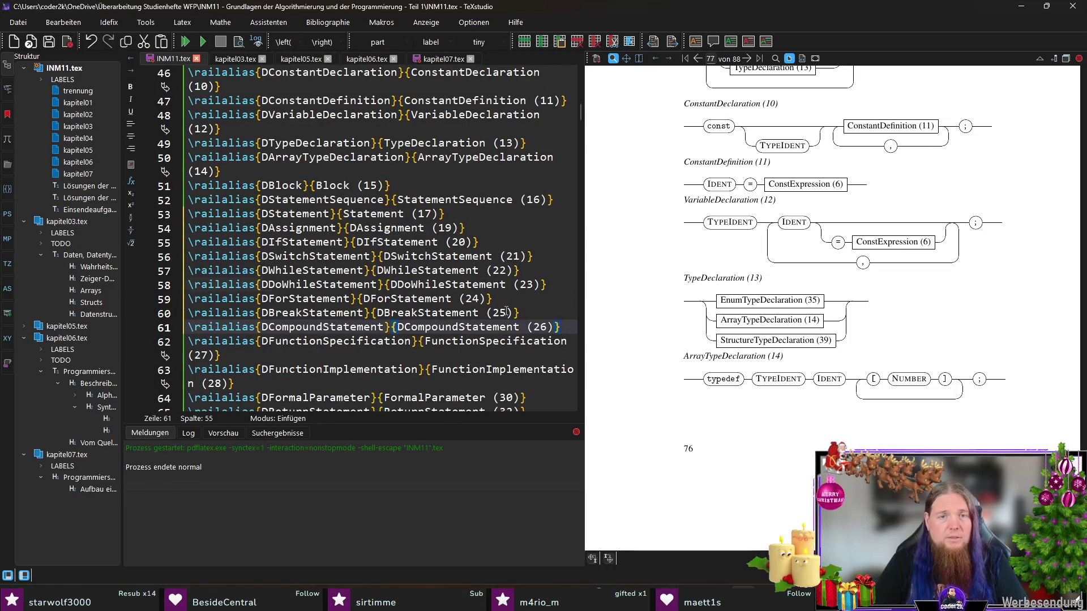
scroll(489, 270, "down", 3)
scroll(309, 221, "down", 3)
scroll(309, 222, "up", 3)
scroll(442, 250, "down", 2)
scroll(441, 250, "down", 2)
left_click_drag(496, 227, 188, 228)
- Move the DFunctionCall alias after ReturnStatement (32) and trim leftover blank lines
key("Delete")
scroll(467, 227, "up", 2)
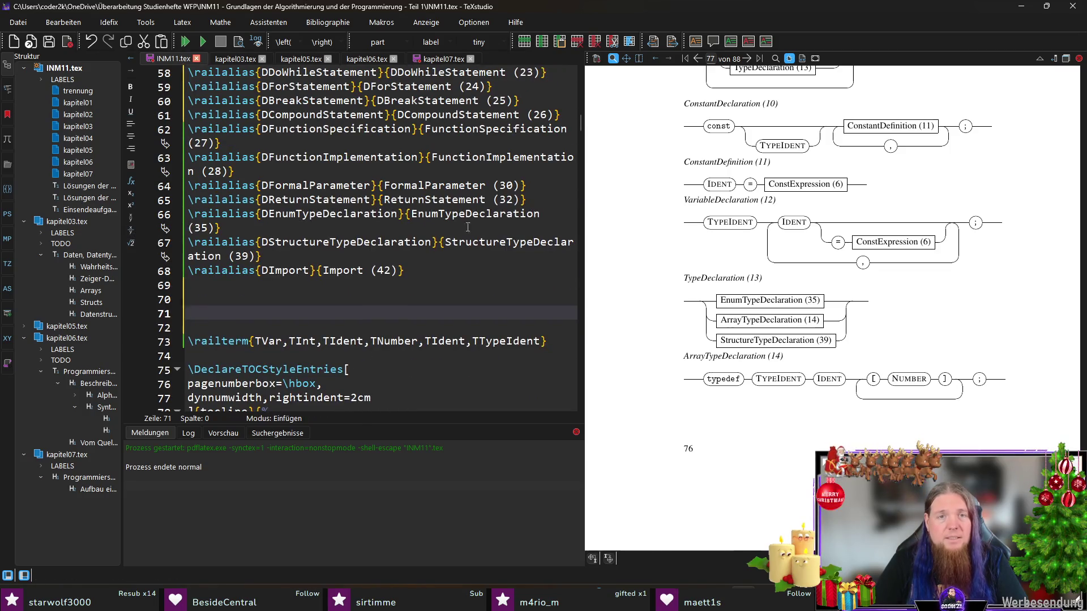
left_click(552, 202)
key("Return")
key("ctrl+v")
key("Down")
key("Down")
key("Down")
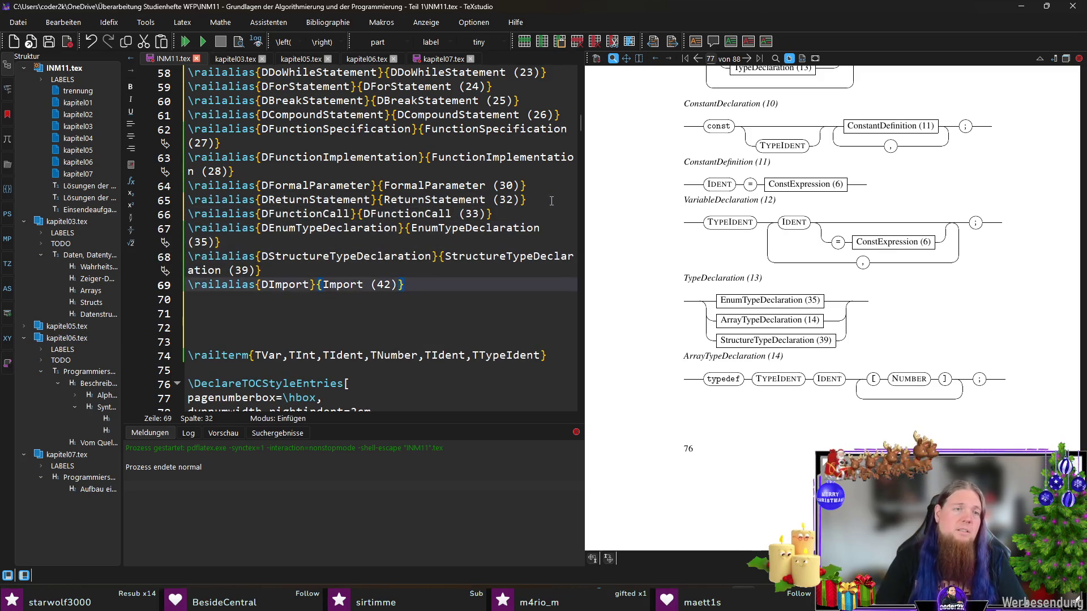
key("Down")
key("Delete")
key("Delete")
key("Delete")
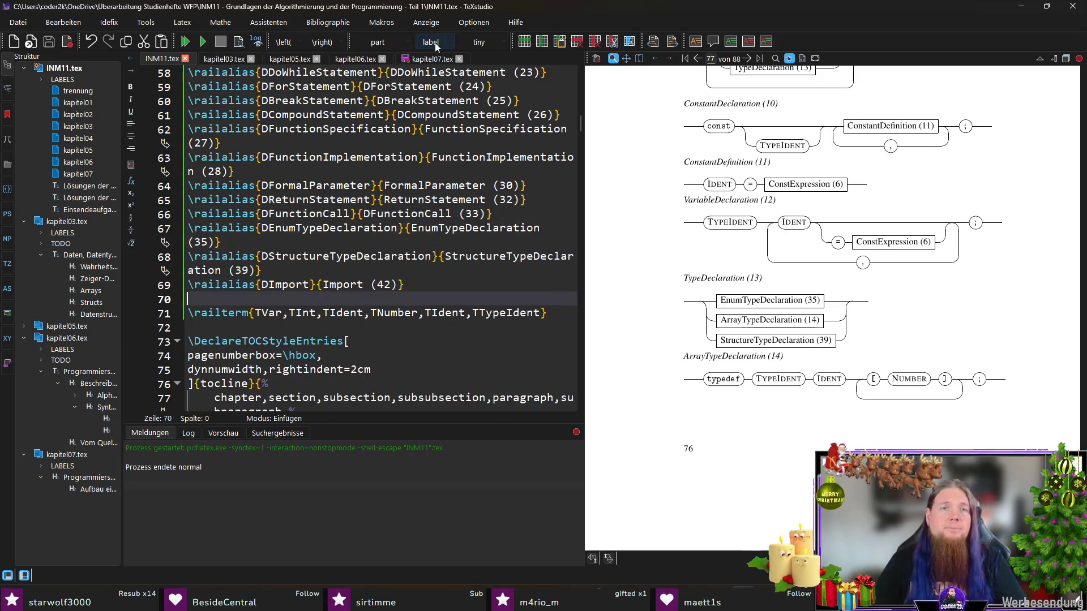
left_click(431, 58)
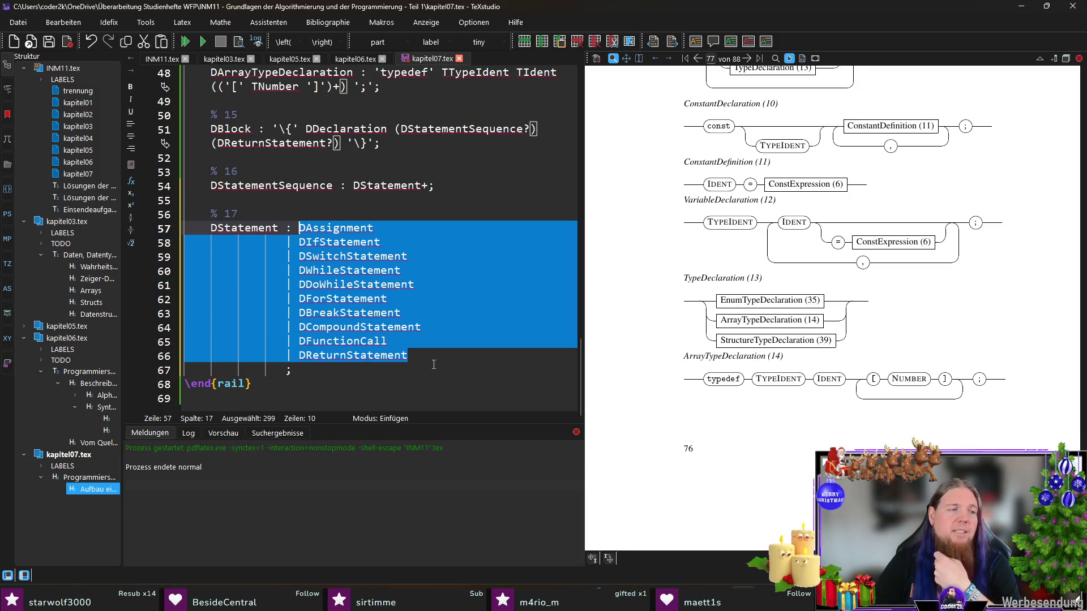
- Write rule 18 "DAssignment : DAssignment1 ';';" below the DStatement rule and go to INM11.tex
left_click(461, 370)
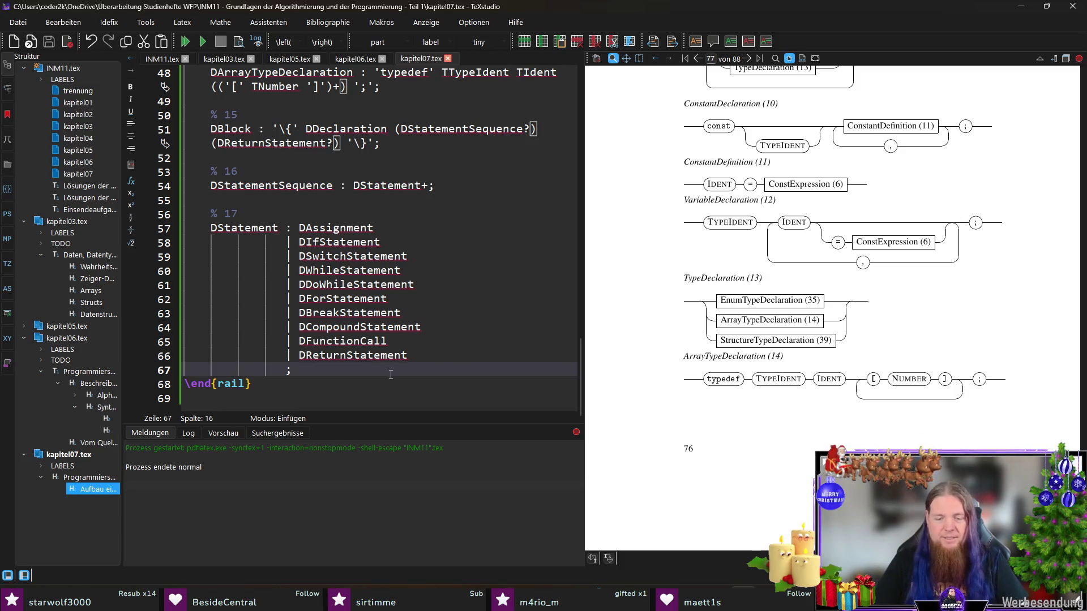
key("Return")
key("Return")
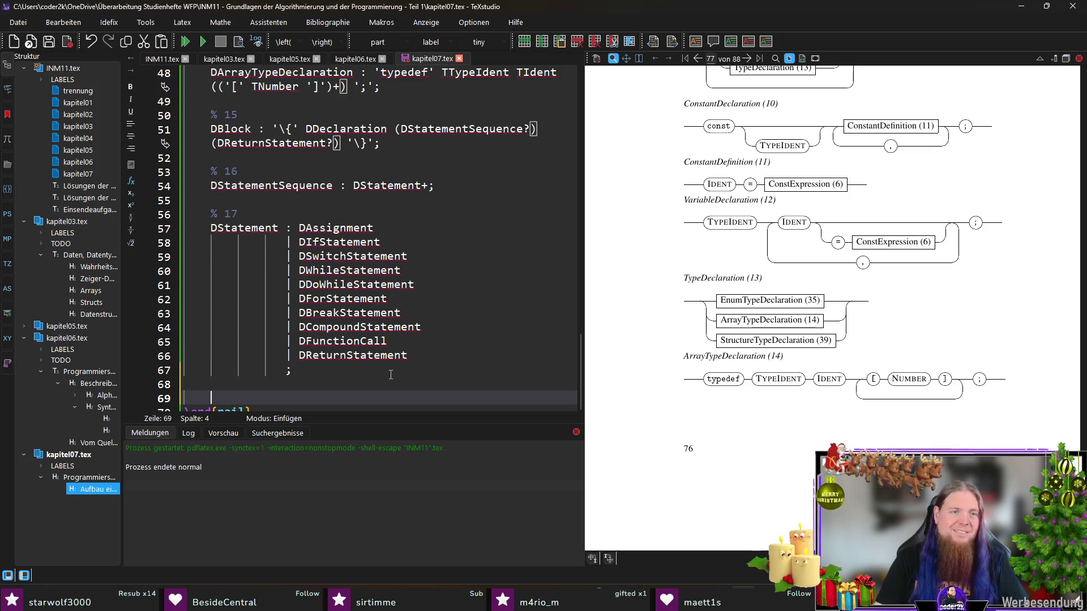
type("% 18")
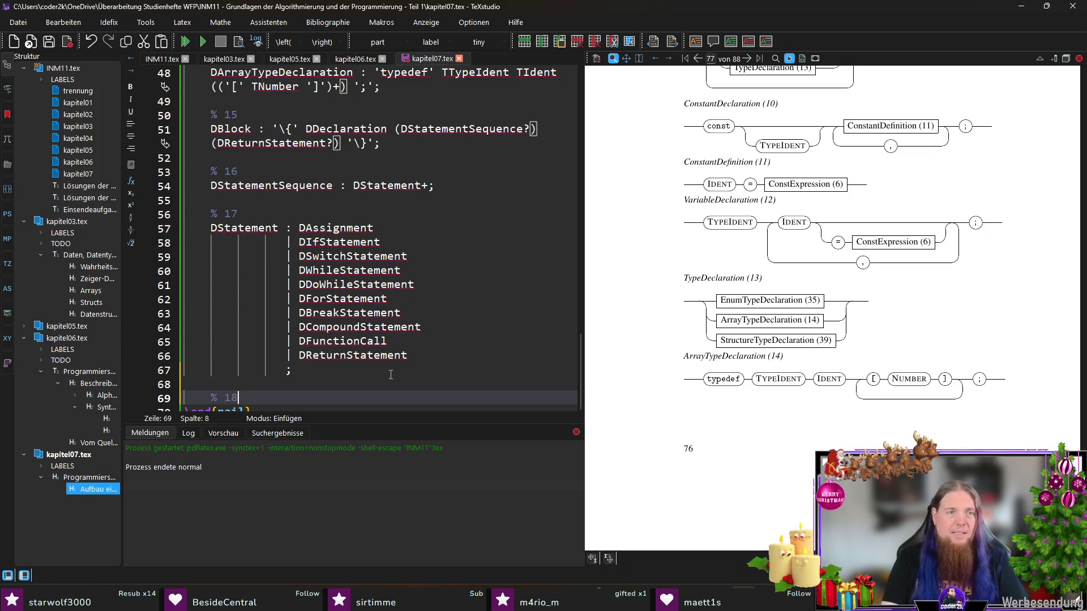
key("Return")
scroll(424, 357, "down", 1)
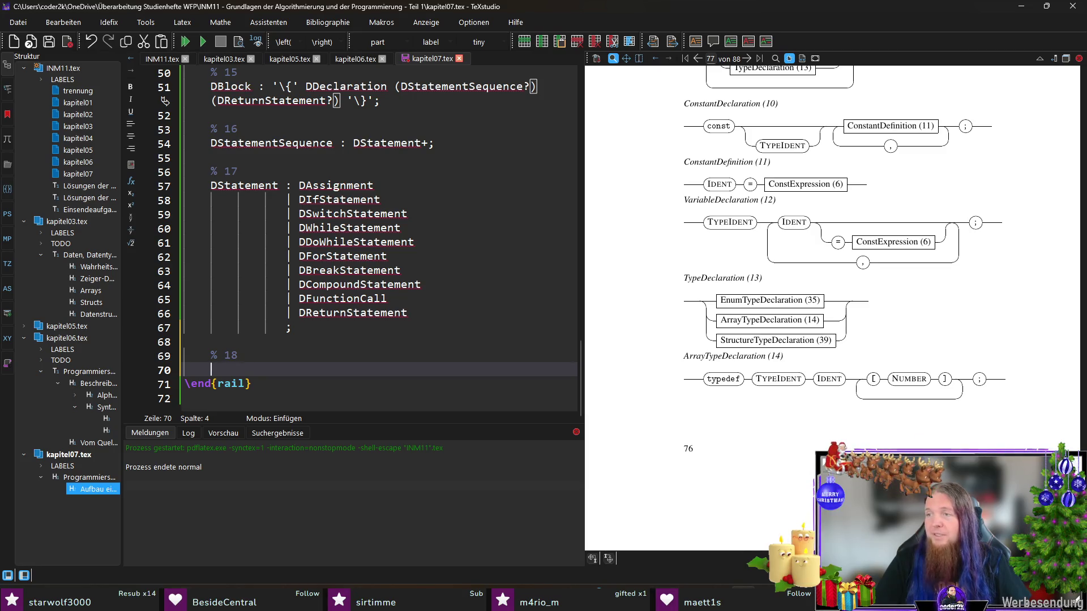
type("DAssignment :")
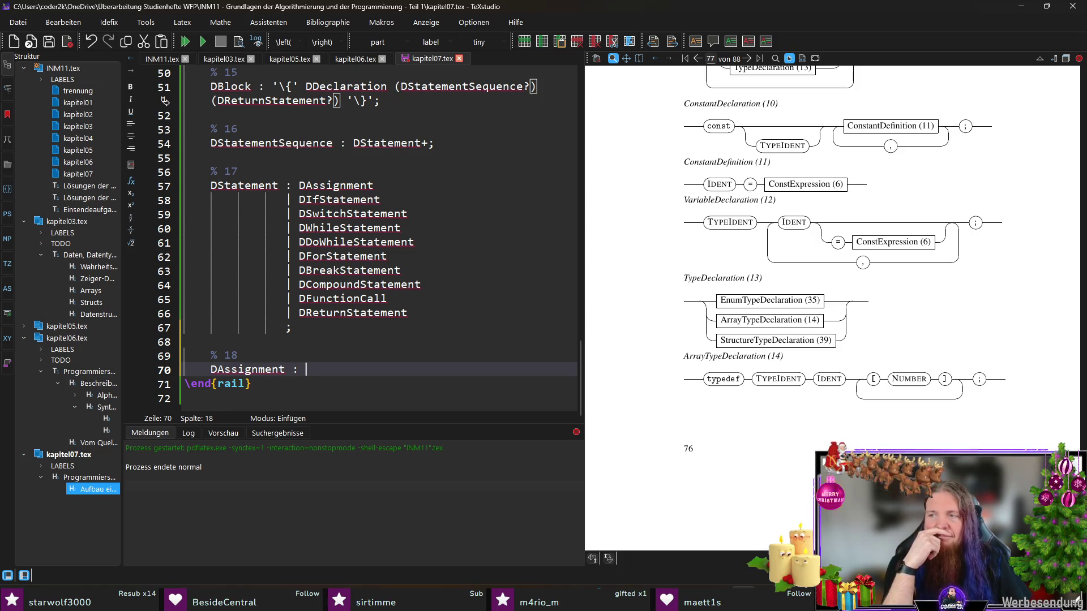
type("DAssignment")
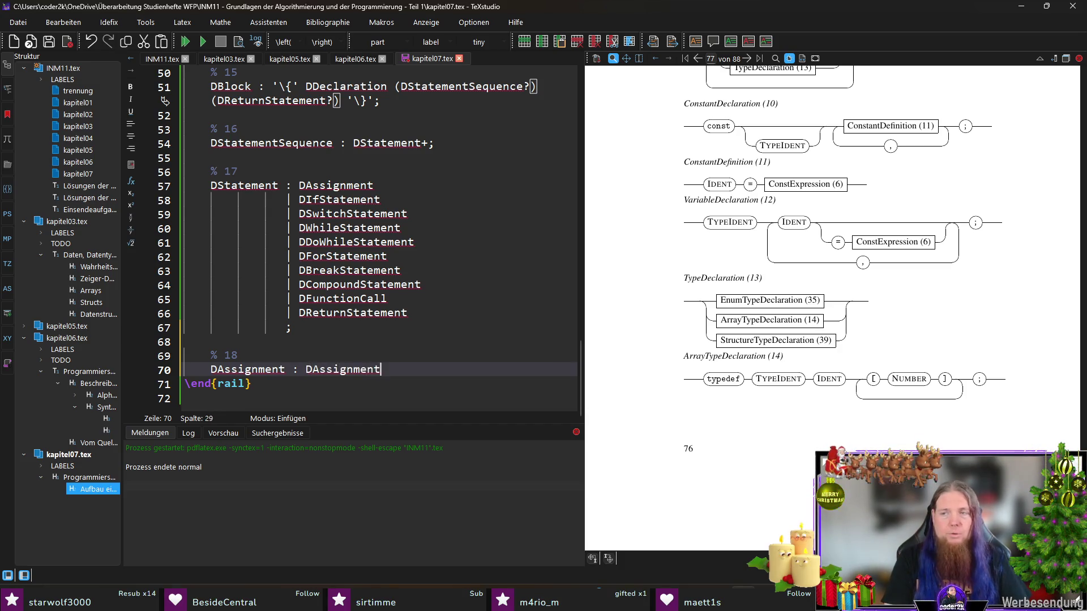
type("1 ';';")
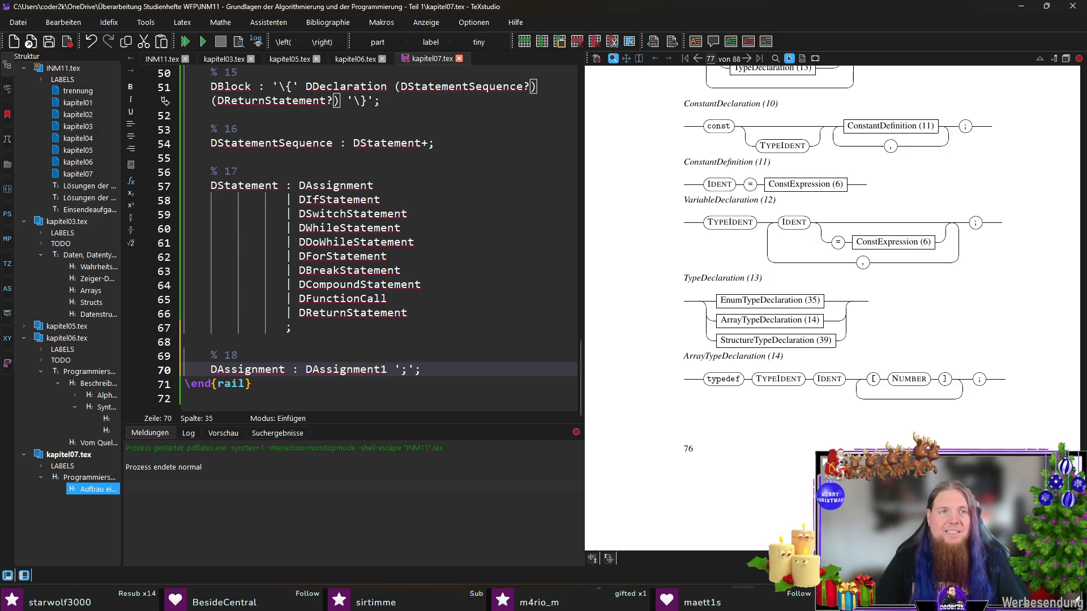
double_click(246, 370)
left_click(149, 58)
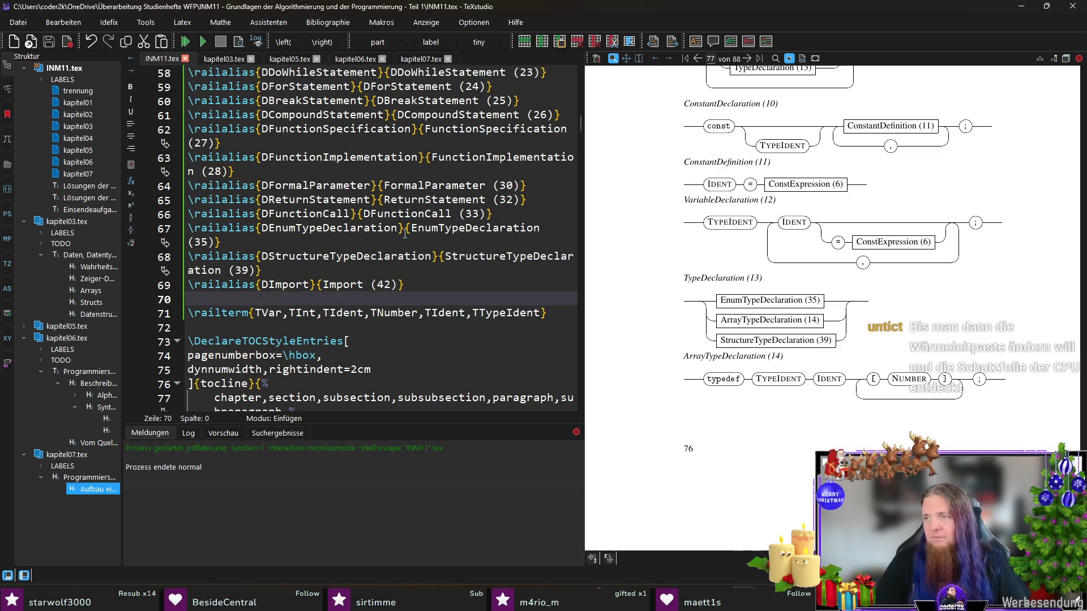
scroll(406, 235, "up", 3)
scroll(516, 156, "up", 1)
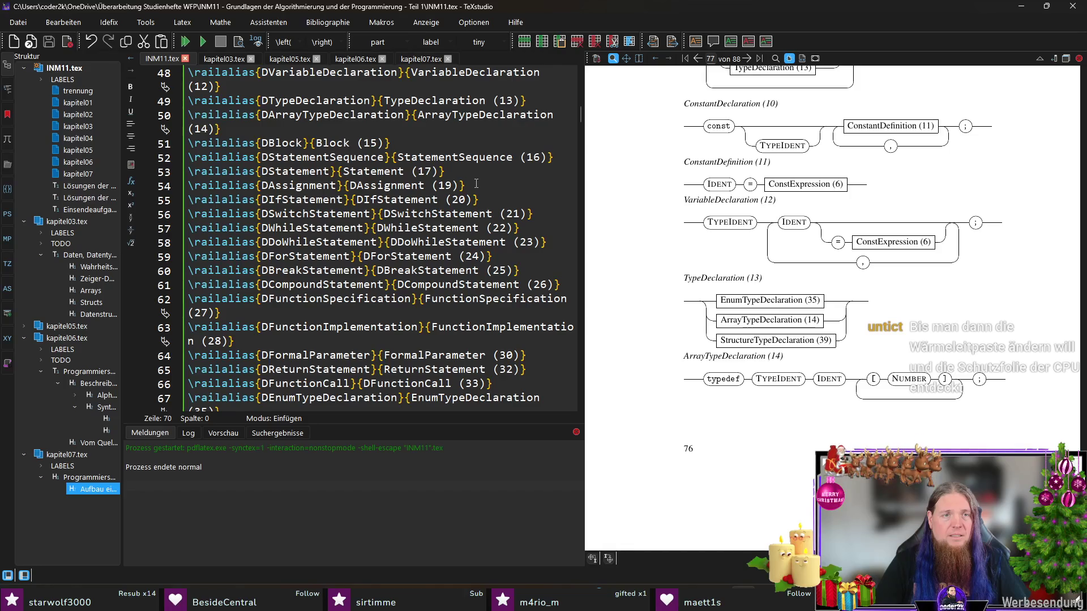
- Duplicate the DAssignment \railalias line in INM11.tex
left_click(476, 184)
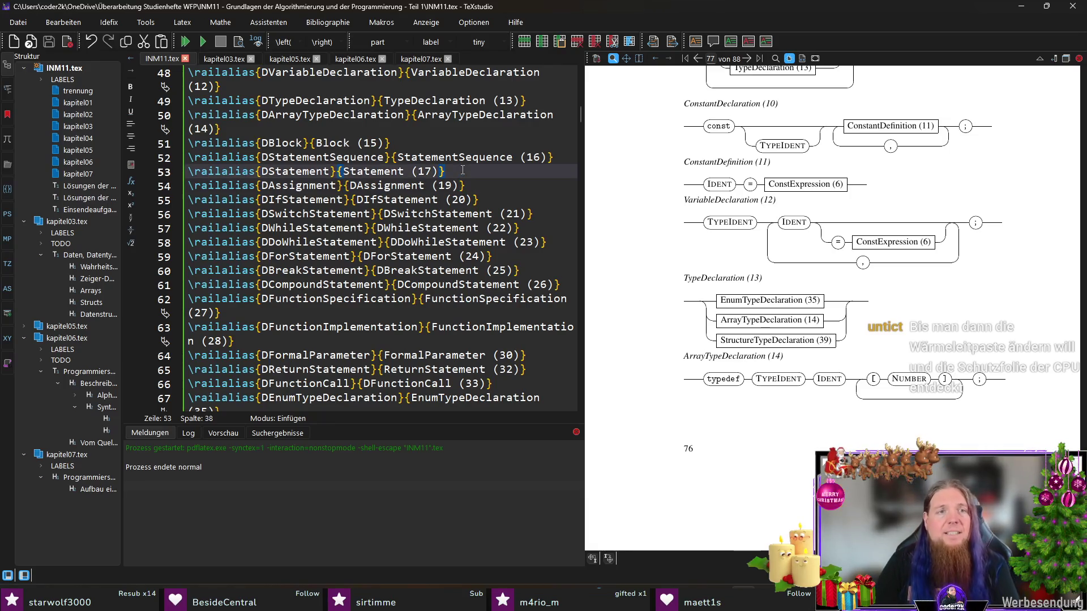
left_click(341, 185)
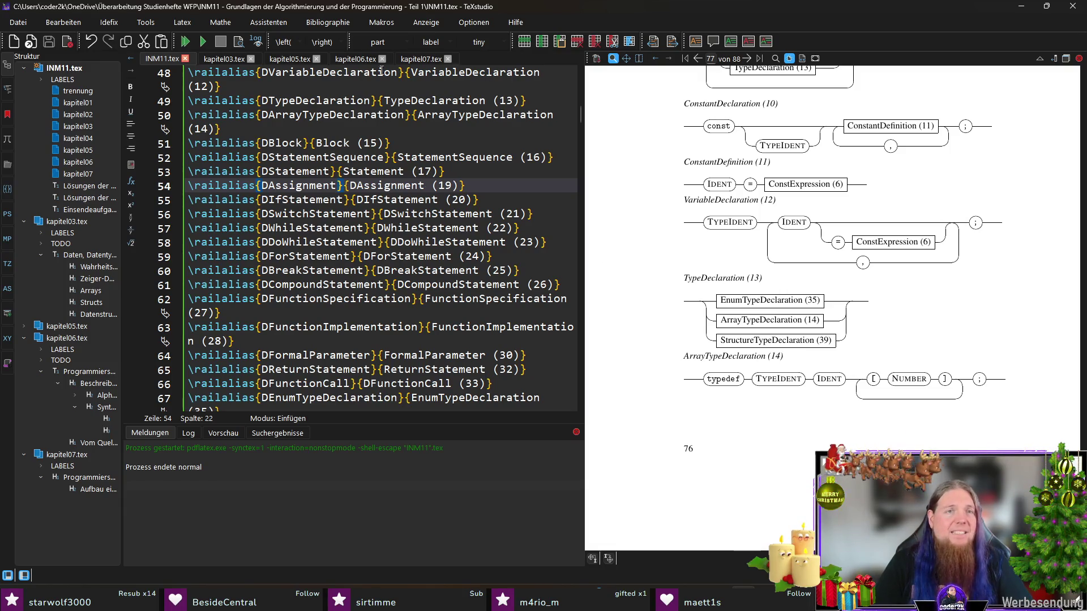
left_click(417, 55)
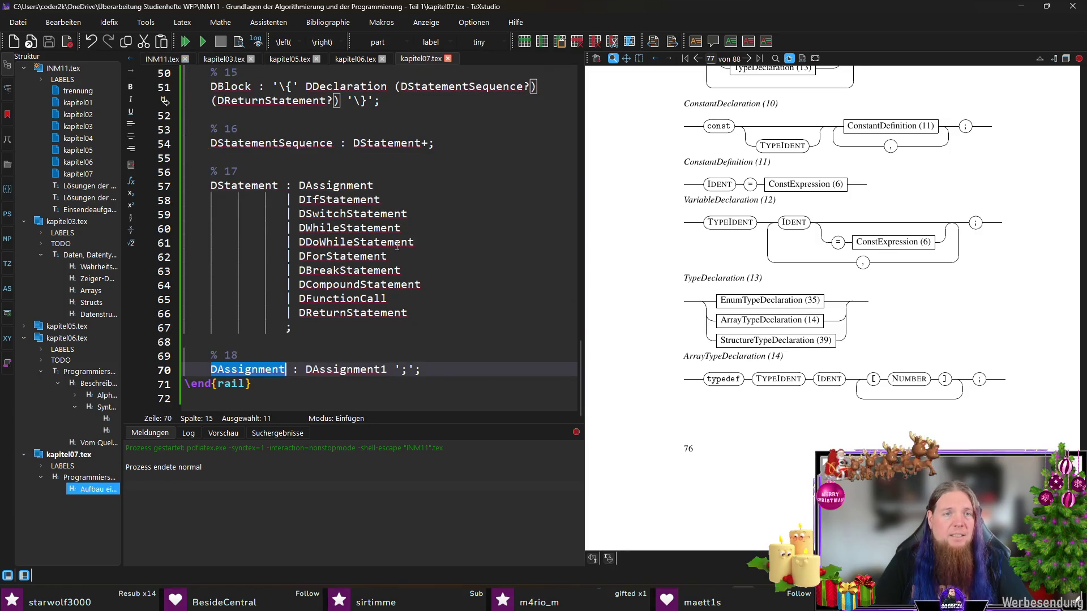
key("ctrl+Tab")
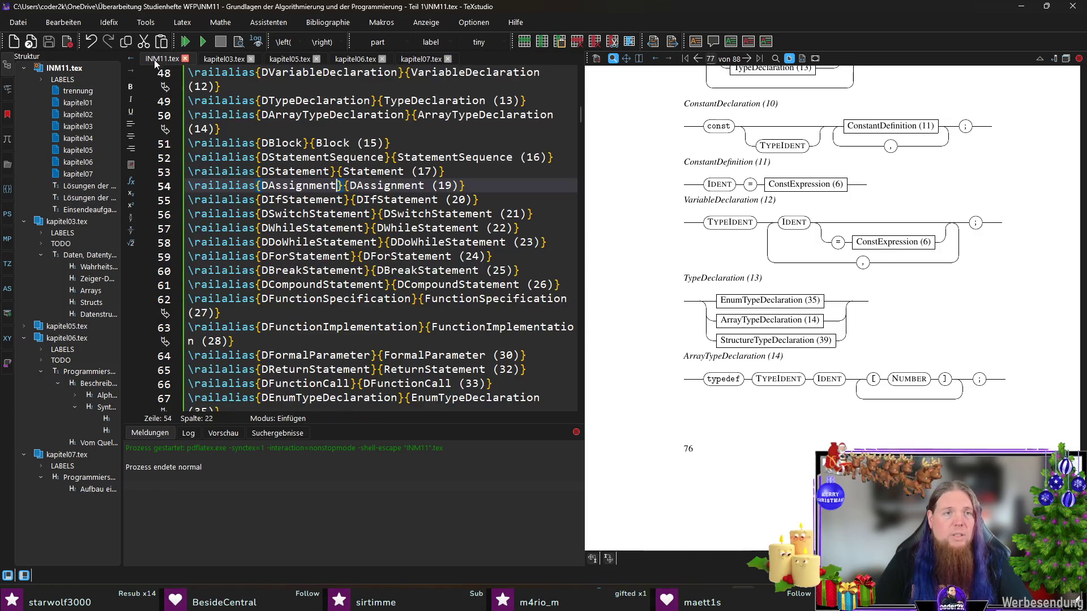
left_click(480, 185)
key("shift+Home")
key("ctrl+c")
key("Home")
key("Return")
key("Up")
key("ctrl+v")
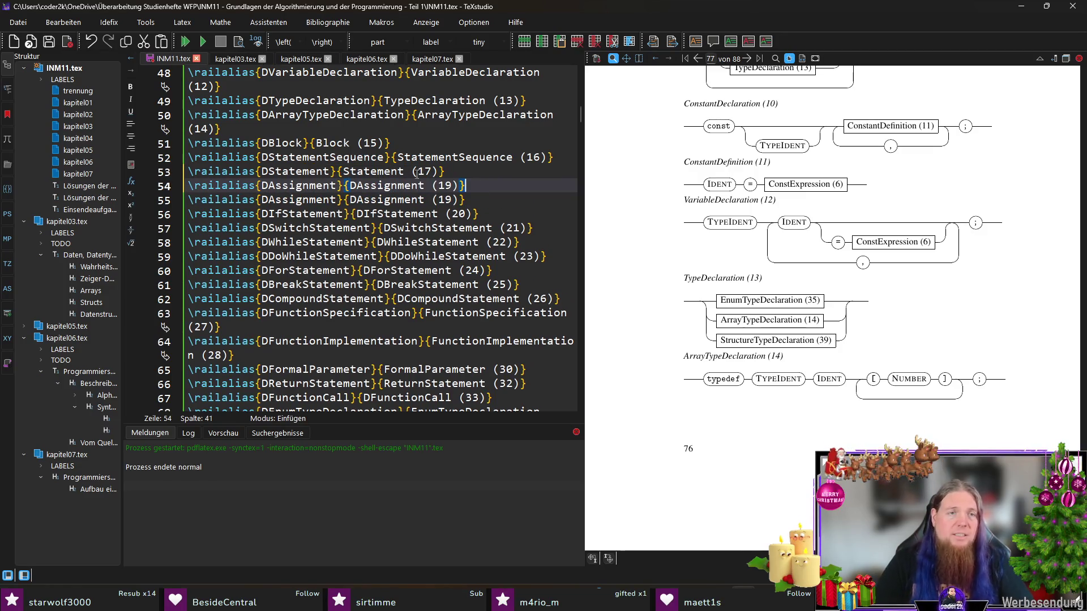
- Rename the copy DAssignment1 (19), renumber DAssignment to (18), and return to rule 18 in kapitel07.tex
left_click(343, 199)
type("1")
left_click(424, 200)
type("1")
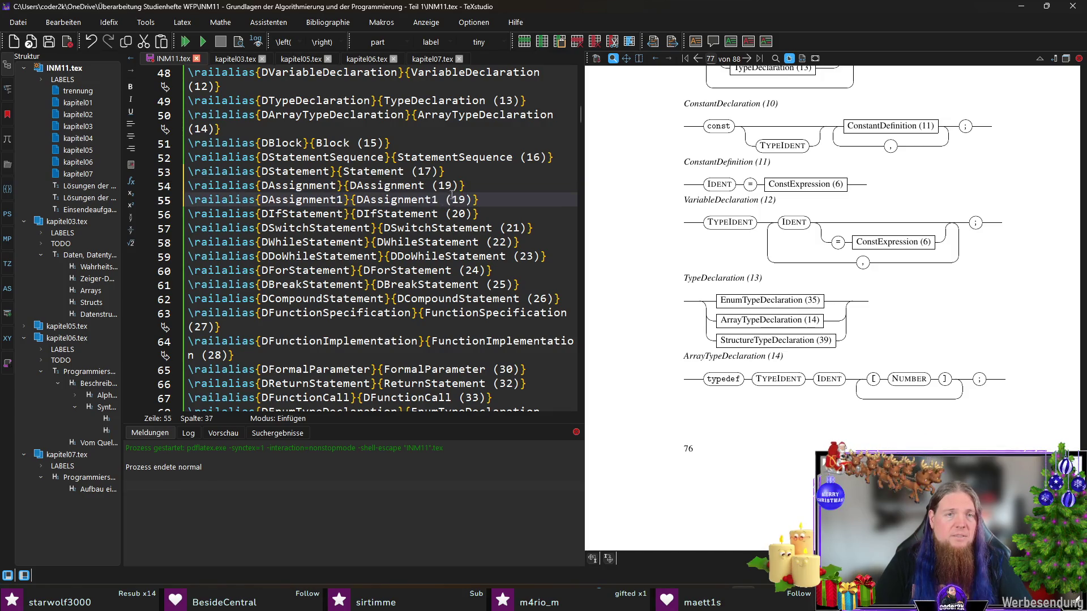
left_click(447, 185)
left_click_drag(448, 186, 454, 186)
type("8")
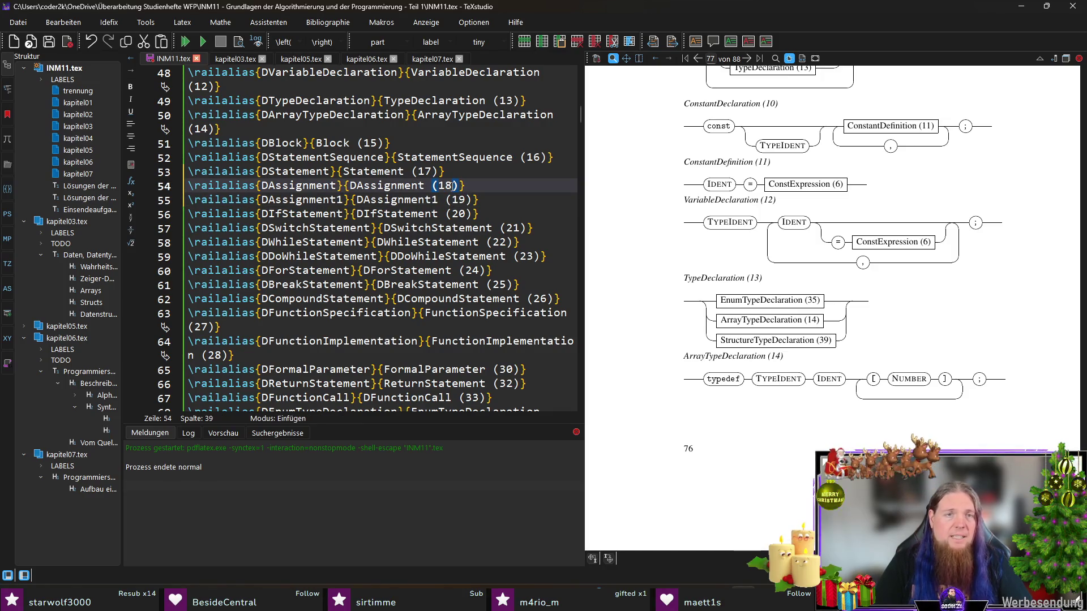
left_click(431, 59)
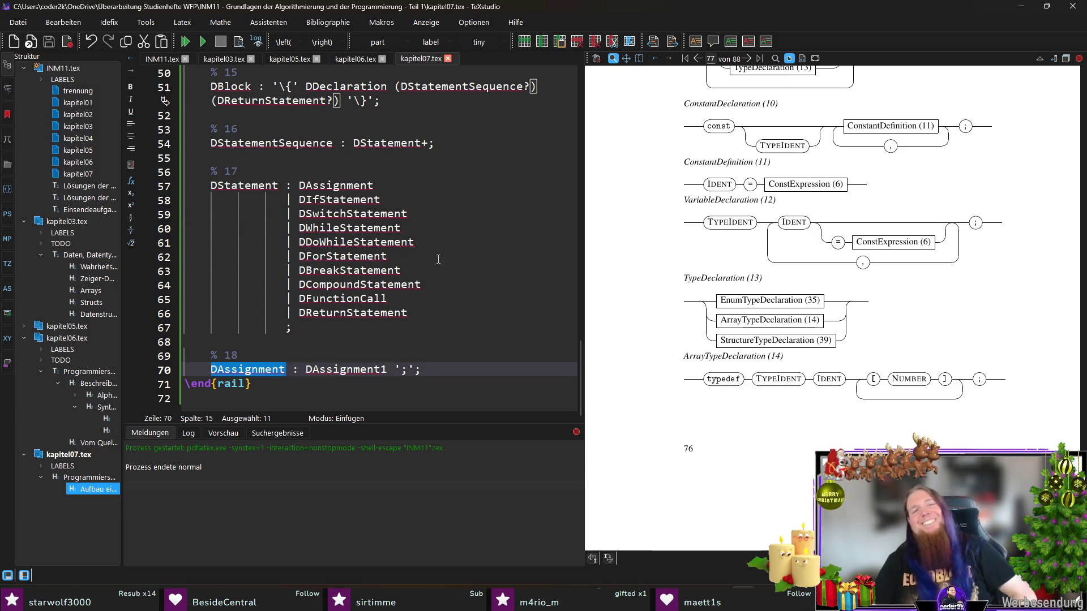
left_click(473, 372)
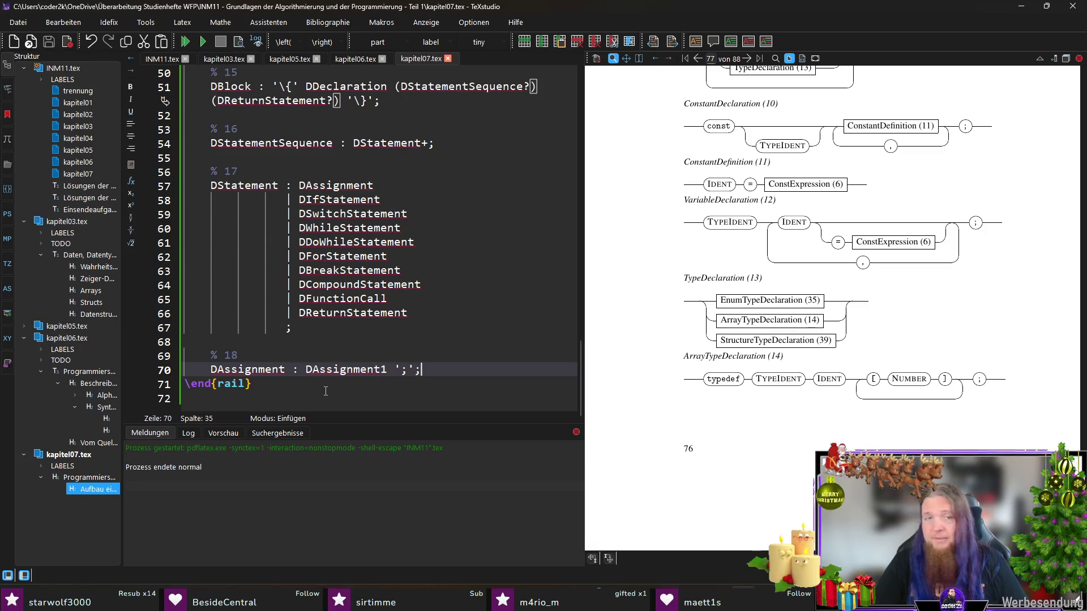
- Write rule 19 "DAssignment1 : TIdent '=' (('(' TTypeIdent ')')?) DExpression;"
key("Return")
key("Return")
type("% 19")
key("Return")
type("DAssignment1 : ")
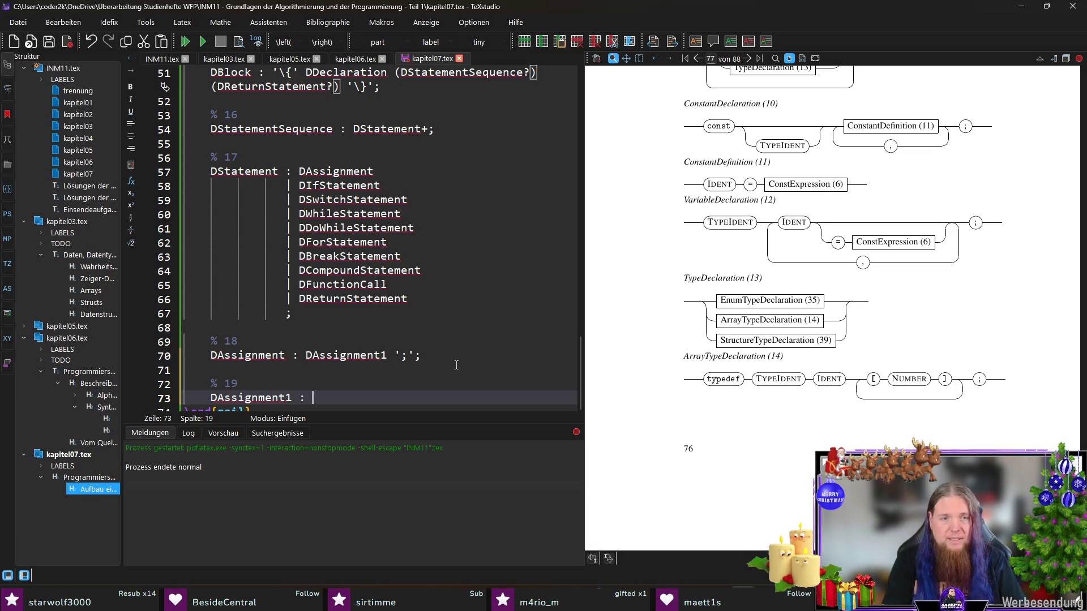
type("TIdent '=' ")
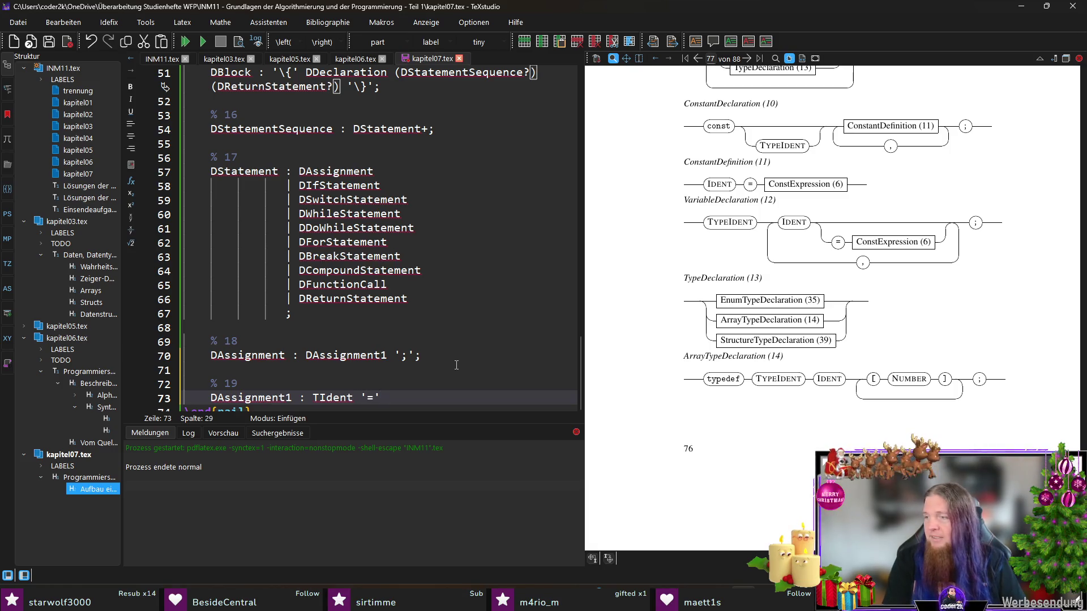
type("(")
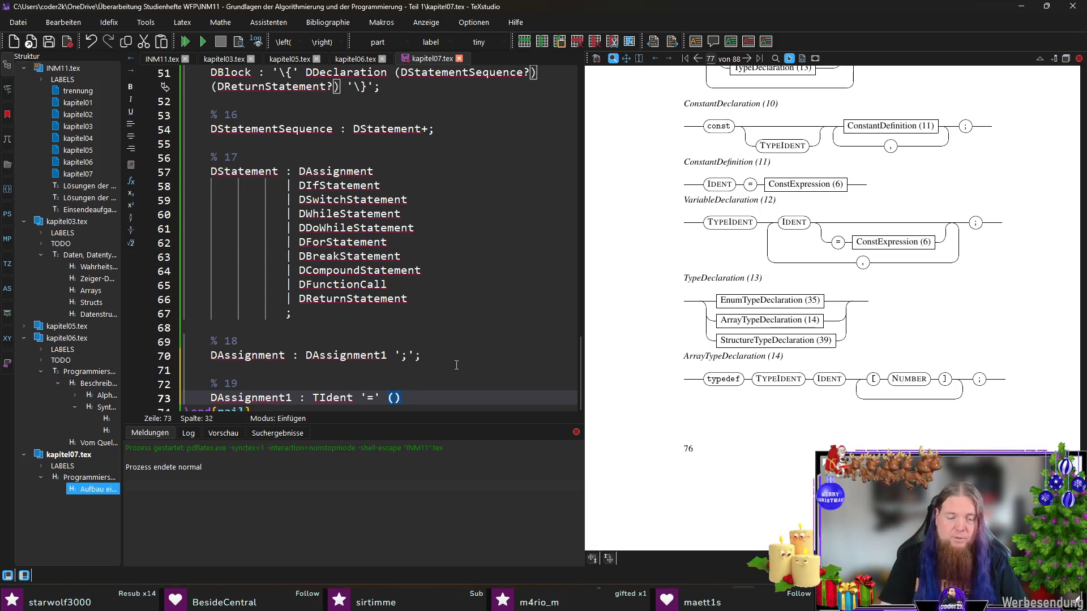
type(")?")
key("shift+Left")
key("shift+Left")
key("shift+Left")
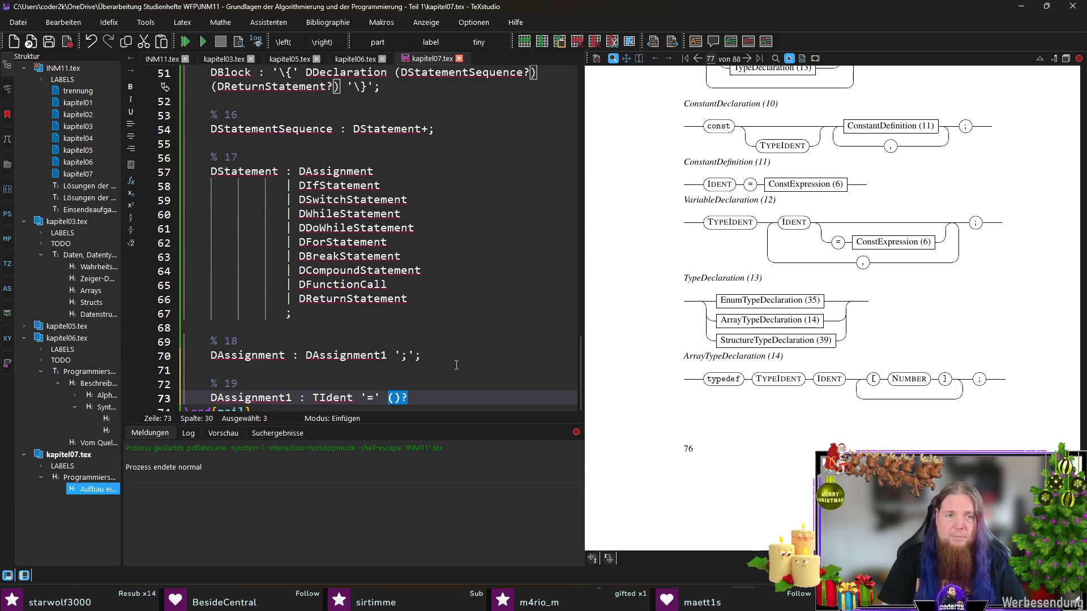
type("(")
key("Left")
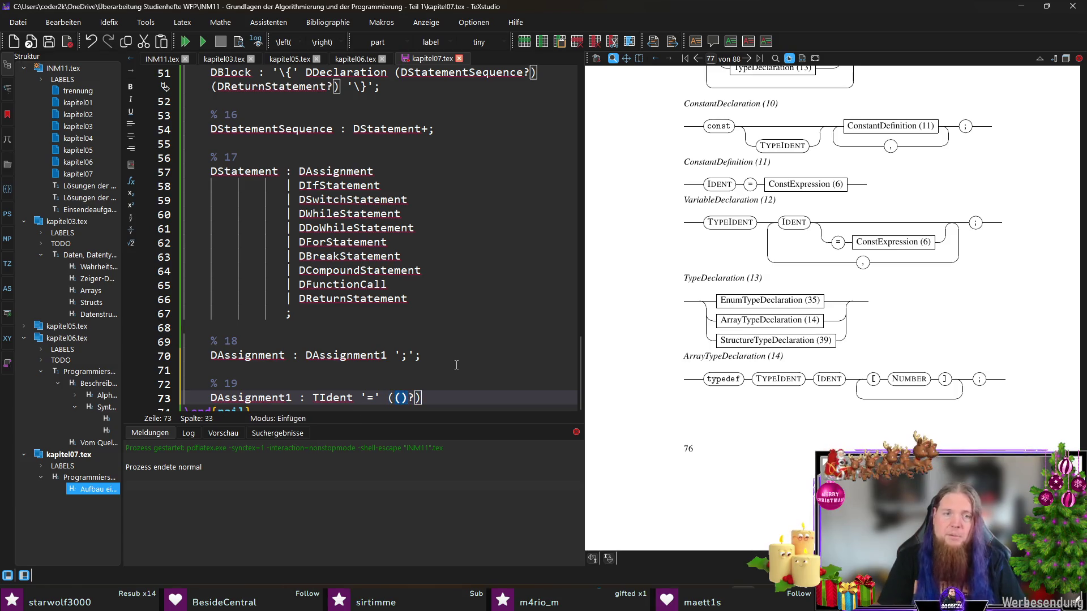
key("Left")
key("Left")
type("'(' ')'")
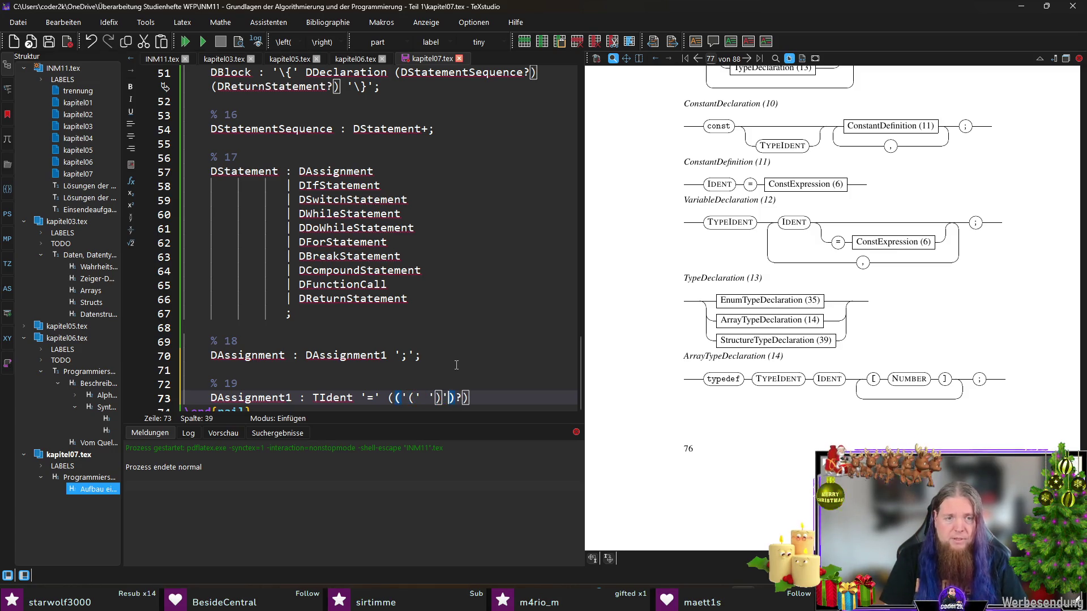
key("Left")
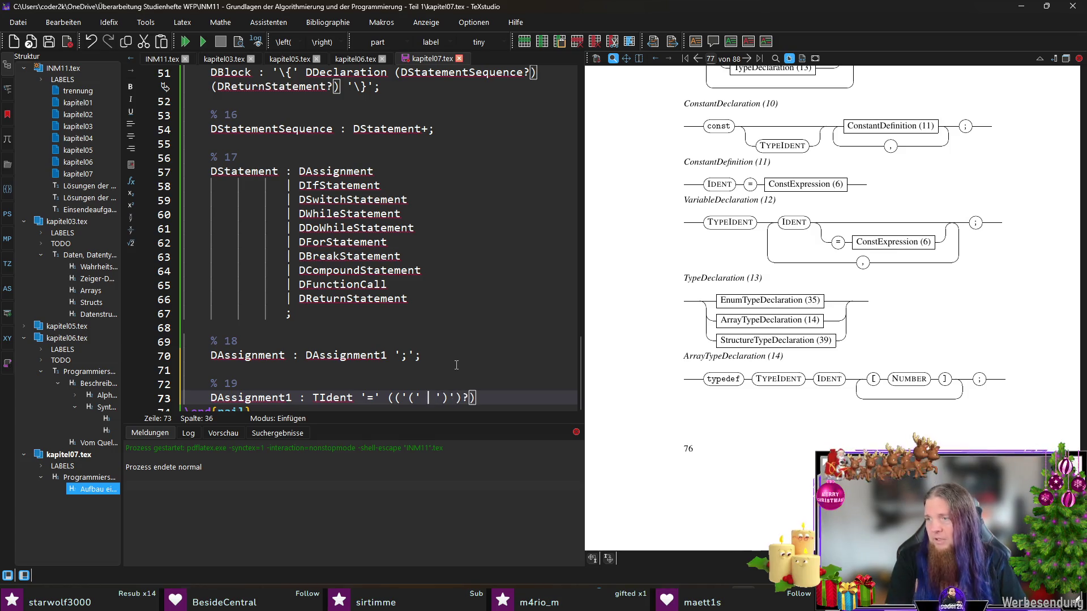
type("TTypeIdent")
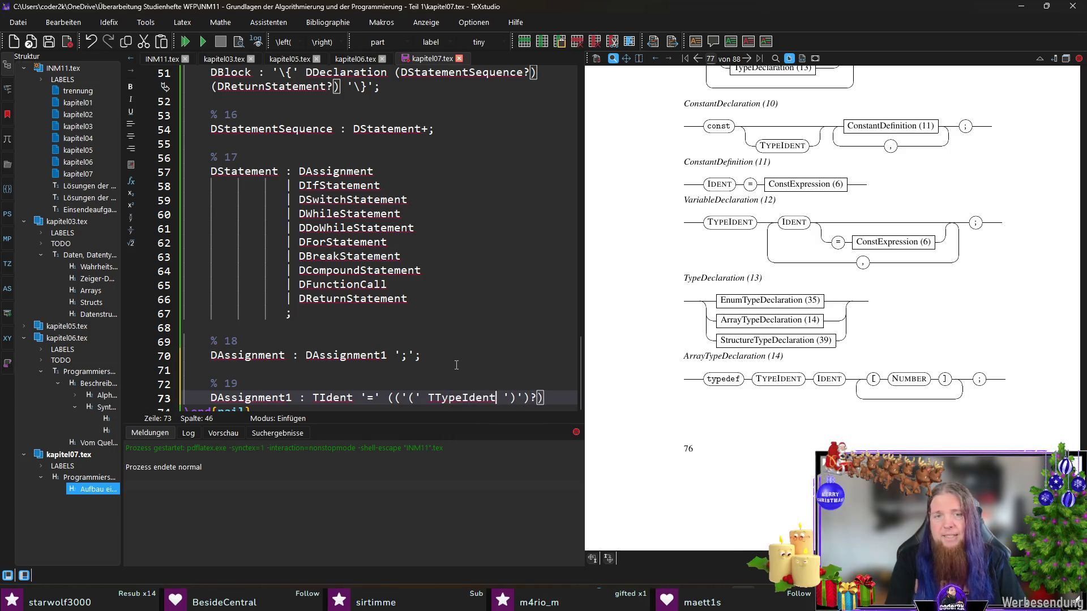
key("End")
key("Return")
type("DExpression")
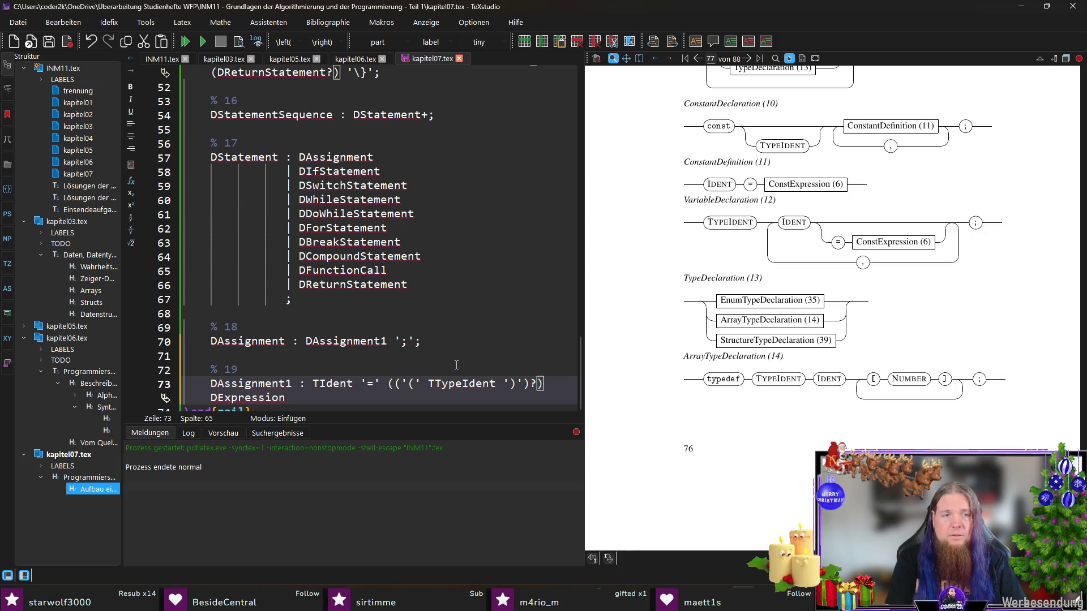
- Save kapitel07.tex and start the % 20 comment line for the next rule
key("ctrl+s")
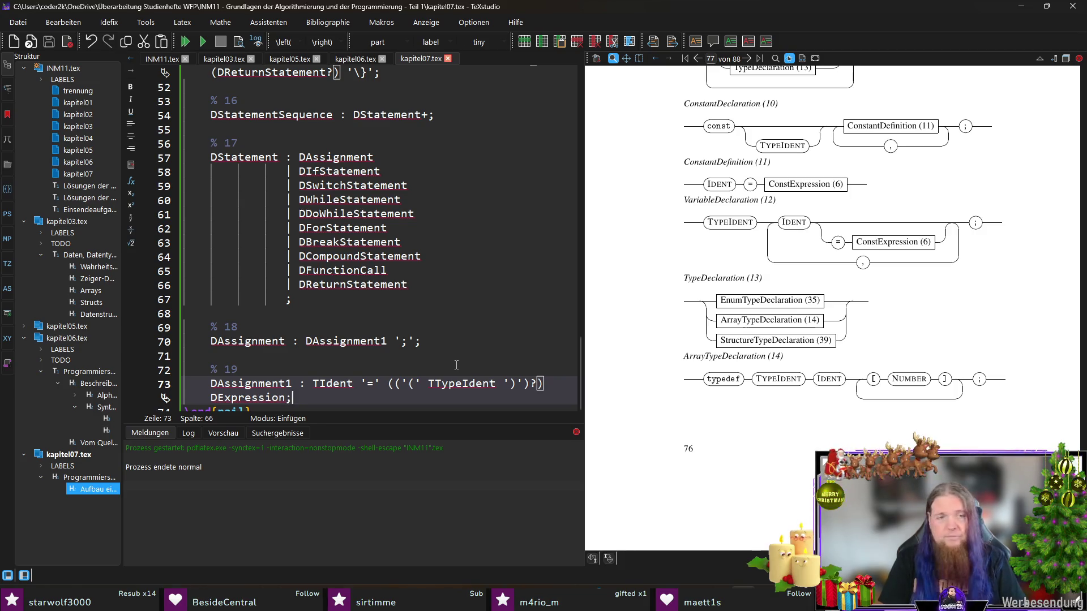
key("Return")
key("Return")
type("% 20")
key("Return")
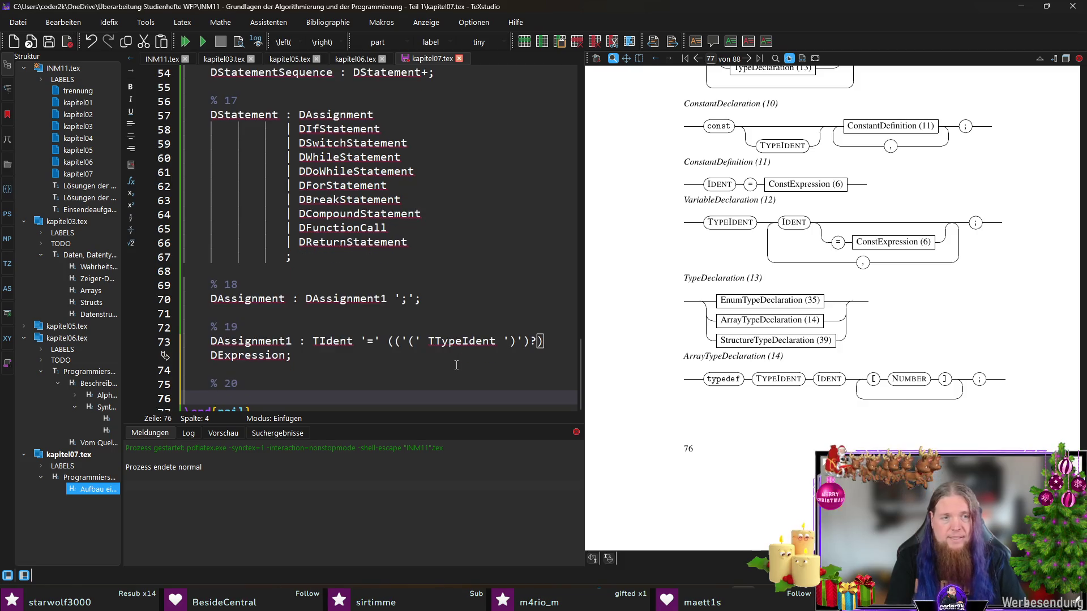
type("DIfStatement")
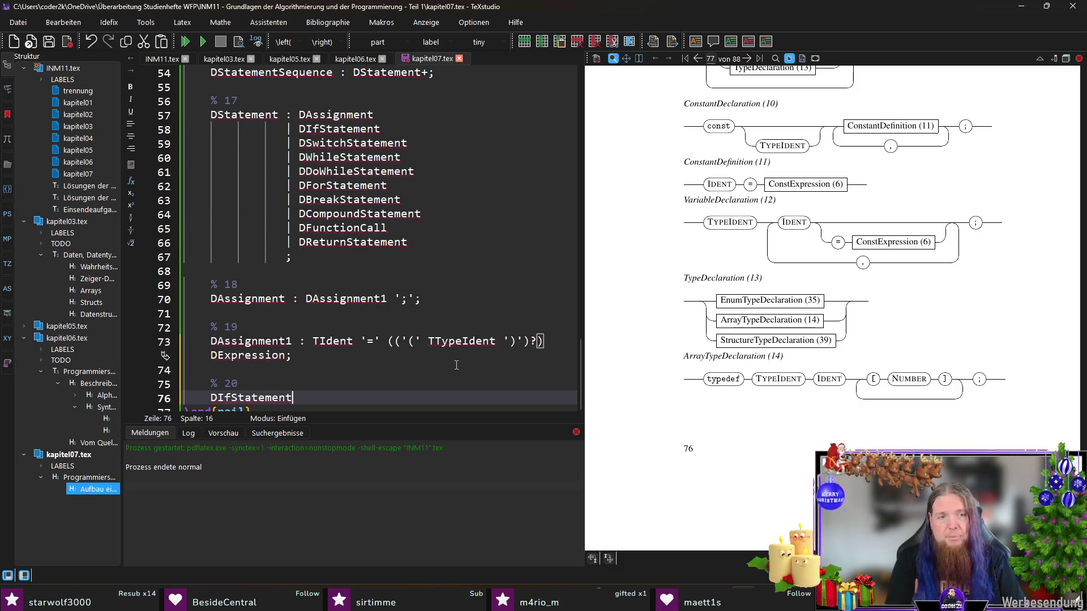
type(" : ")
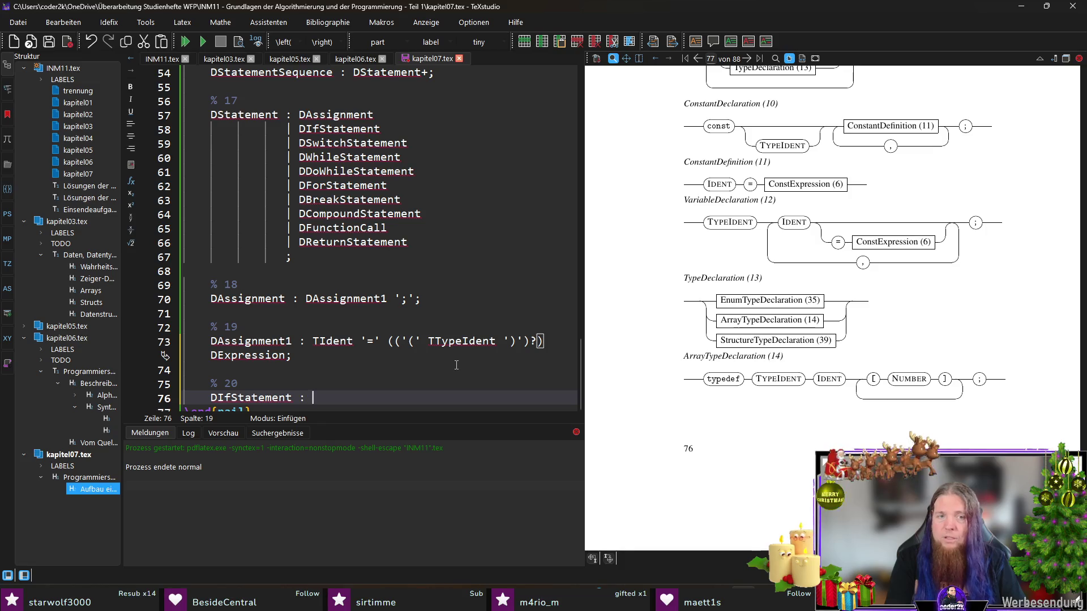
type("'if' '('")
- Begin "DIfStatement : 'if' '('" without the auto-closed parenthesis and go to INM11.tex
key("Delete")
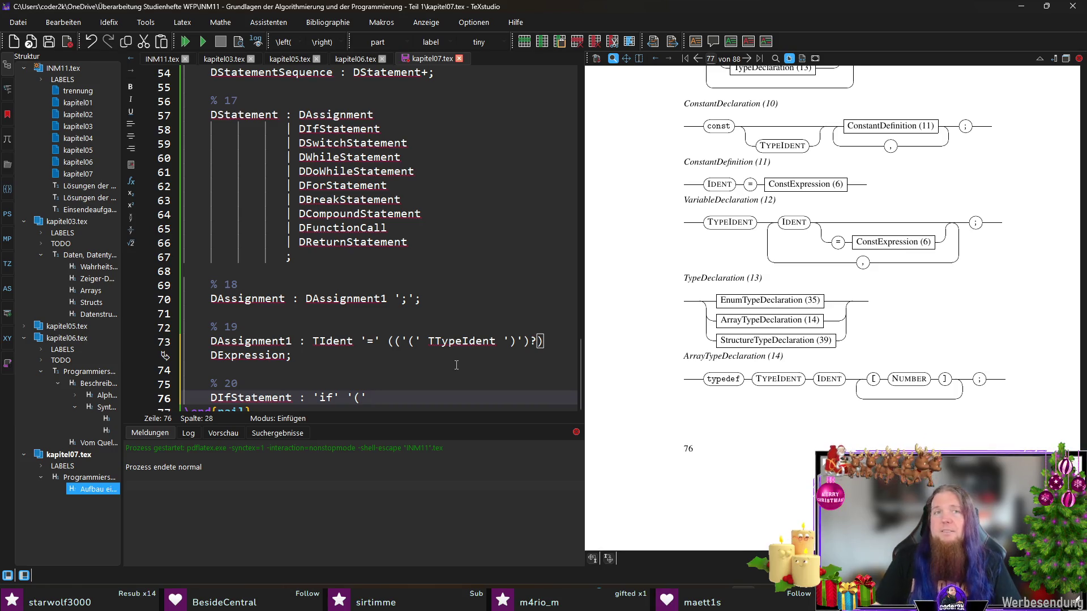
left_click(169, 58)
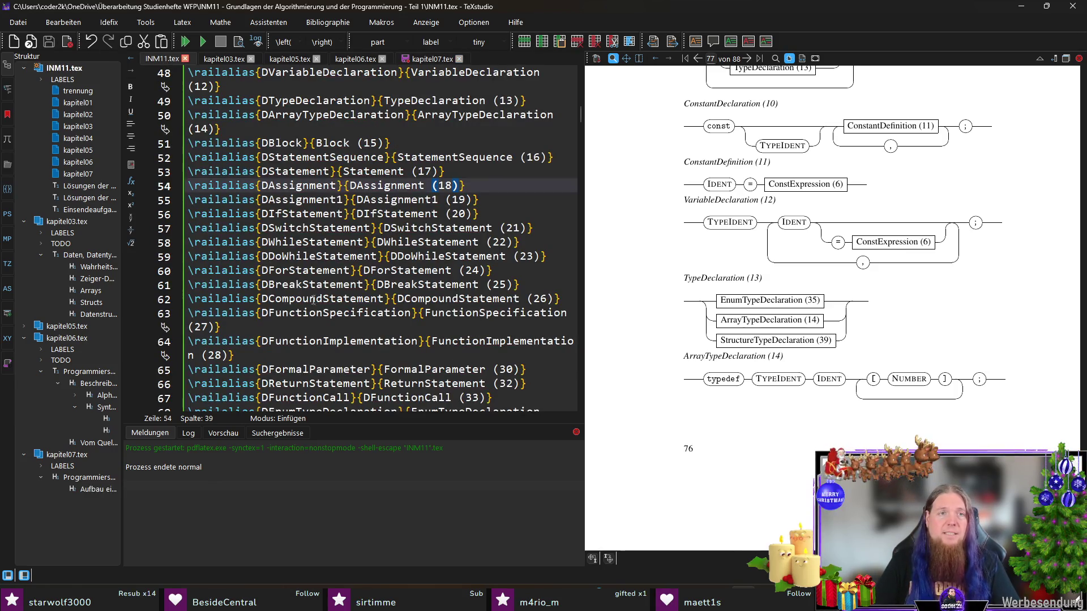
scroll(350, 294, "up", 5)
scroll(350, 294, "up", 2)
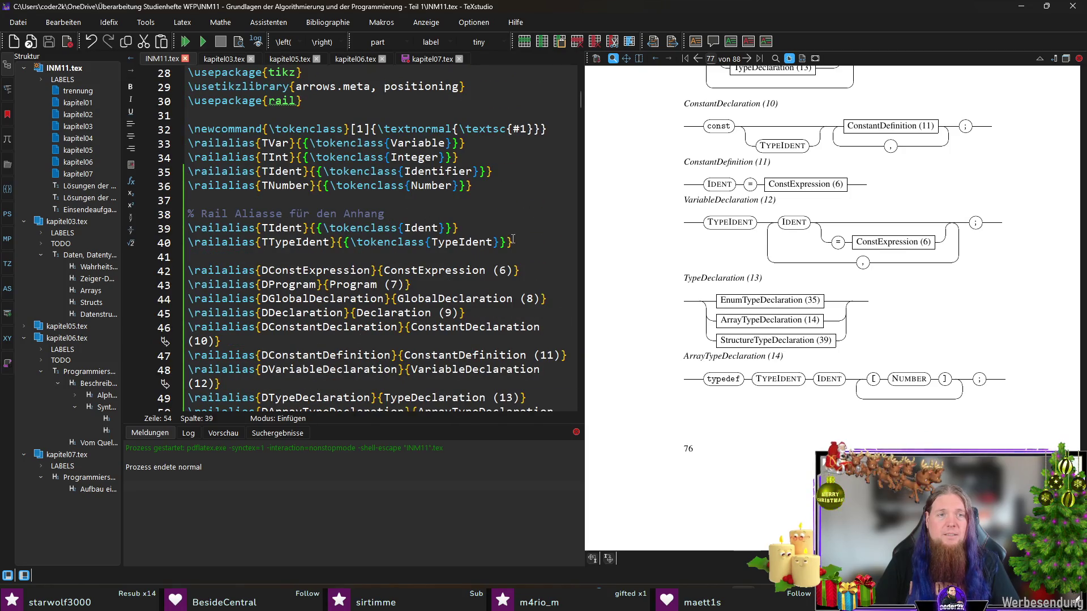
- Duplicate the DConstExpression \railalias line in INM11.tex
left_click(530, 270)
key("shift+Home")
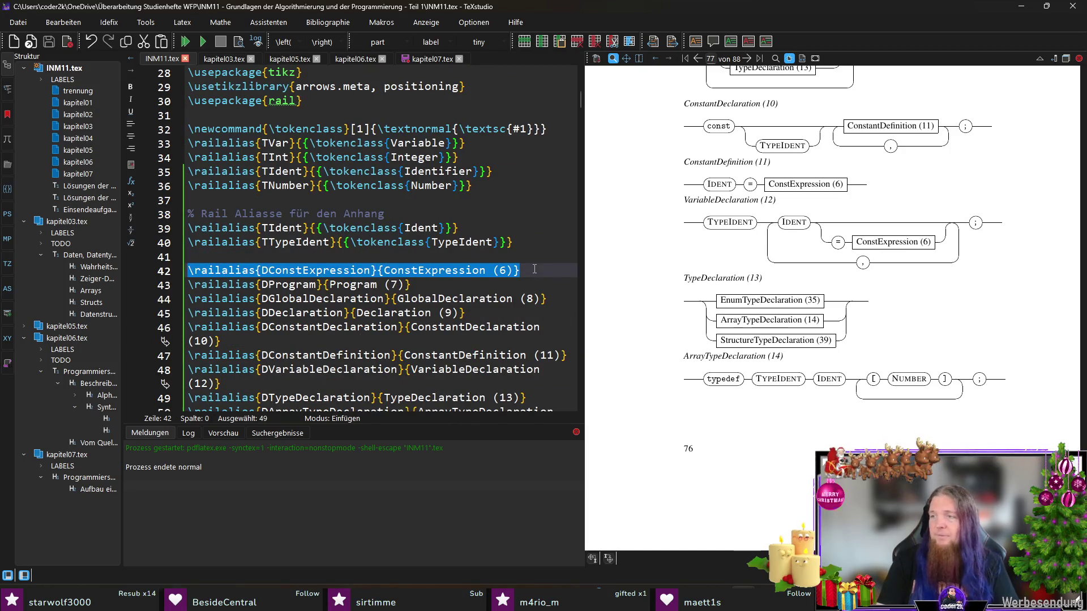
key("Left")
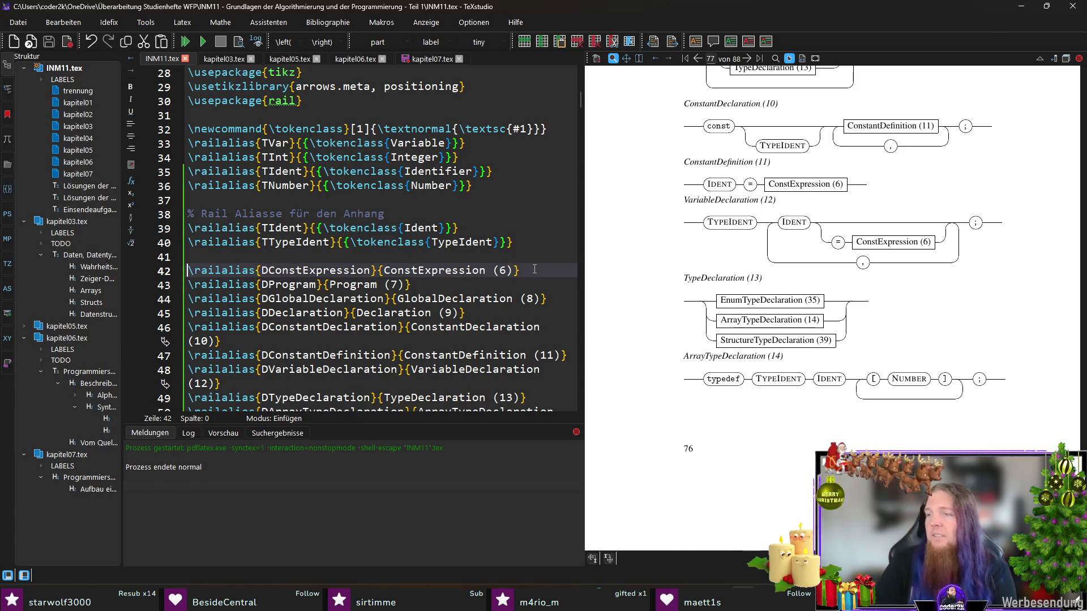
double_click(435, 271)
left_click(533, 270)
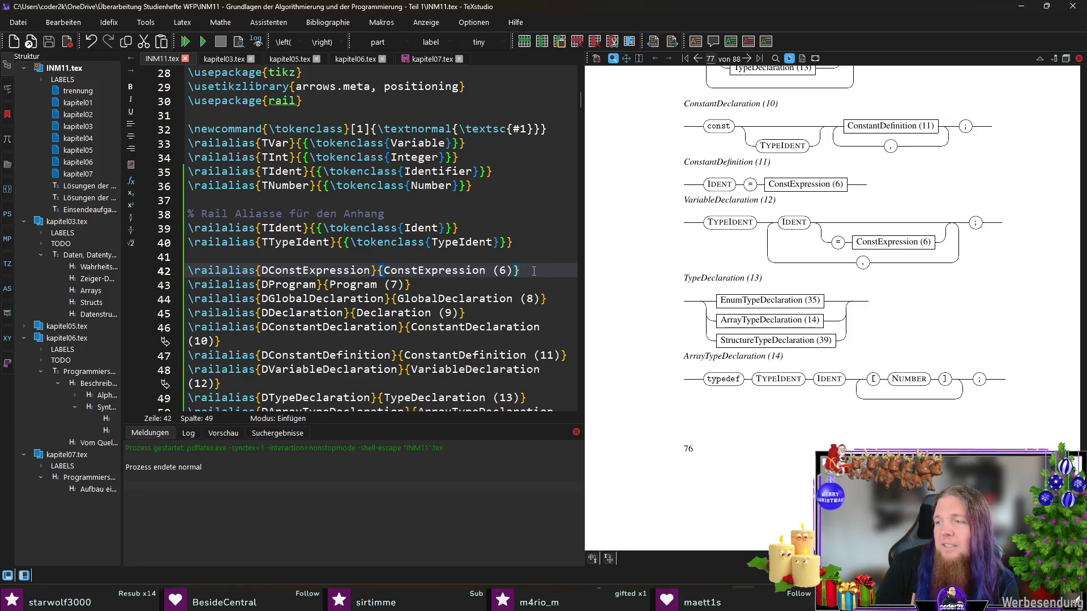
key("Up")
key("Down")
key("ctrl+d")
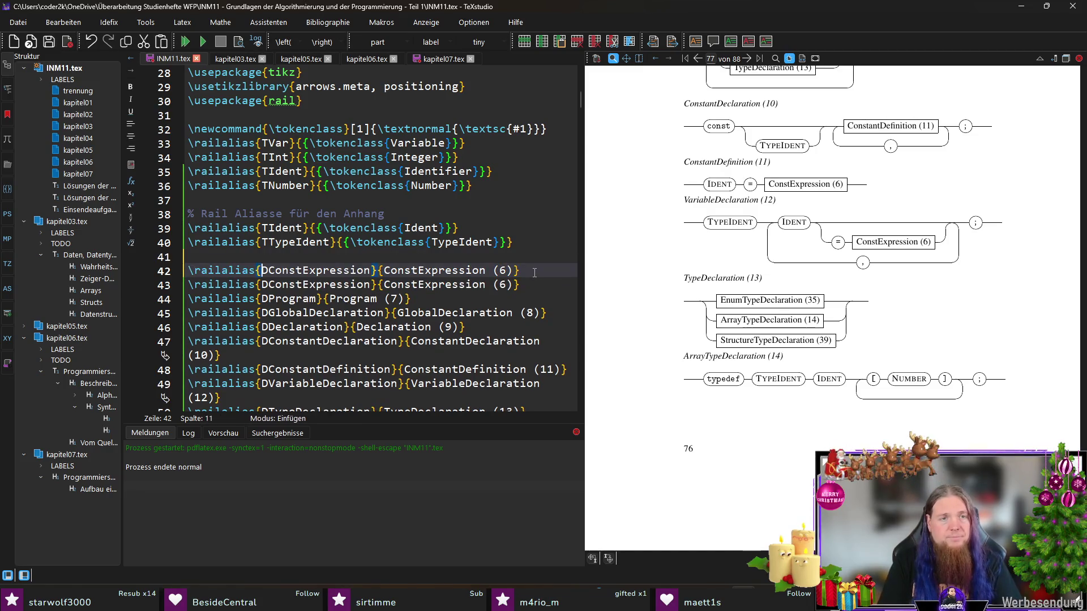
- Edit the copy to \railalias{DBoolExpression}{BoolExpression (5)} and return to kapitel07.tex
key("shift+Right")
key("shift+Right")
key("shift+Right")
type("Bool")
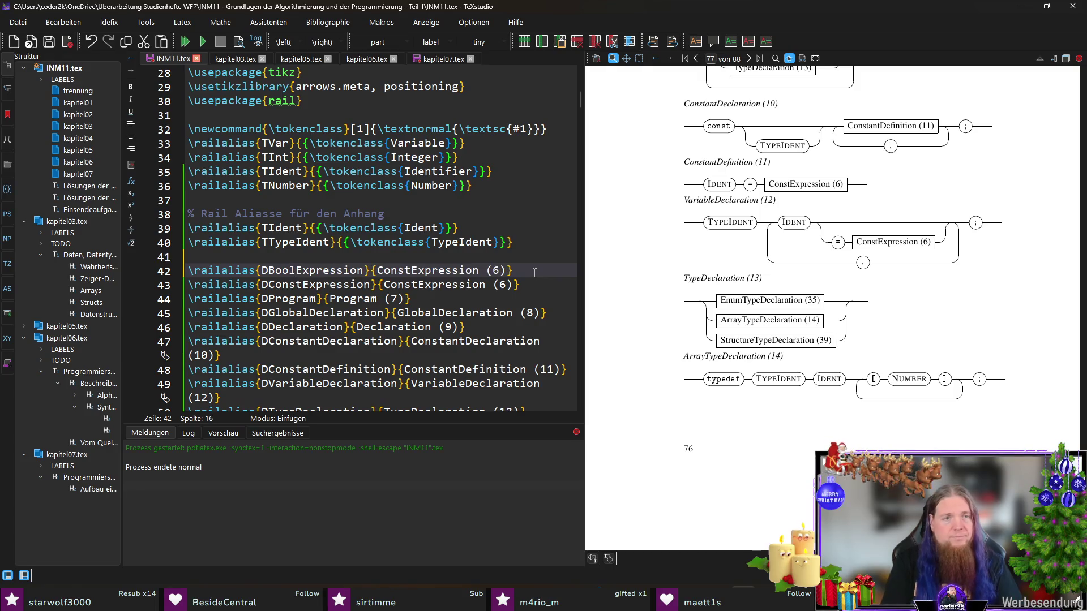
left_click_drag(269, 270, 481, 270)
key("ctrl+c")
key("ctrl+v")
double_click(490, 270)
type("5")
left_click(533, 270)
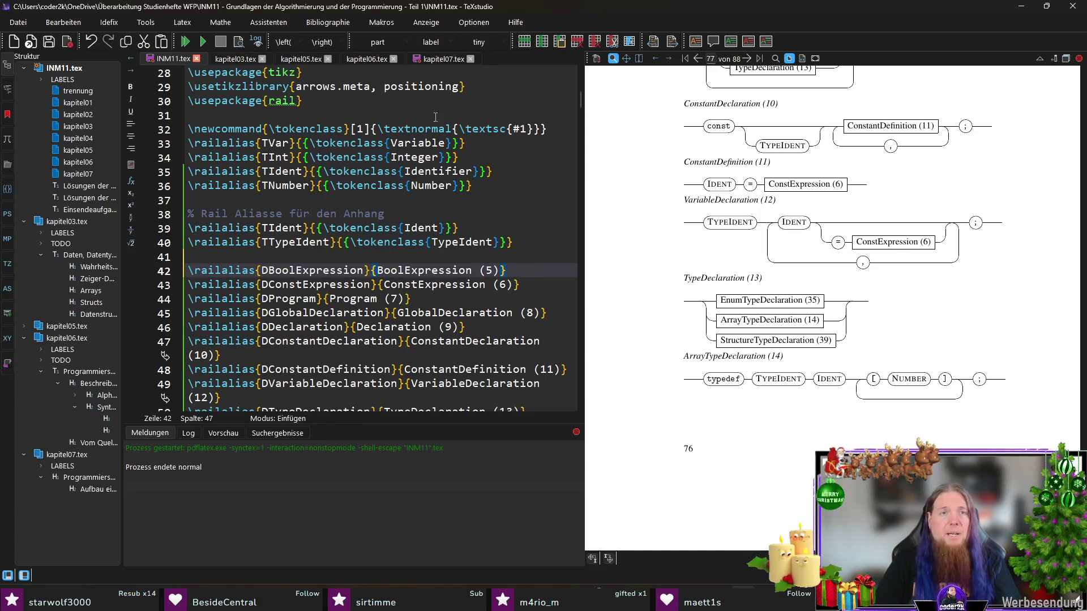
left_click(434, 60)
scroll(429, 322, "down", 1)
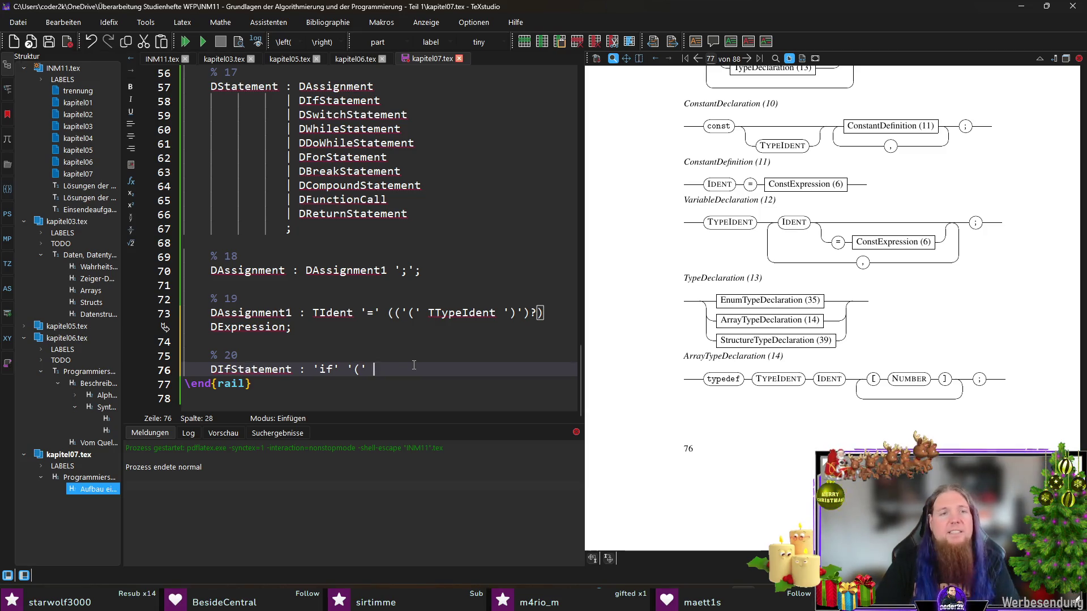
type("DBoolExpression")
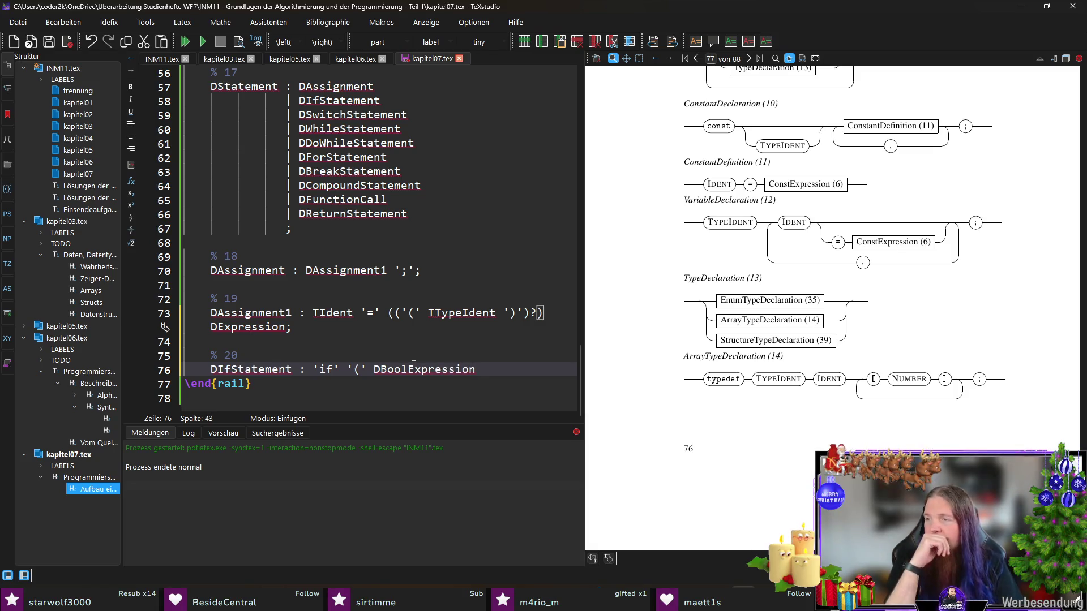
type(" ')'")
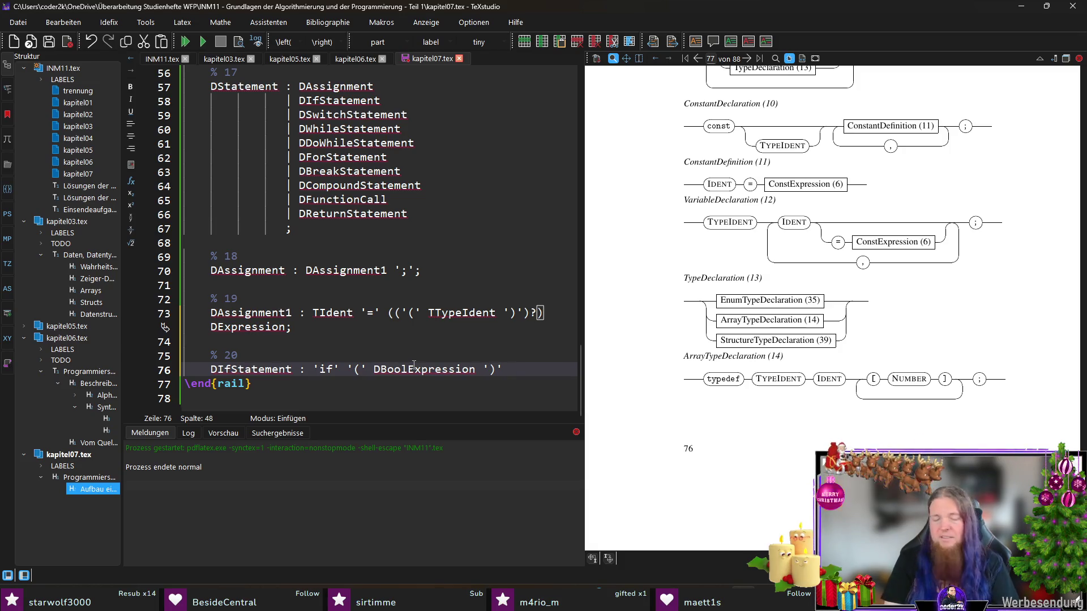
type(" DStatement ")
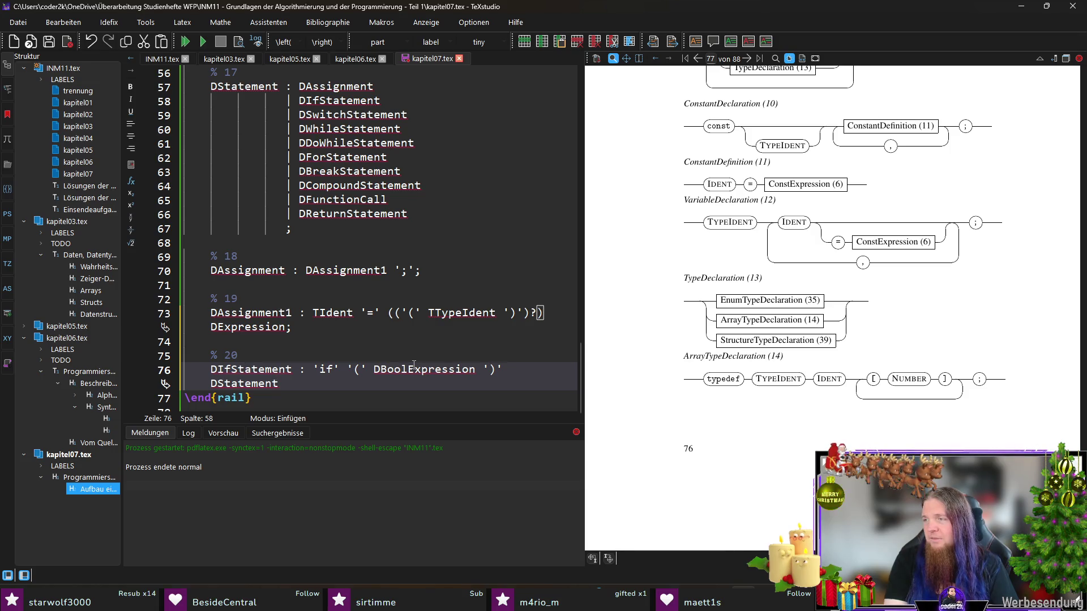
type("(()?")
- Finish rule 20 as 'if' '(' DBoolExpression ')' DStatement (('else' DStatement)?); and compile with F5
key("Left")
key("Left")
key("Left")
type("else'")
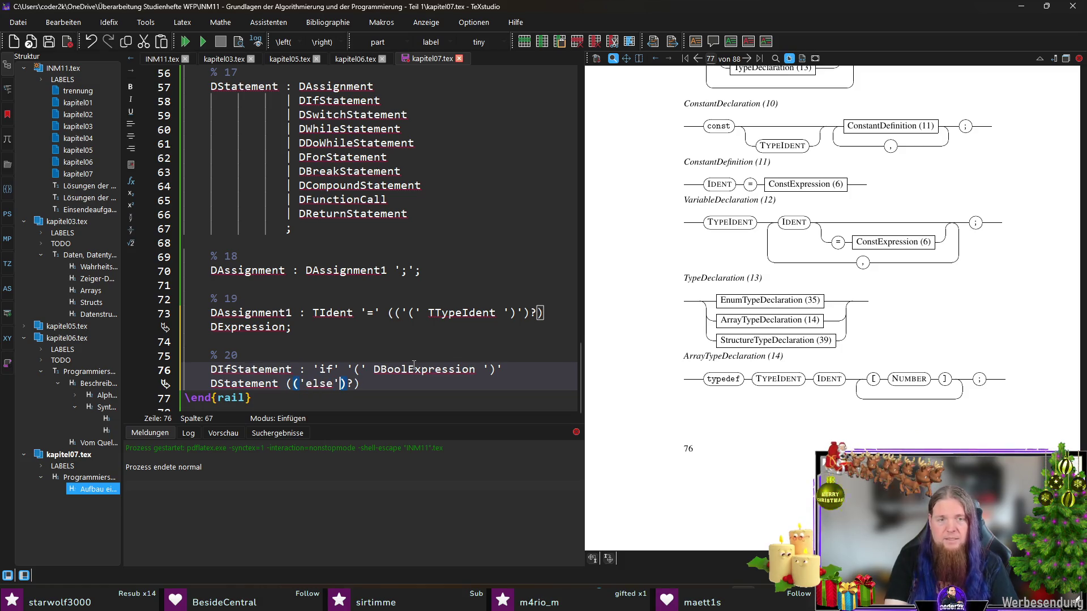
type("DStatement")
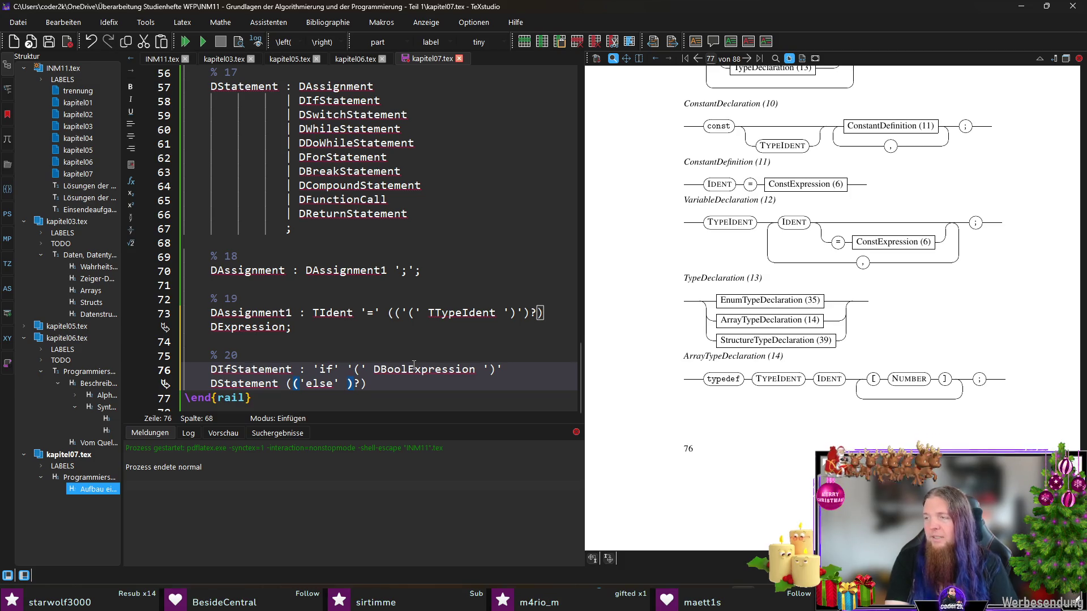
key("End")
type(";")
key("F5")
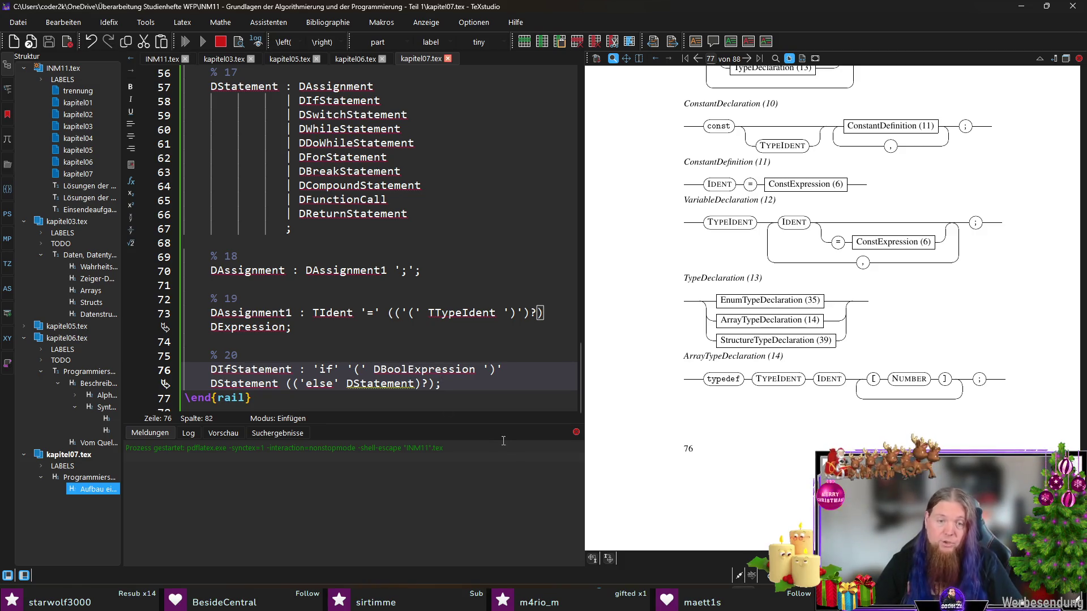
scroll(430, 399, "down", 1)
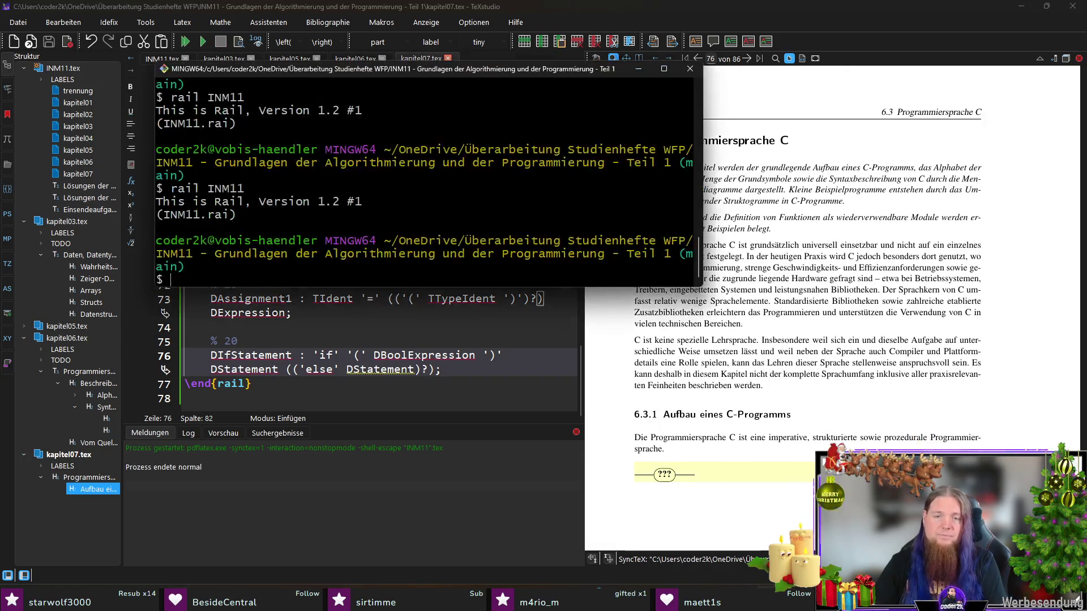
- Check the rendered DIfStatement (20) diagram with BoolExpression (5), then go to INM11.tex
left_click(460, 382)
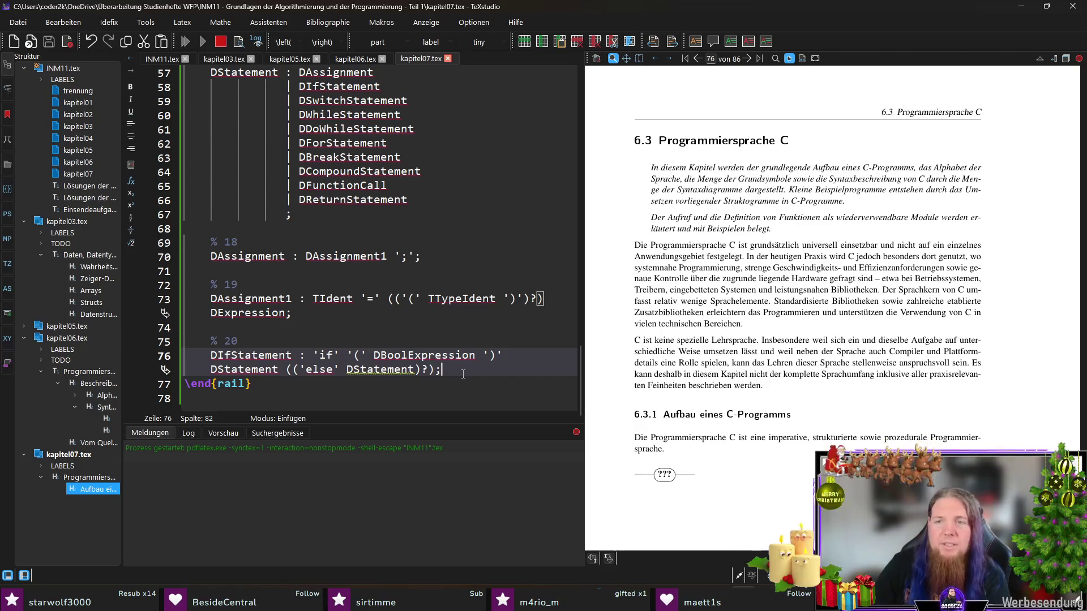
scroll(852, 365, "down", 5)
scroll(858, 363, "down", 2)
scroll(866, 361, "down", 2)
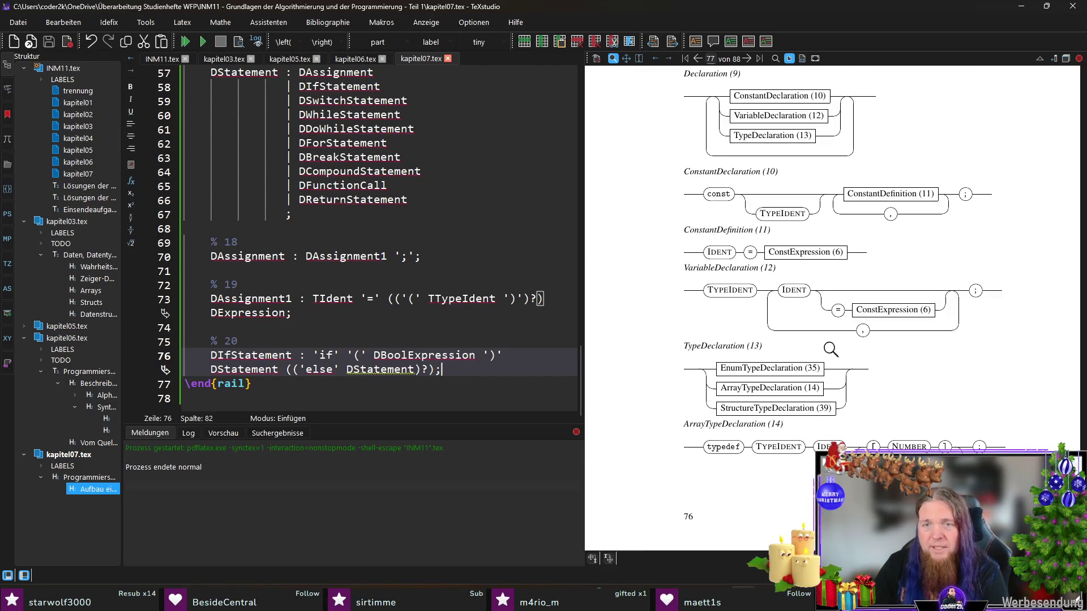
scroll(719, 277, "down", 3)
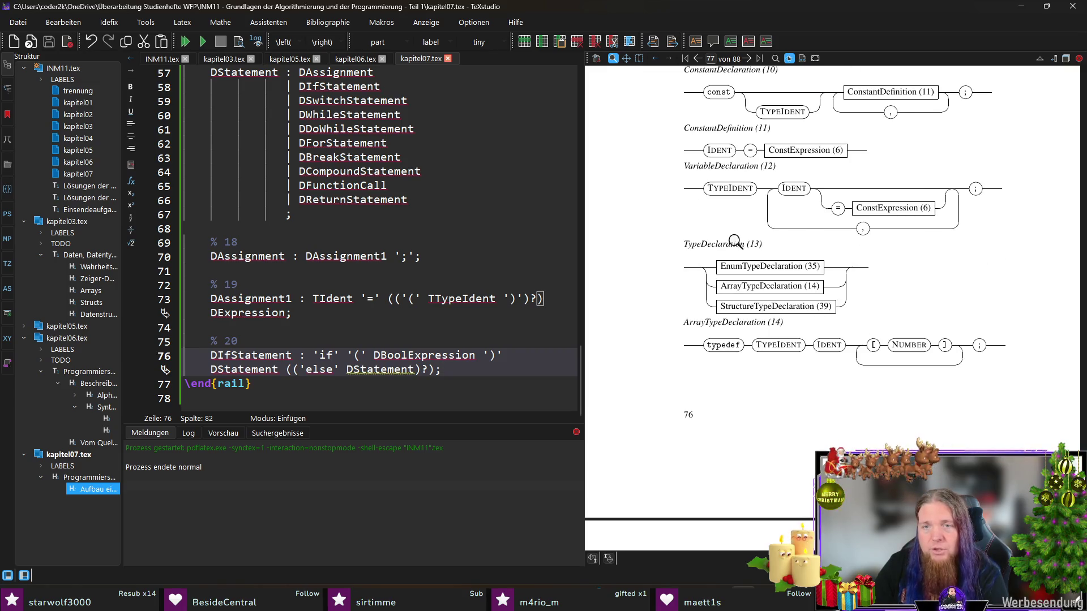
scroll(883, 254, "down", 4)
scroll(849, 262, "down", 7)
scroll(814, 272, "down", 1)
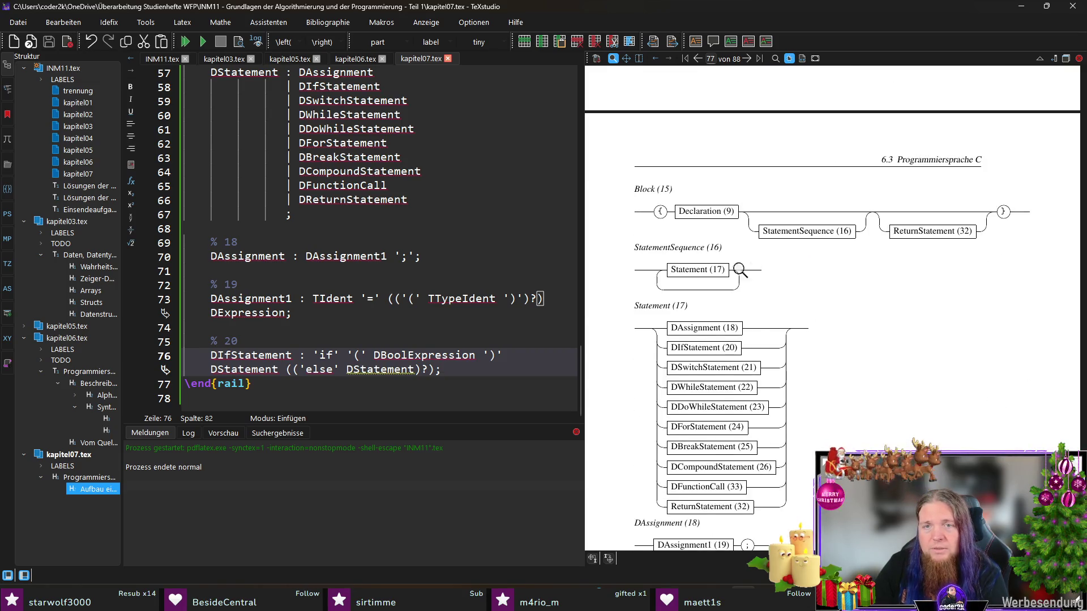
scroll(739, 271, "down", 4)
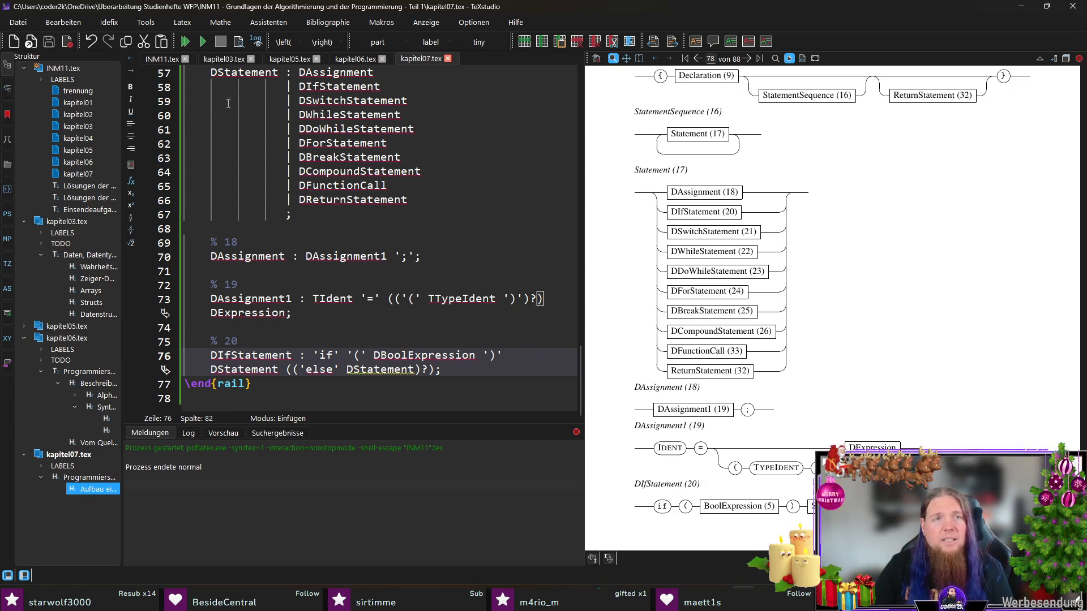
left_click(161, 59)
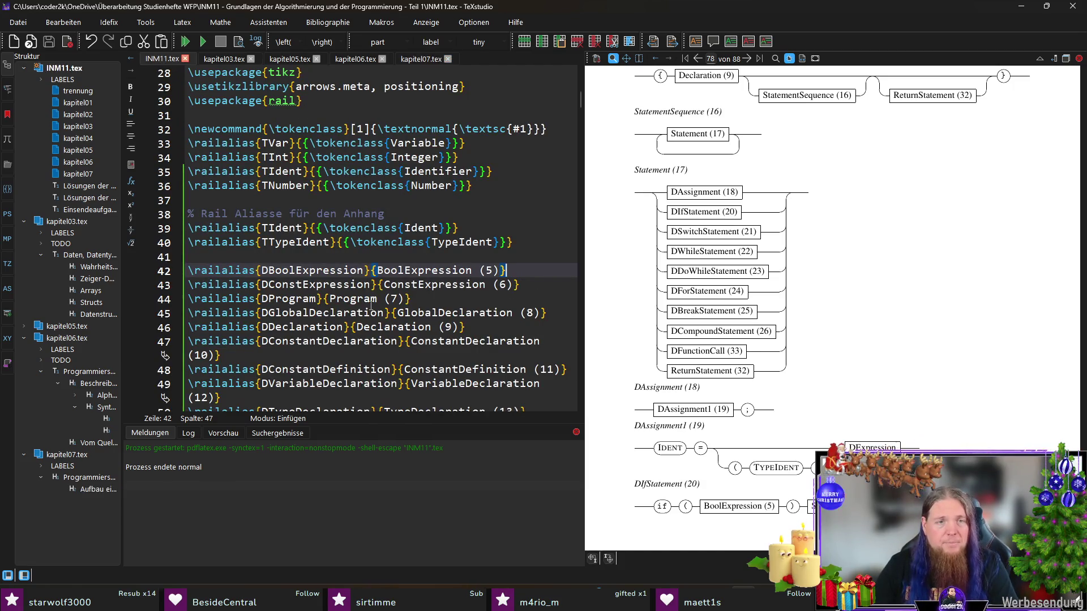
scroll(375, 303, "up", 5)
scroll(425, 288, "down", 9)
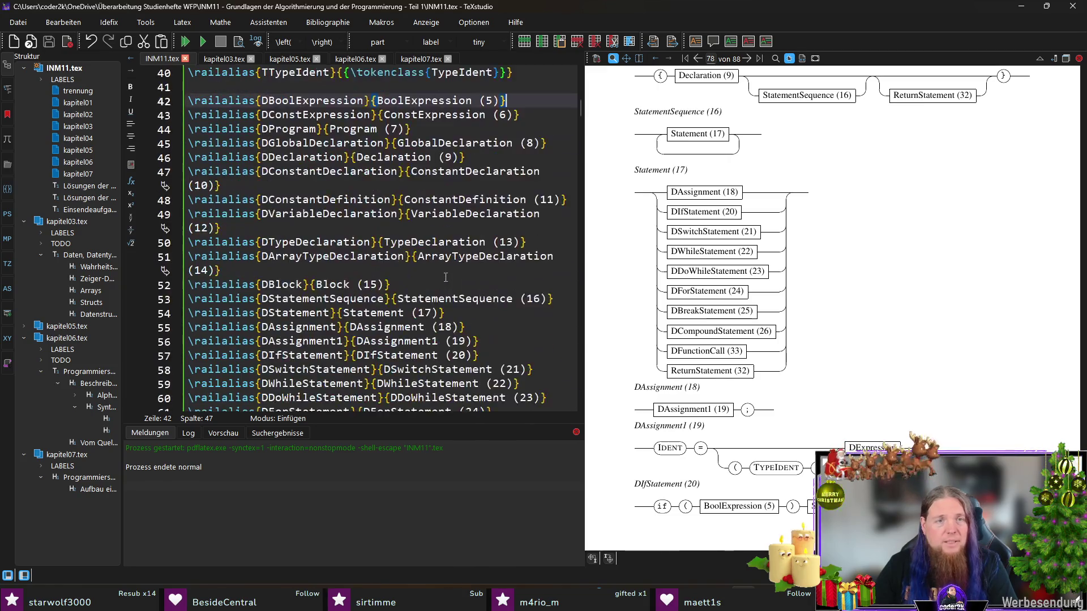
scroll(446, 277, "down", 3)
- Remove the leading D from the display names of aliases 18–26 (Assignment … CompoundStatement) and return to kapitel07.tex
left_click(359, 157)
key("BackSpace")
key("BackSpace")
left_click(362, 185)
key("BackSpace")
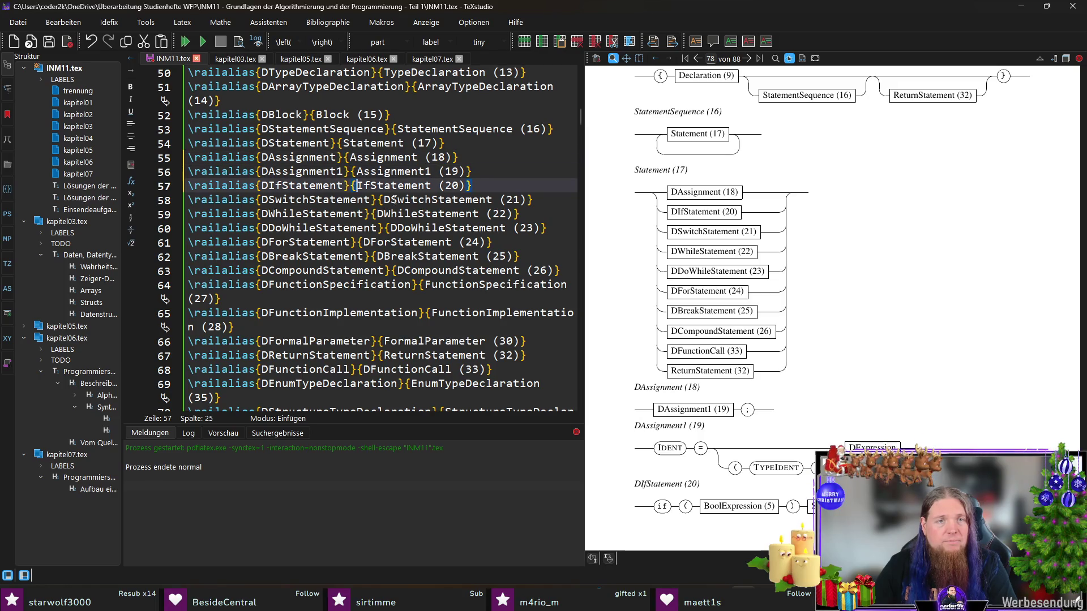
left_click(390, 199)
key("BackSpace")
key("BackSpace")
left_click(396, 227)
key("BackSpace")
left_click(369, 242)
key("BackSpace")
key("BackSpace")
left_click(405, 271)
key("BackSpace")
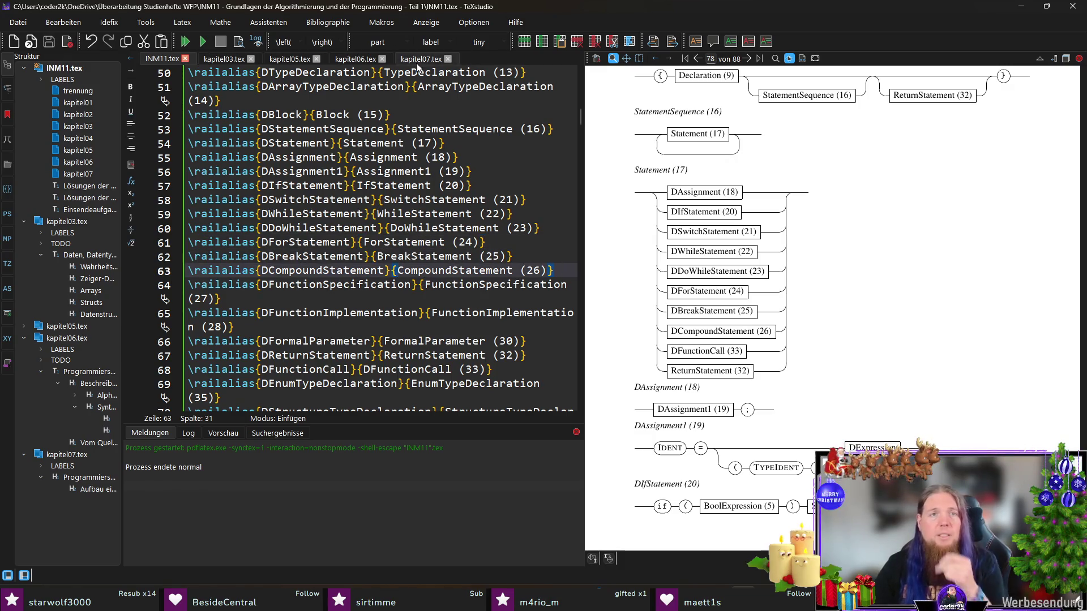
left_click(416, 60)
scroll(756, 401, "down", 1)
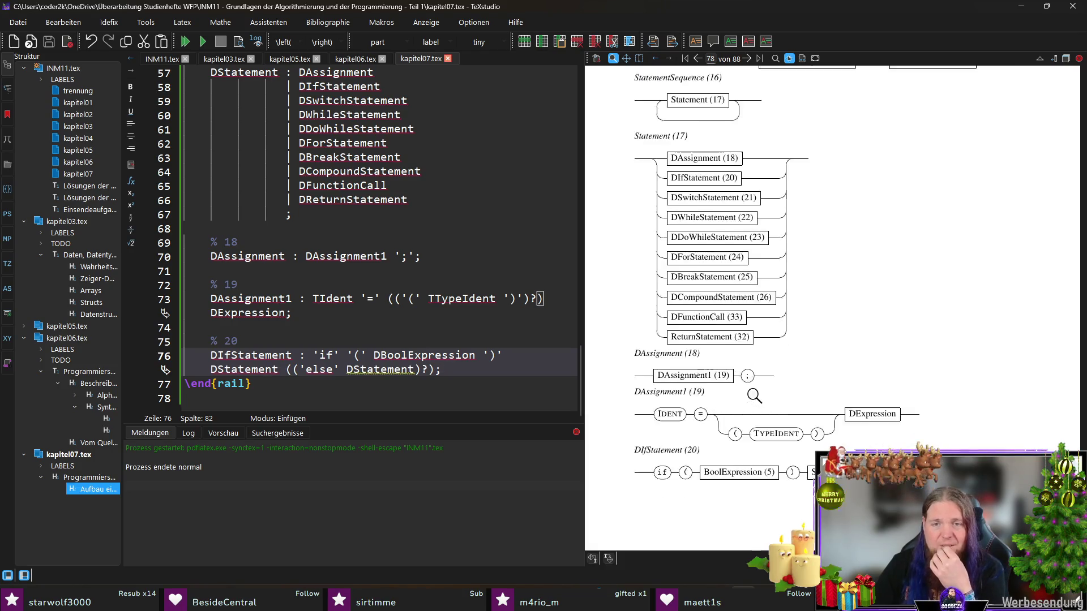
scroll(754, 396, "down", 2)
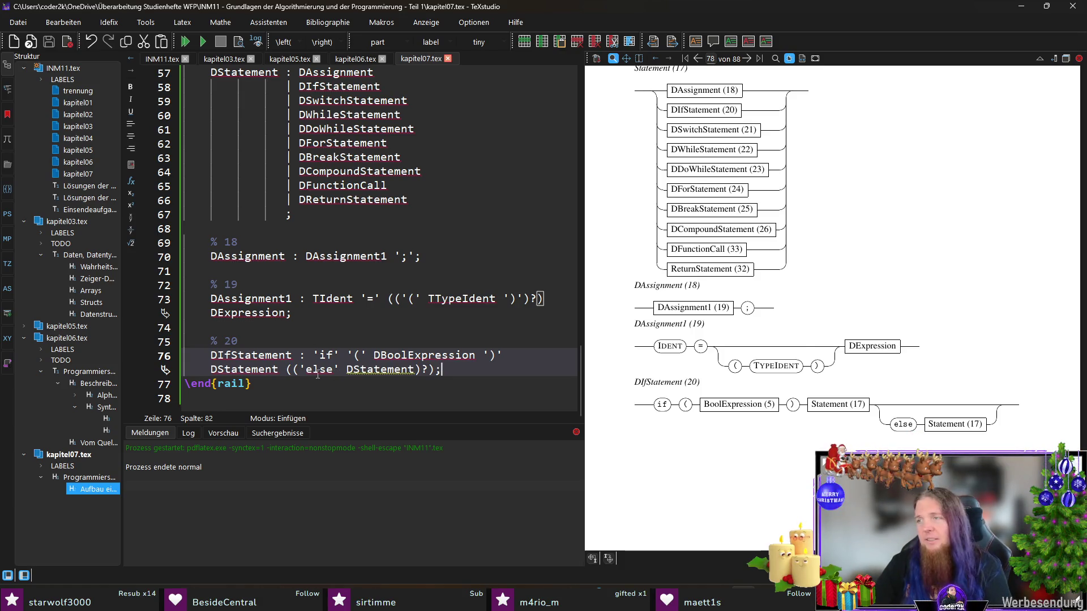
- Duplicate the BoolExpression alias in INM11.tex and turn the copy into \railalias{DExpression}{Expression}
left_click(162, 59)
scroll(442, 271, "up", 4)
scroll(459, 254, "up", 3)
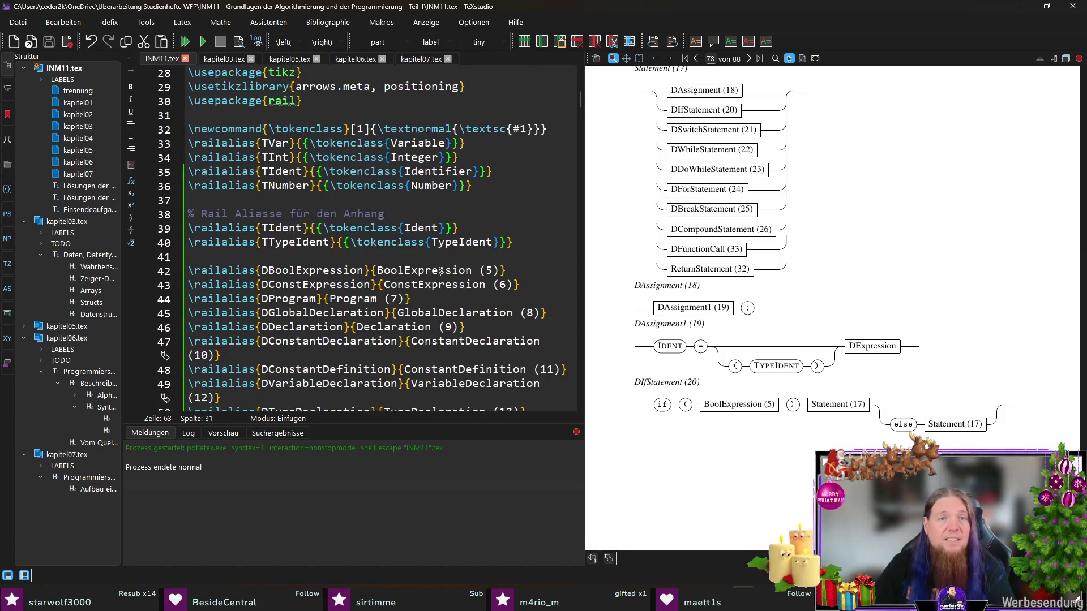
left_click(465, 256)
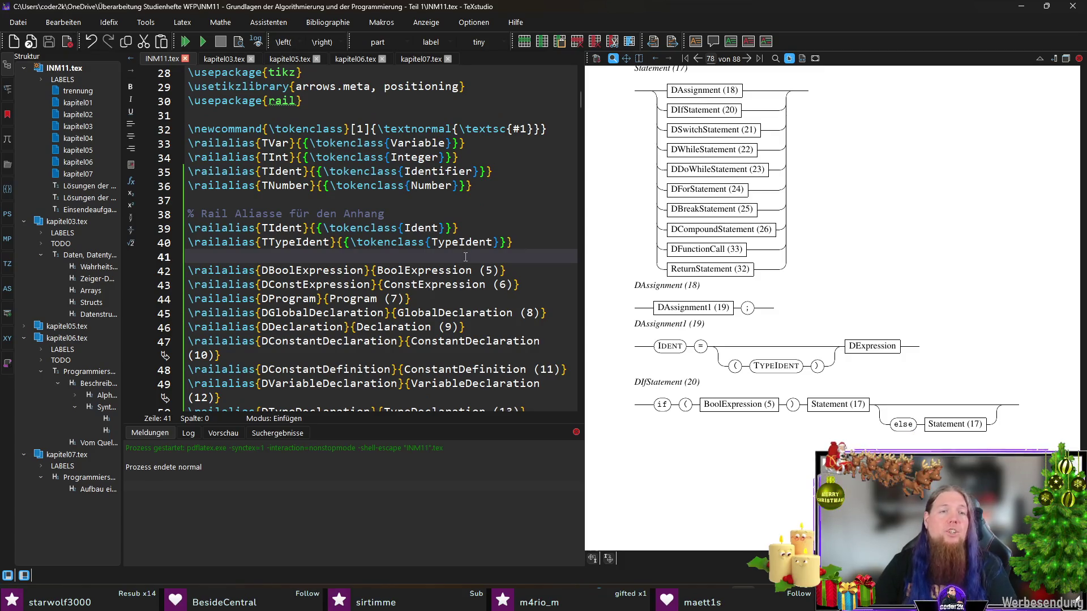
left_click(522, 271)
key("shift+Home")
key("ctrl+c")
key("Home")
key("ctrl+v")
key("Return")
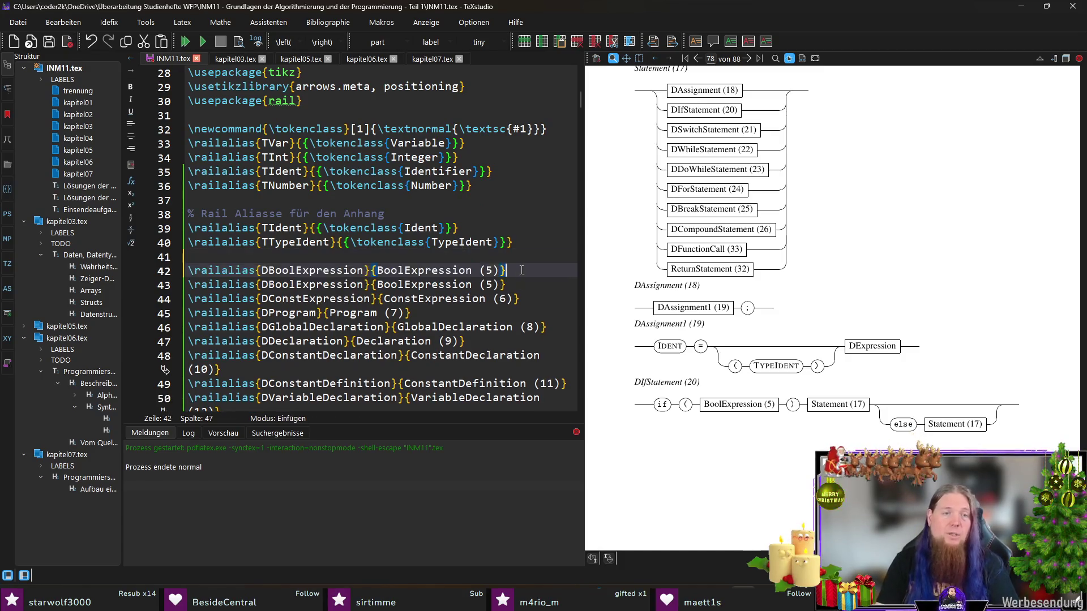
key("Right")
key("Right")
key("Right")
key("shift+Right")
key("shift+Right")
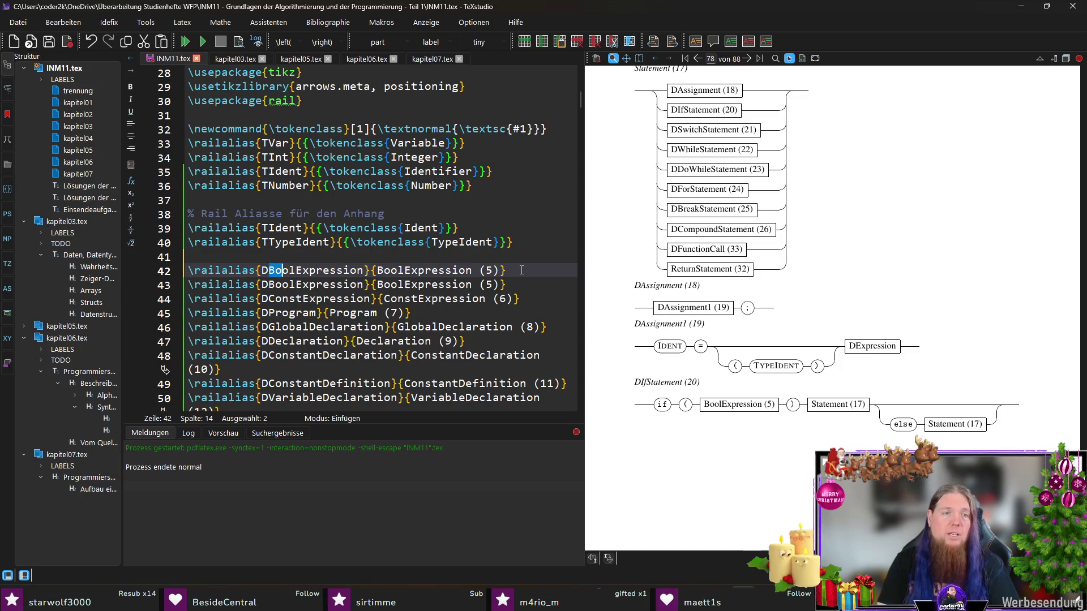
key("BackSpace")
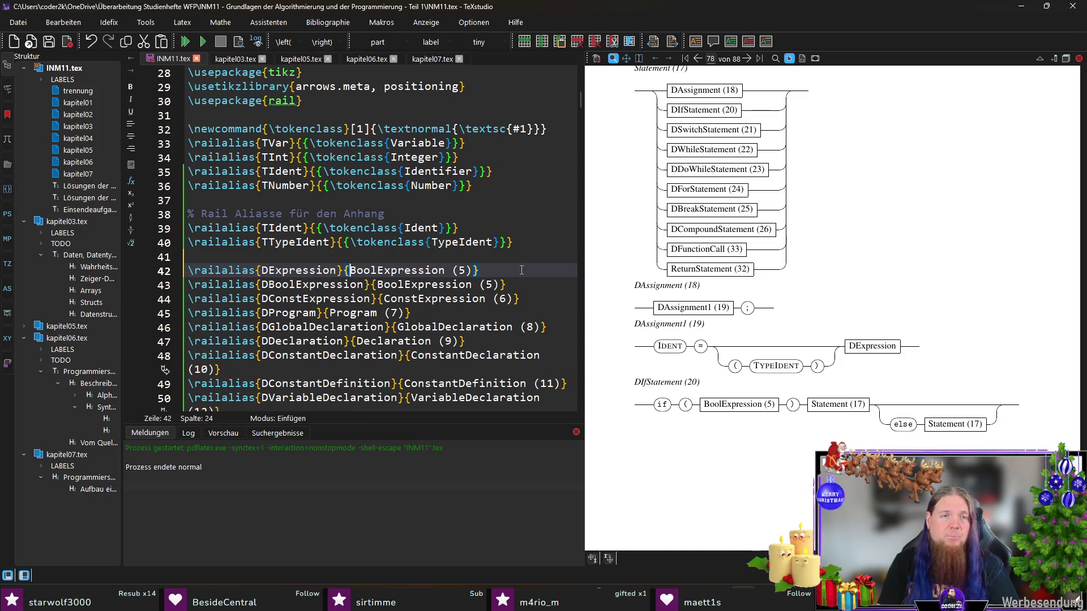
key("shift+Right")
key("shift+Right")
key("shift+Right")
key("shift+Right")
key("BackSpace")
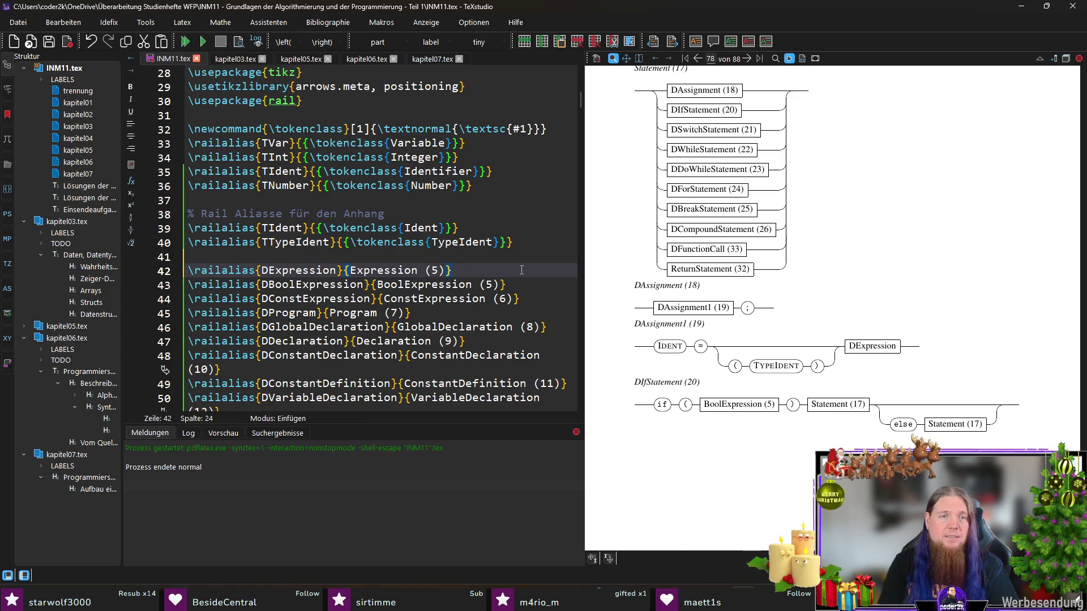
- Save, then delete the rule numbers from the Expression, BoolExpression and ConstExpression labels
key("ctrl+s")
key("End")
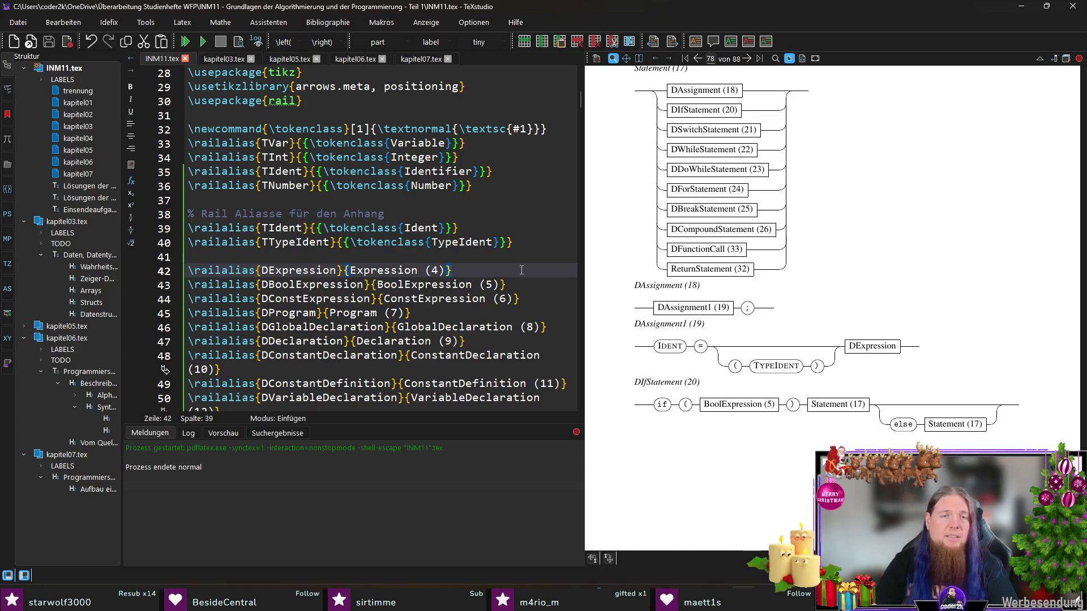
key("Left")
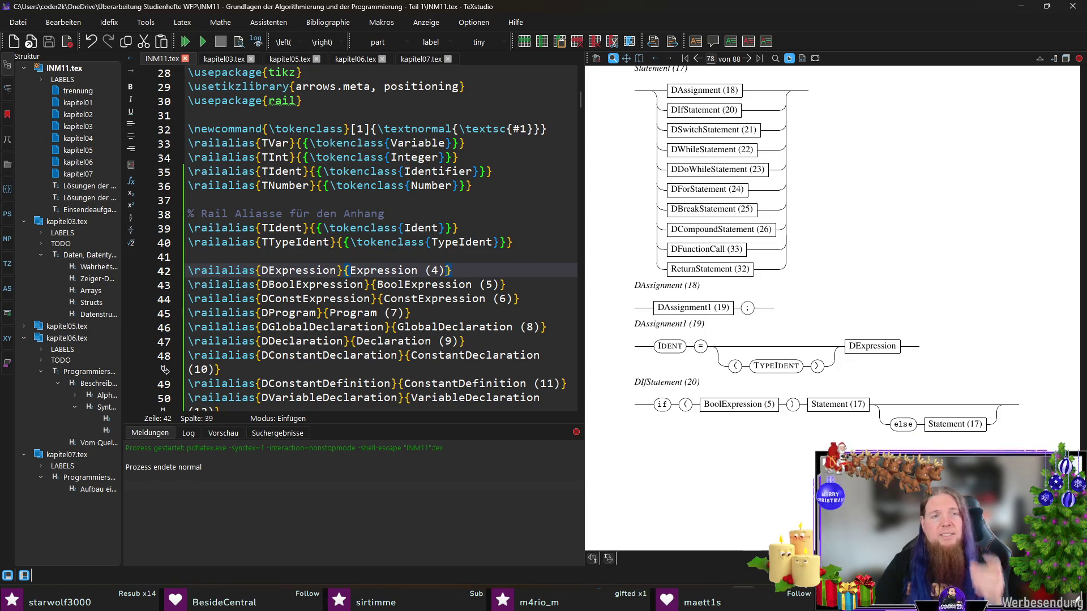
key("shift+Left")
key("shift+Left")
key("shift+Left")
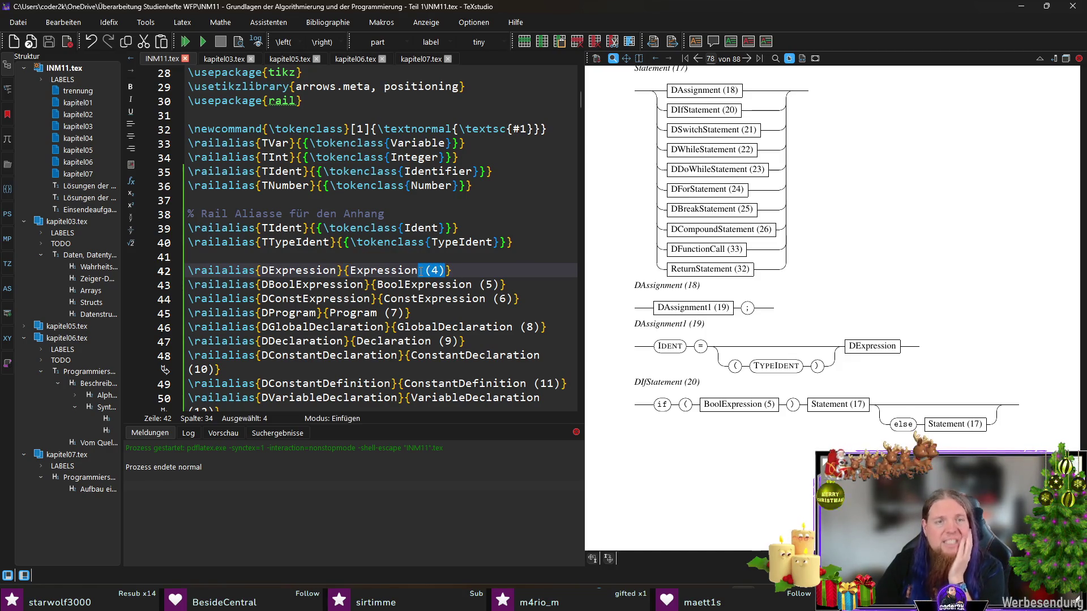
key("BackSpace")
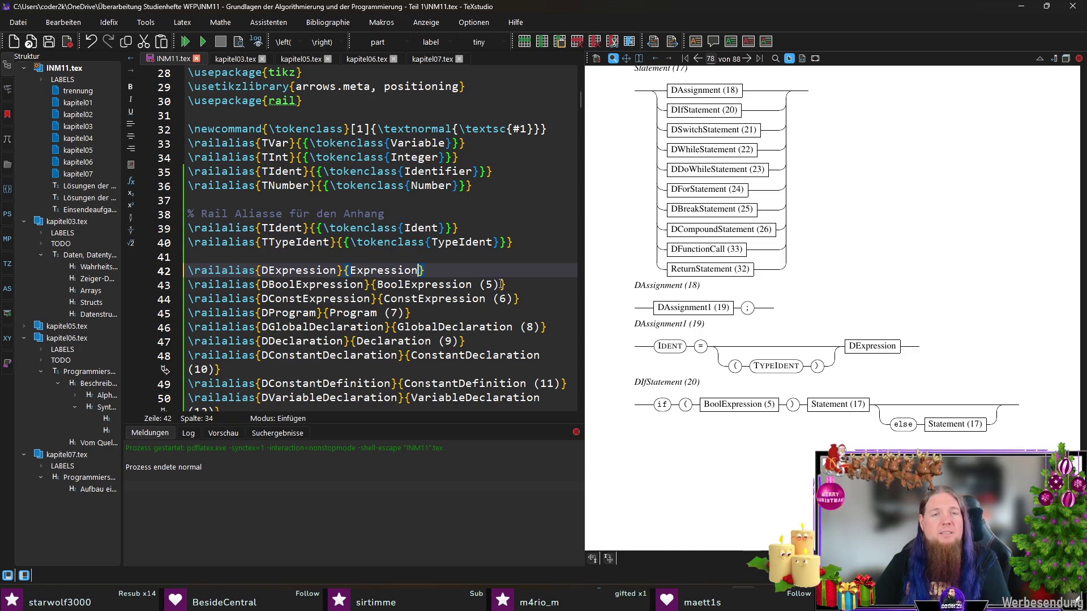
key("Down")
key("End")
key("Left")
key("shift+Left")
key("shift+Left")
key("shift+Left")
key("BackSpace")
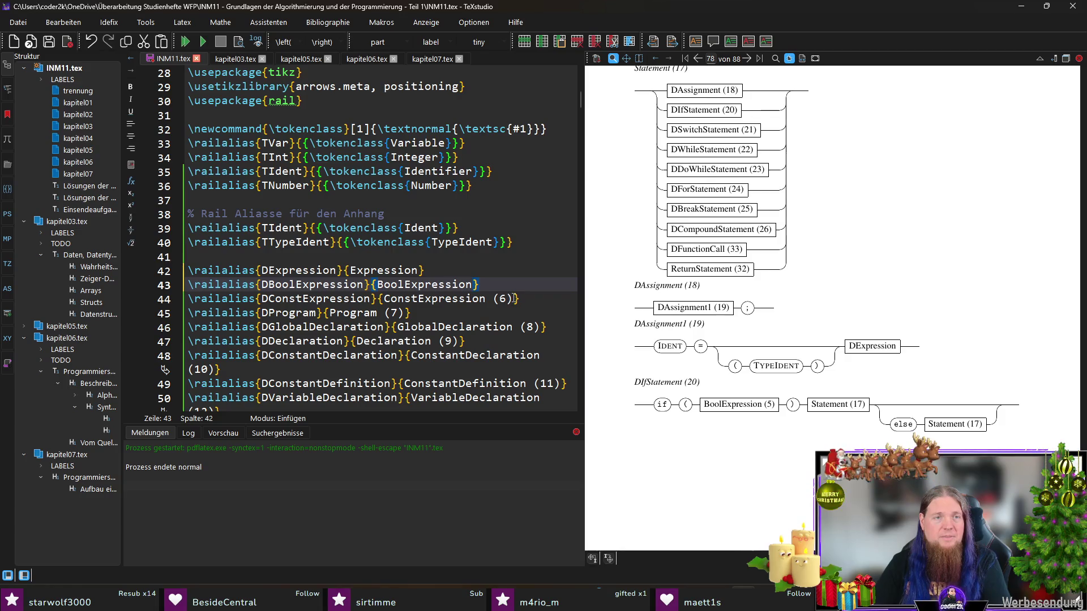
key("Down")
key("End")
key("Left")
key("shift+Left")
key("shift+Left")
key("shift+Left")
key("BackSpace")
key("BackSpace")
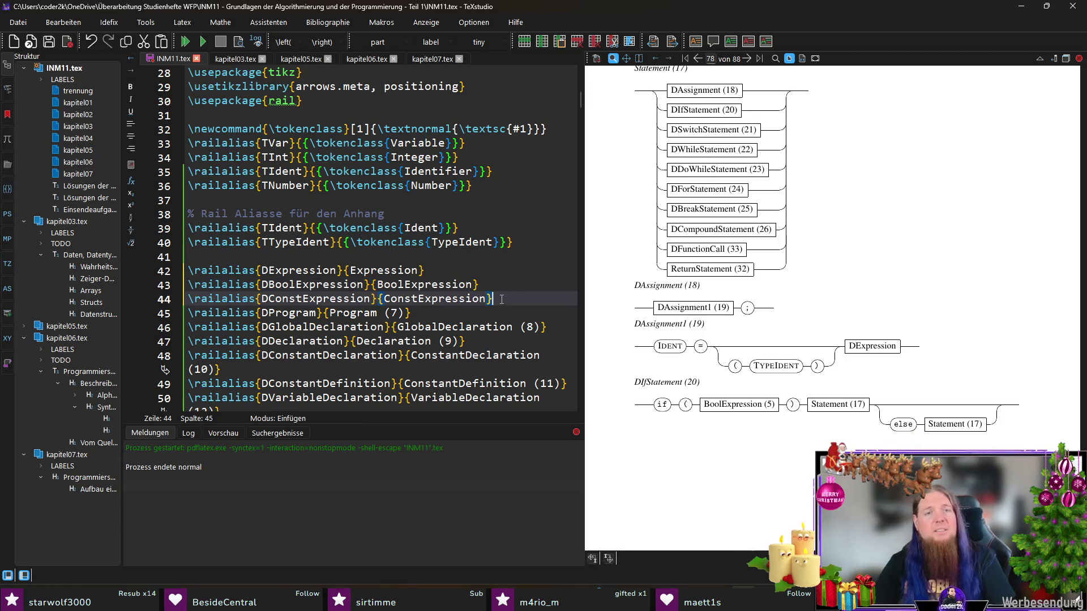
- Write % 21 and "DSwitchStatement : 'switch' '(' DExpression ')'" below the if rule in kapitel07.tex
left_click(413, 57)
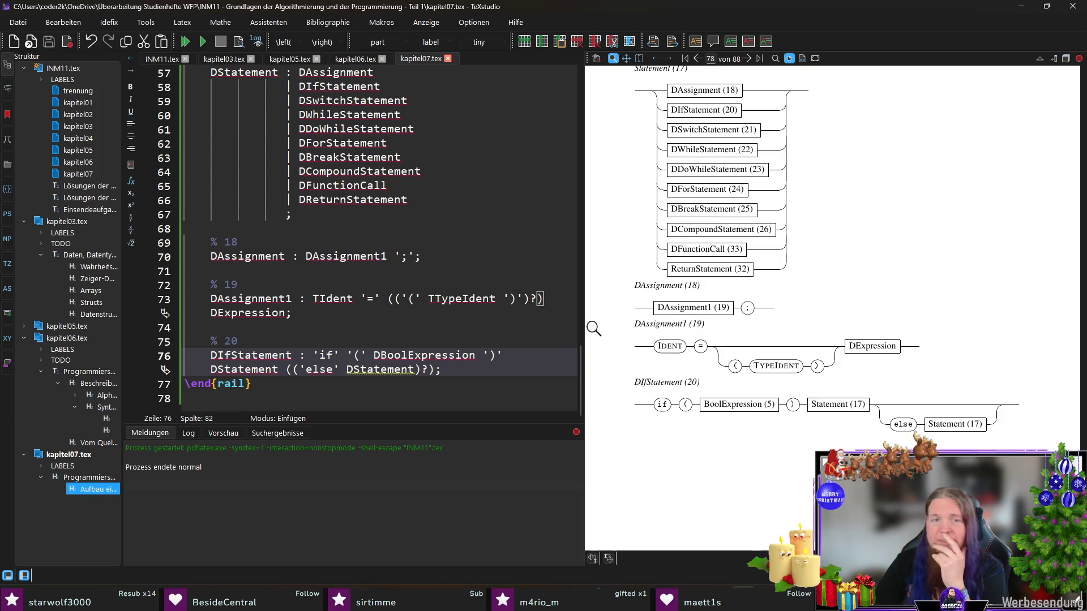
key("Return")
key("Return")
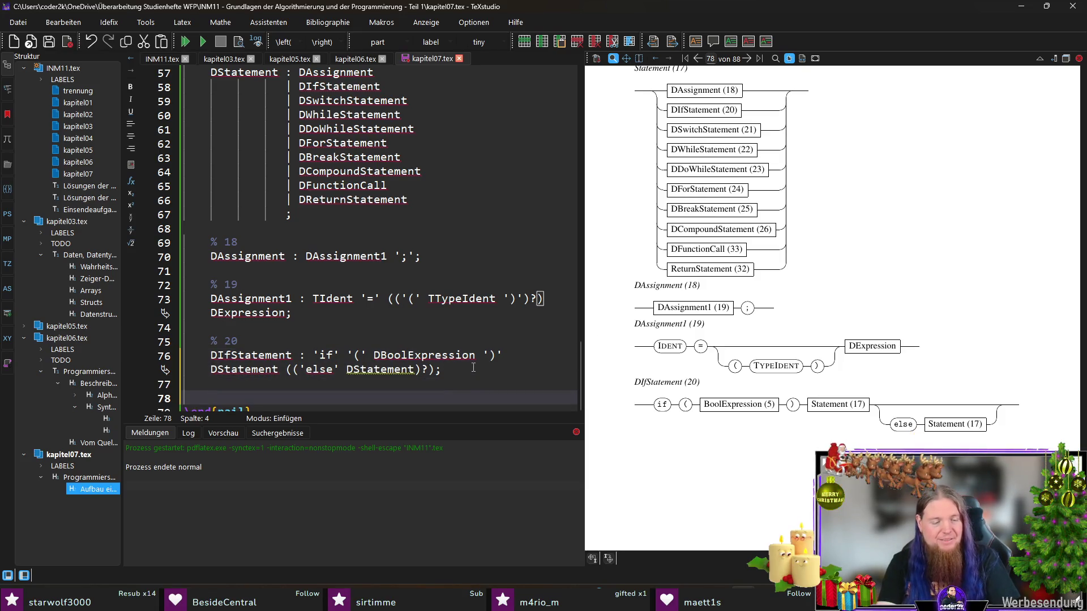
type("% 21")
key("Return")
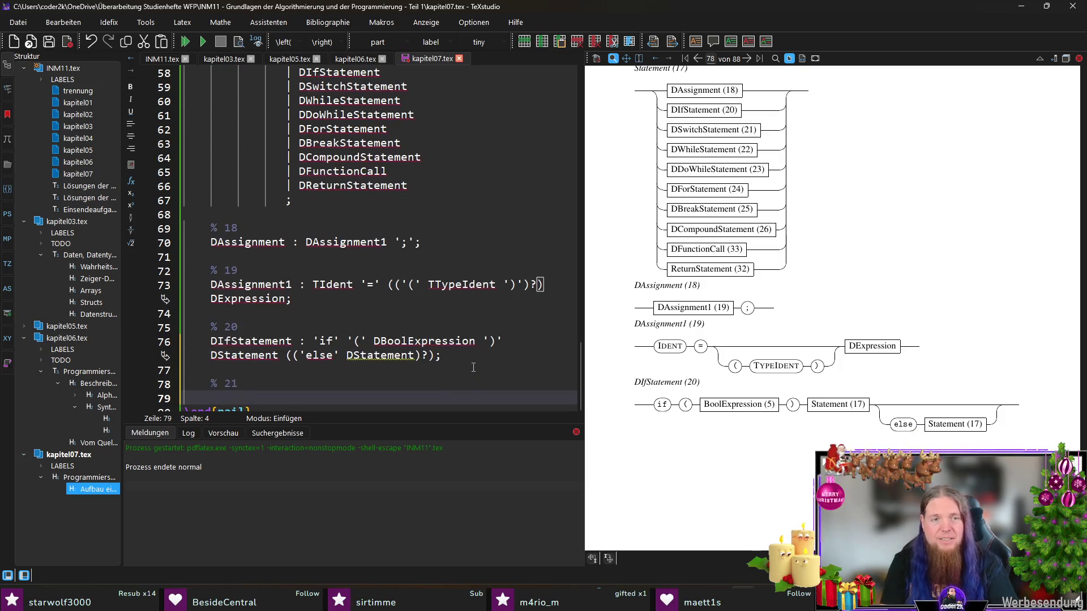
type("DSwitchStatement : ")
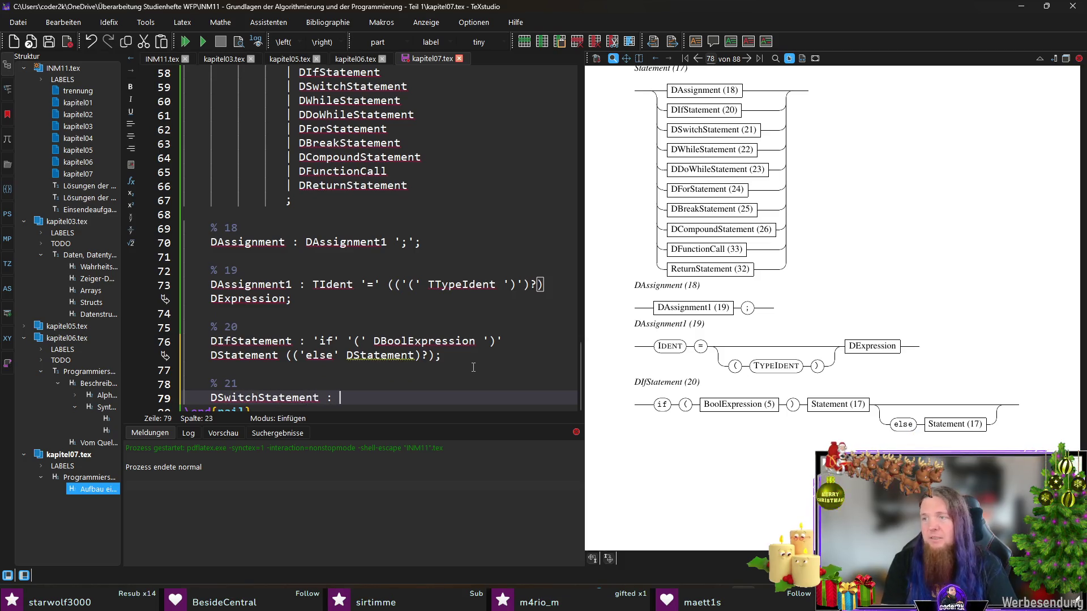
type("'switch' '8")
key("BackSpace")
type("(' ')'")
key("Left")
key("Left")
key("Left")
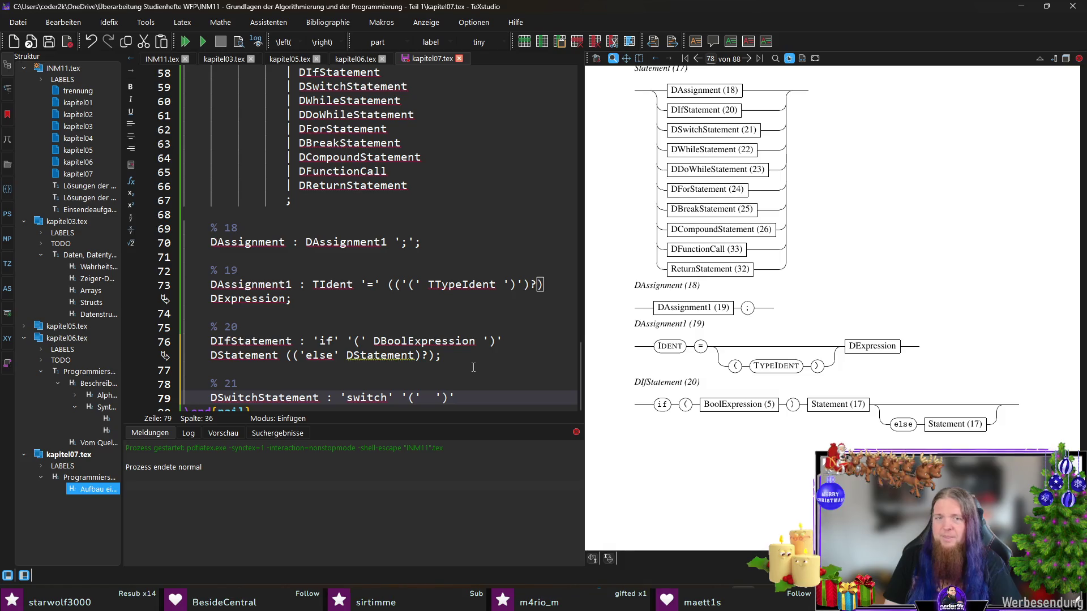
type("DExpression")
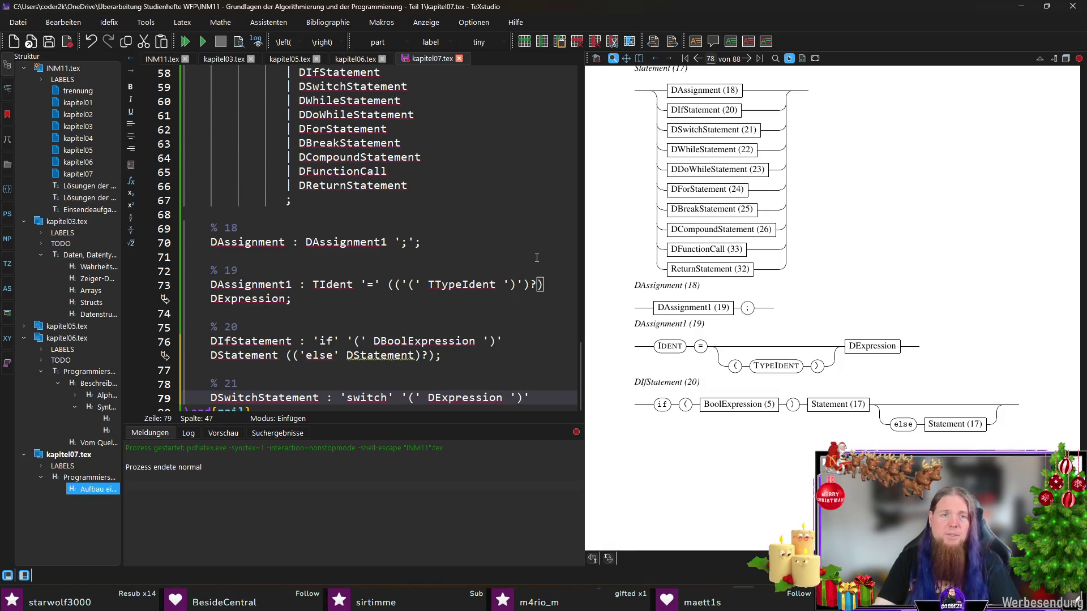
scroll(473, 367, "down", 1)
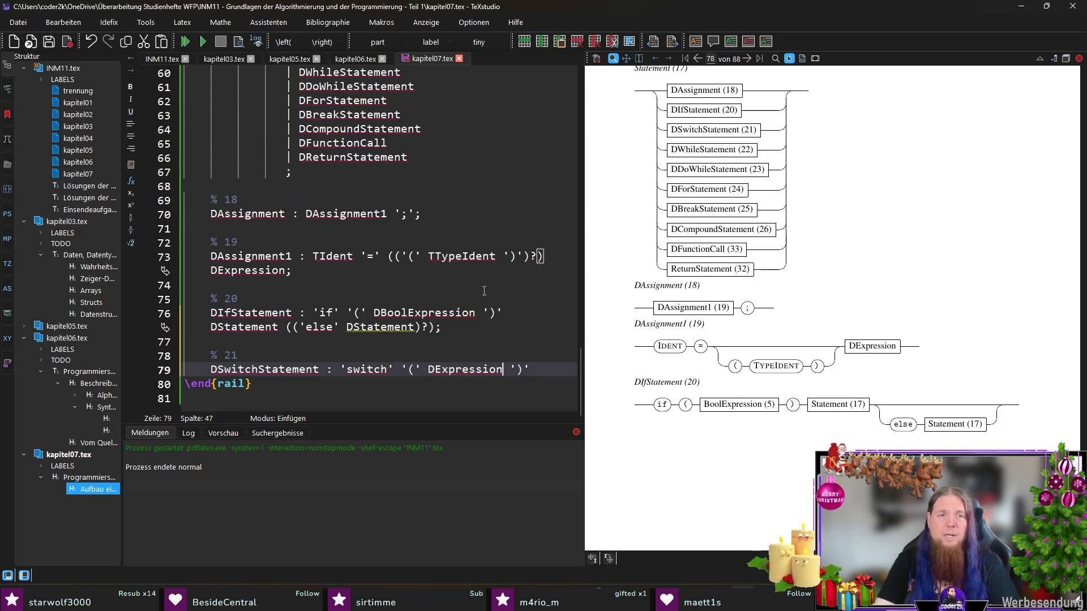
- End the switch head with '\{' and a rail line break, moving the switch tokens onto their own line
double_click(424, 313)
left_click(540, 371)
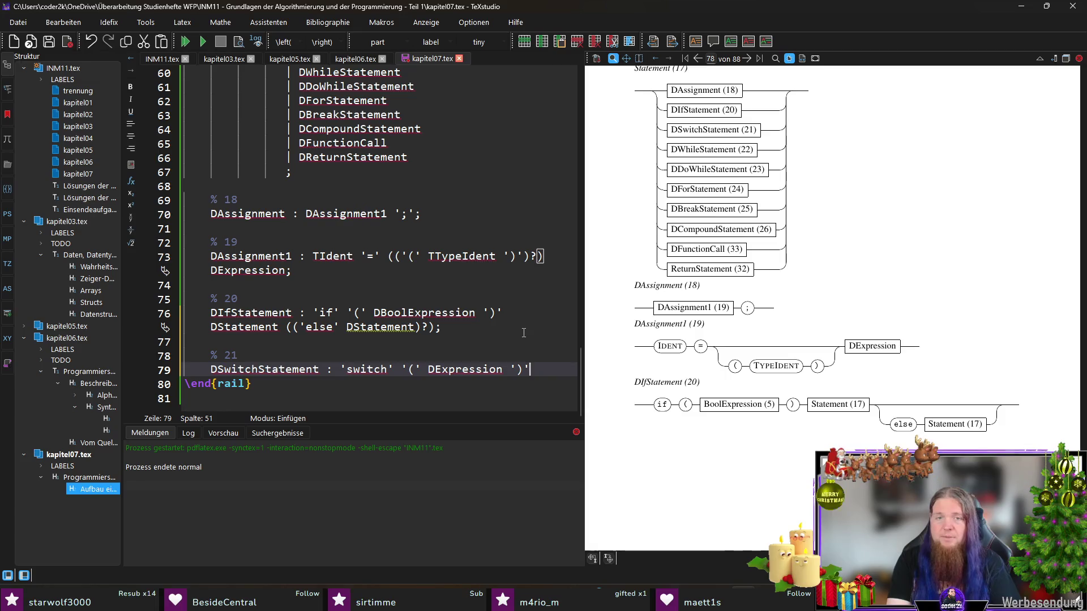
type("'")
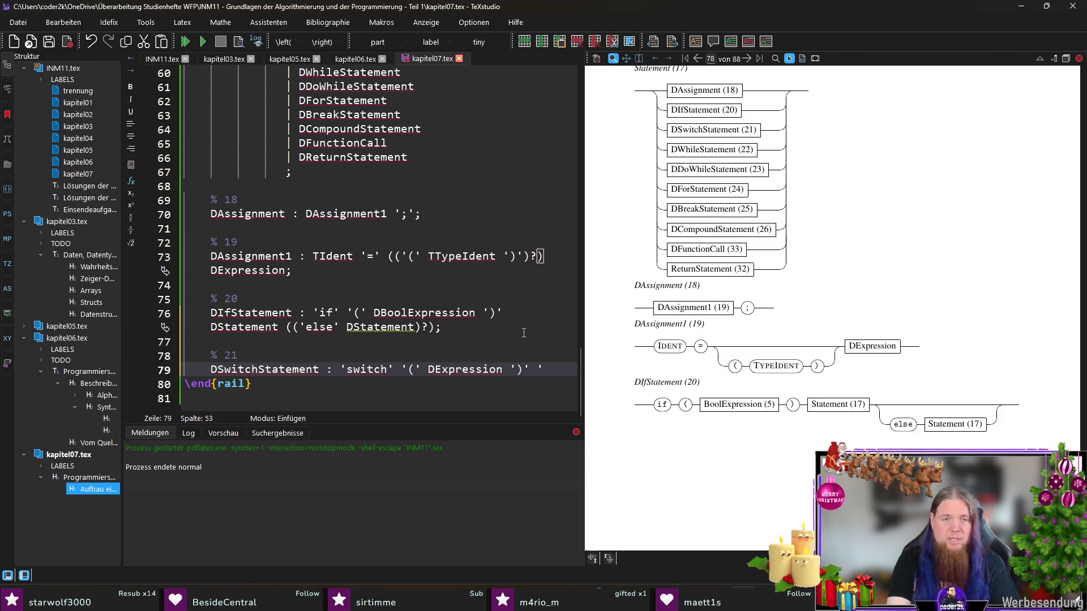
type("\\{")
key("Delete")
key("Delete")
type("'")
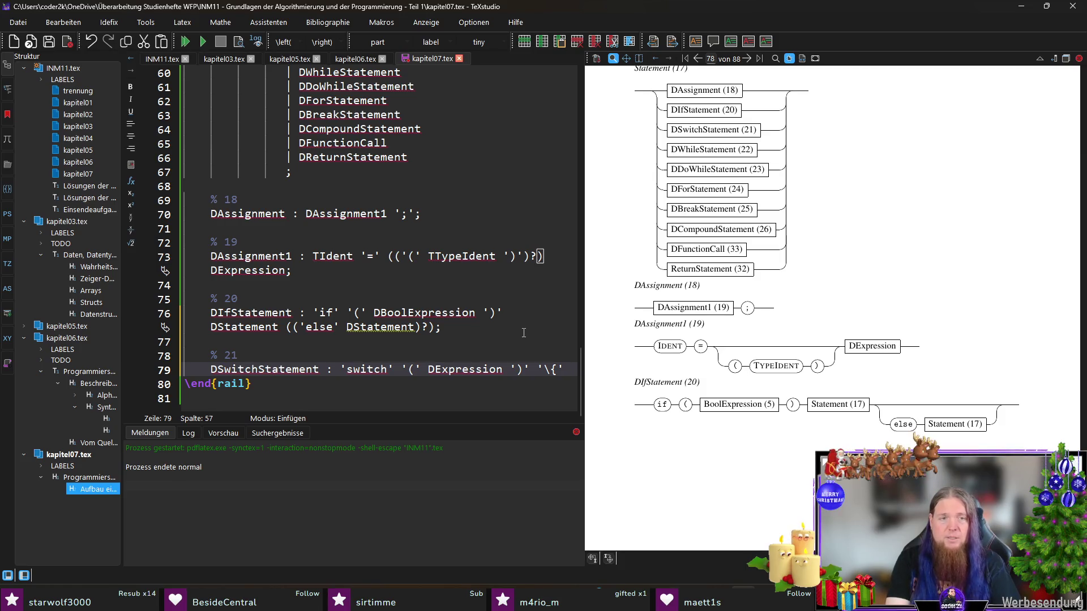
type("\\\\")
key("Up")
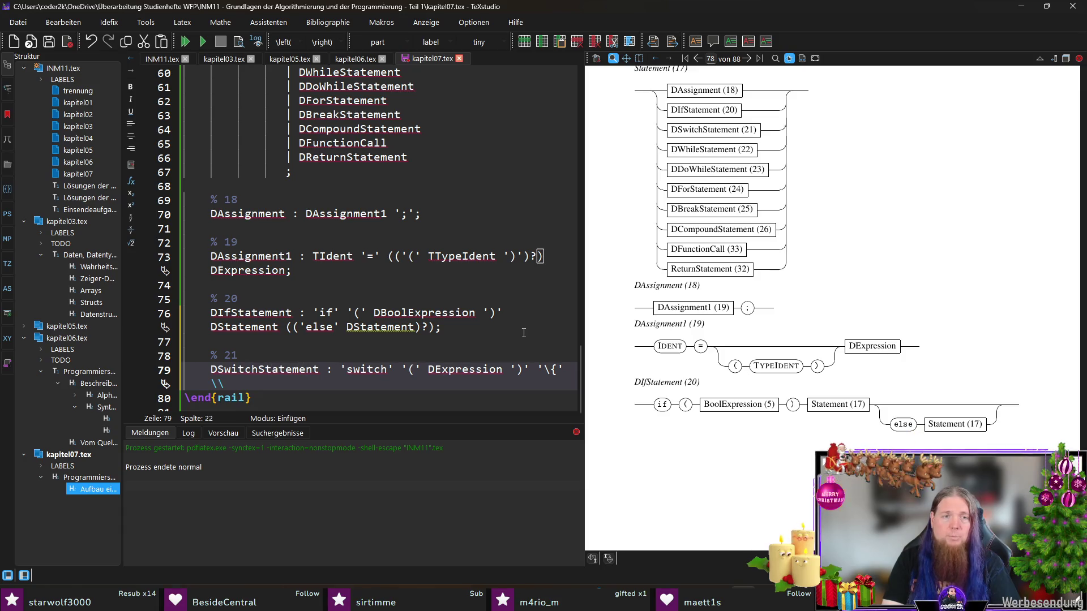
key("Return")
key("BackSpace")
key("BackSpace")
key("BackSpace")
key("BackSpace")
key("BackSpace")
key("BackSpace")
key("BackSpace")
key("BackSpace")
key("BackSpace")
key("BackSpace")
- Add a new line with the repeated (('case' )+) group, then go to INM11.tex
key("End")
key("Return")
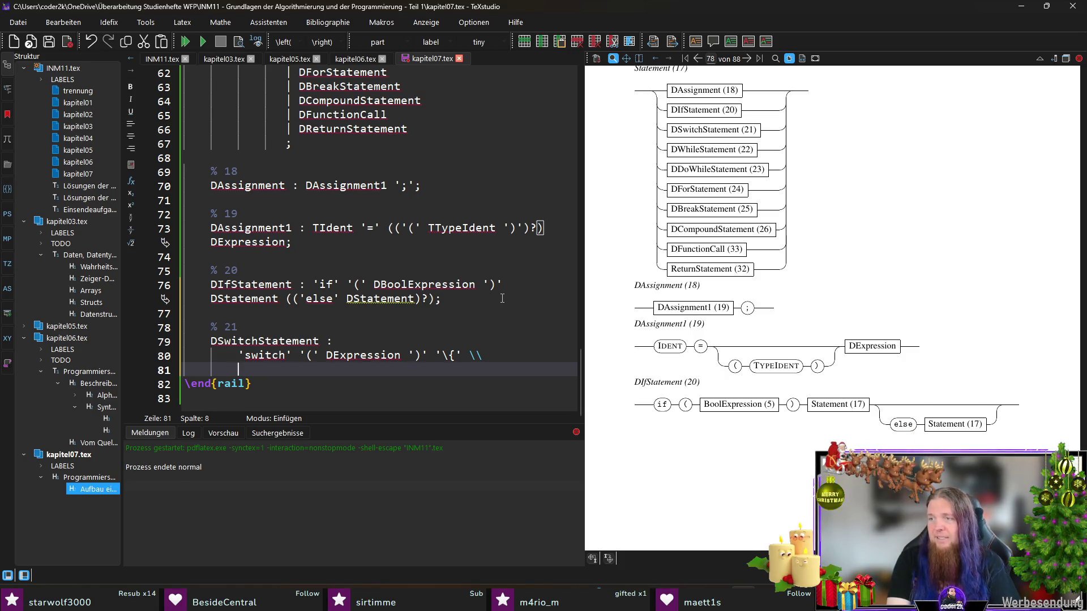
type("()+")
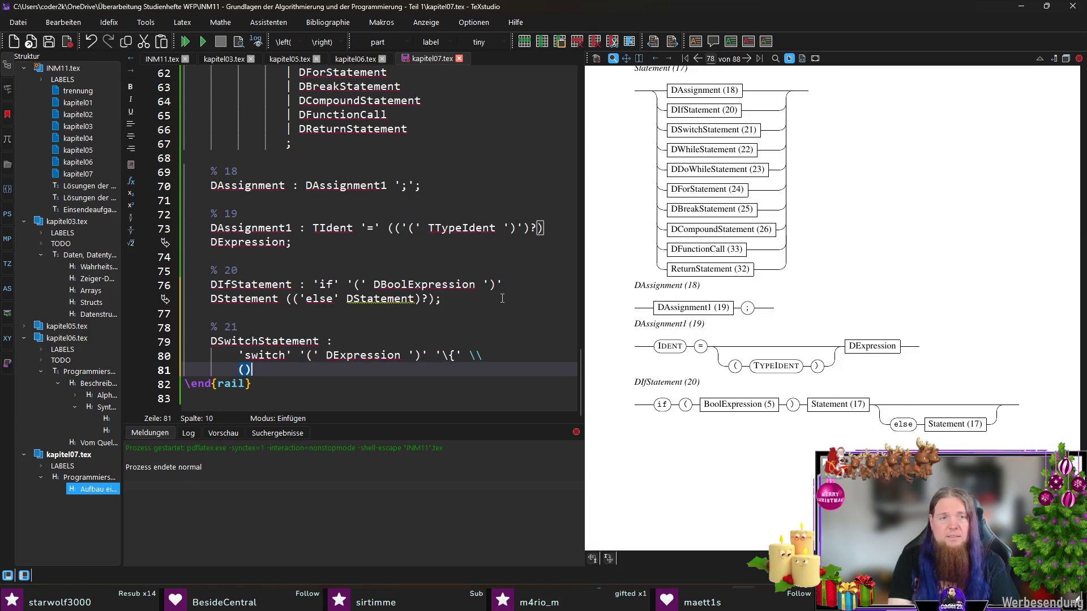
key("shift+Left")
key("shift+Left")
key("shift+Left")
type("(")
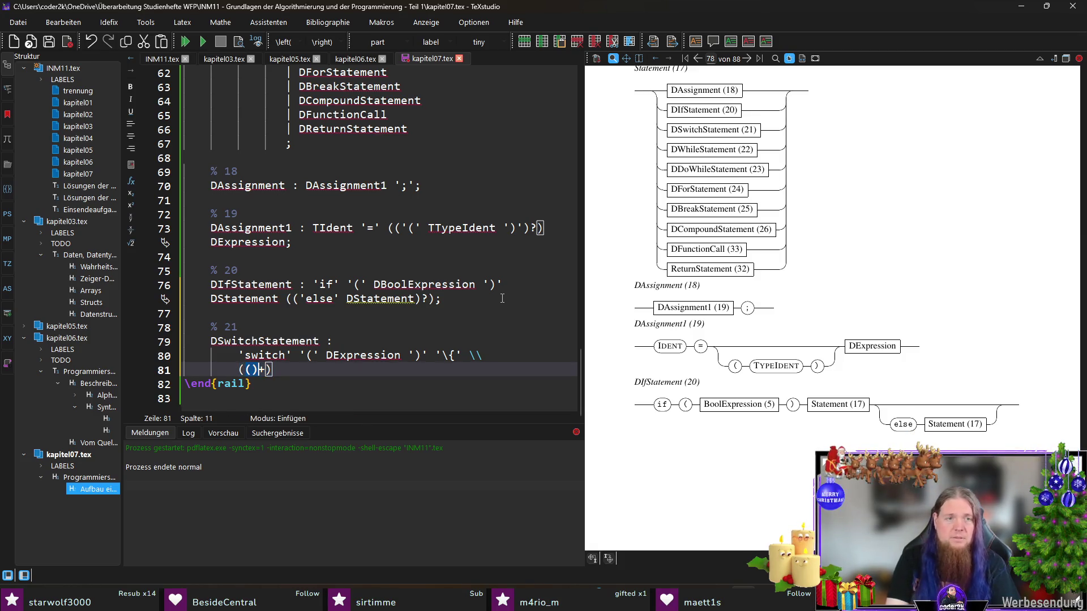
type("'case'")
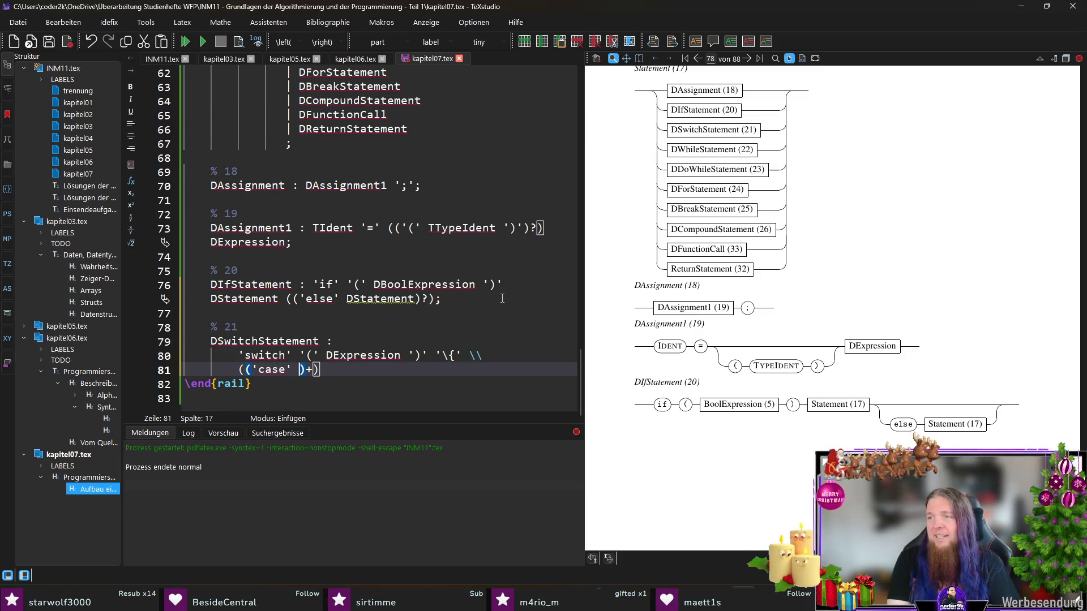
left_click(157, 62)
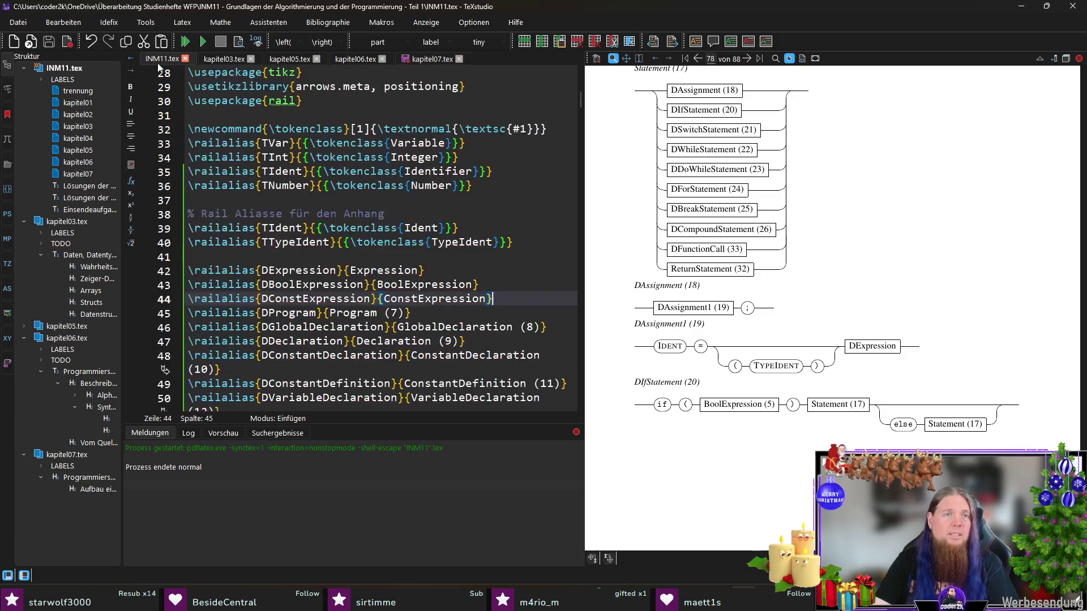
- Duplicate the TTypeIdent token alias line in the alias definitions
left_click(512, 175)
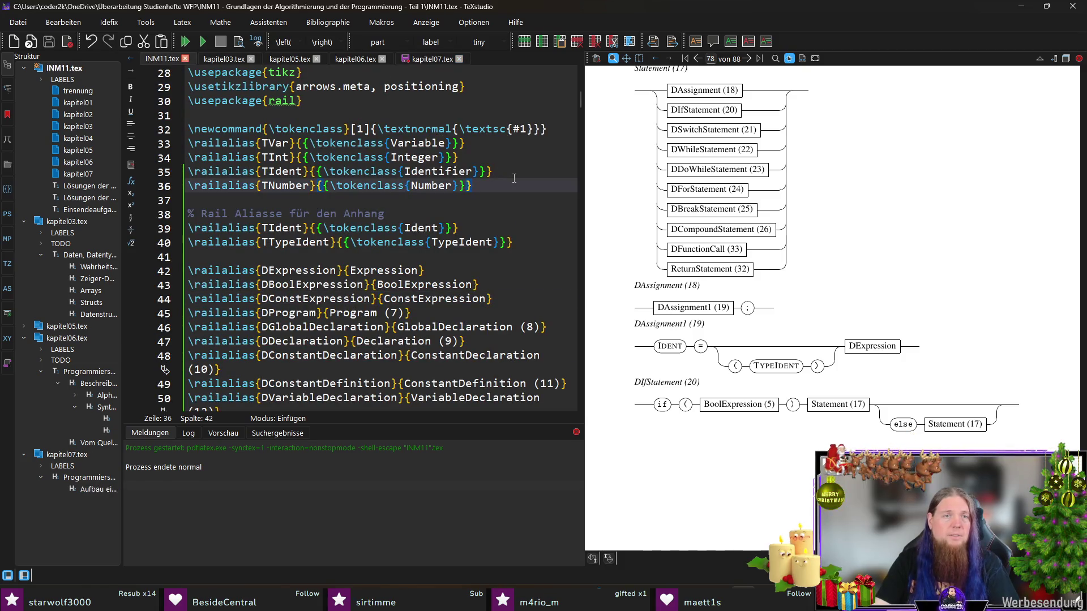
triple_click(513, 177)
left_click(514, 178)
key("Down")
key("Down")
key("Down")
key("End")
key("shift+Home")
key("ctrl+c")
key("End")
key("Return")
key("ctrl+v")
- Rename the copied alias to TCaseLabel displayed as CaseLabel
key("Left")
key("Left")
key("Left")
key("Left")
key("Left")
key("Left")
key("ctrl+shift+Right")
type("CaseLabel")
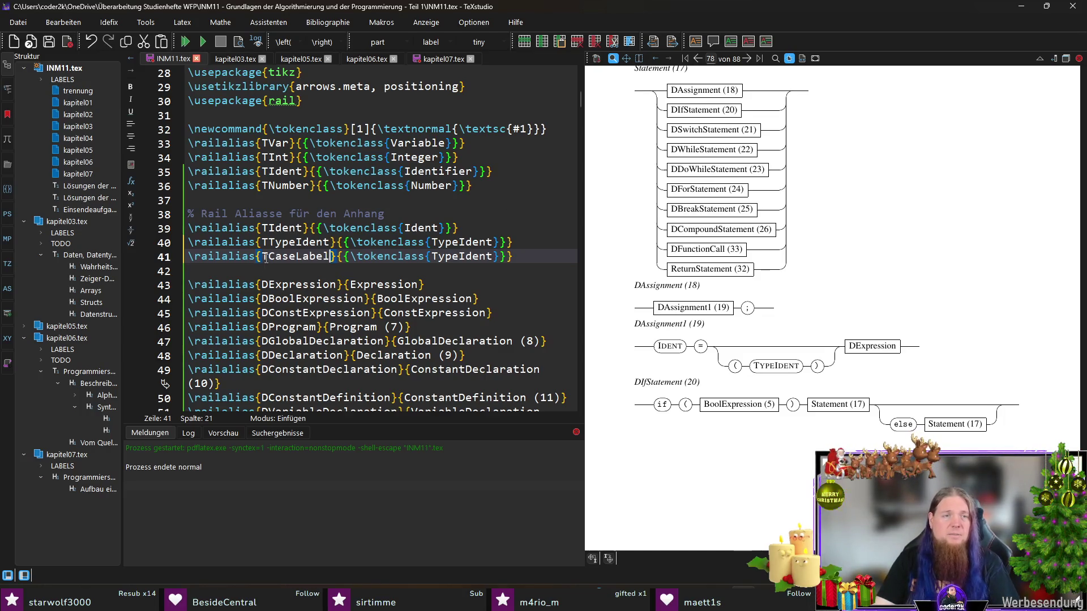
left_click_drag(269, 256, 332, 256)
key("ctrl+c")
double_click(438, 257)
key("ctrl+v")
double_click(297, 257)
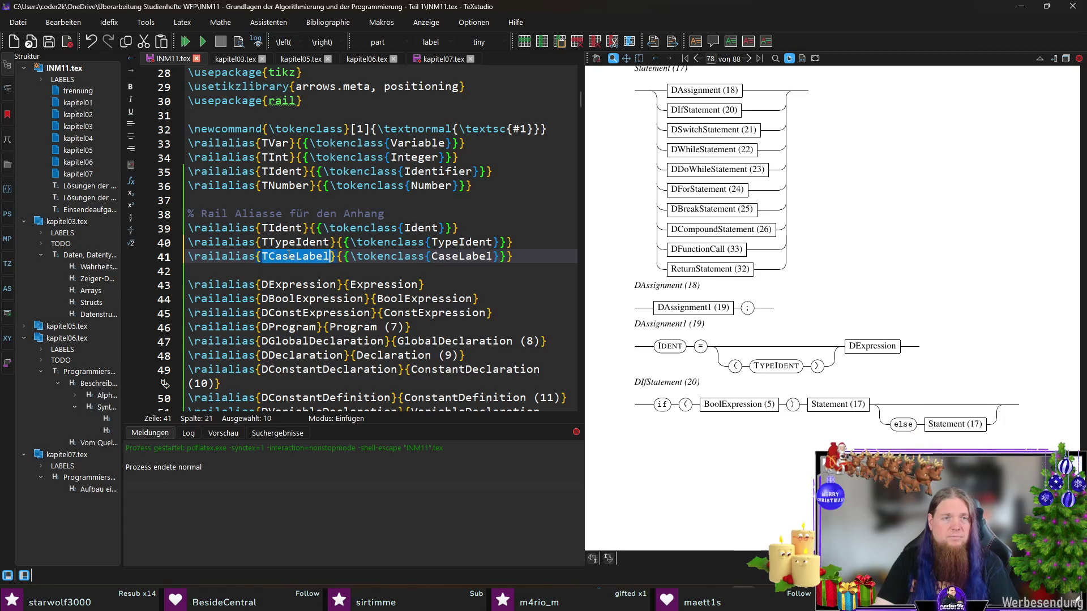
scroll(422, 313, "down", 7)
scroll(422, 312, "down", 3)
- Add ,TCaseLabel to the \railterm token list and return to kapitel07.tex
left_click(541, 368)
type(",")
key("ctrl+v")
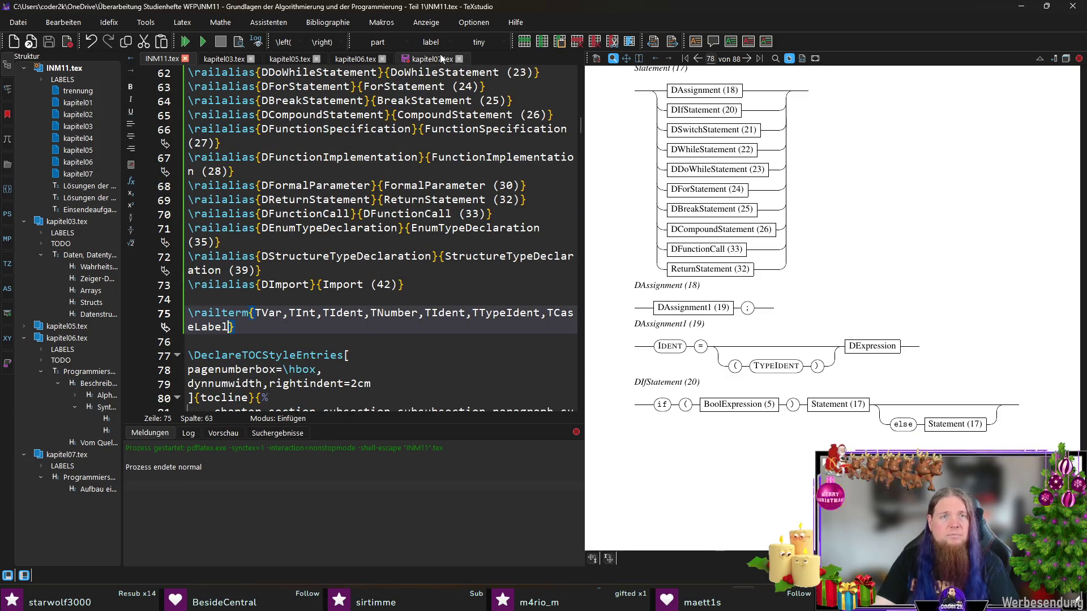
left_click(428, 59)
type("Case)+)")
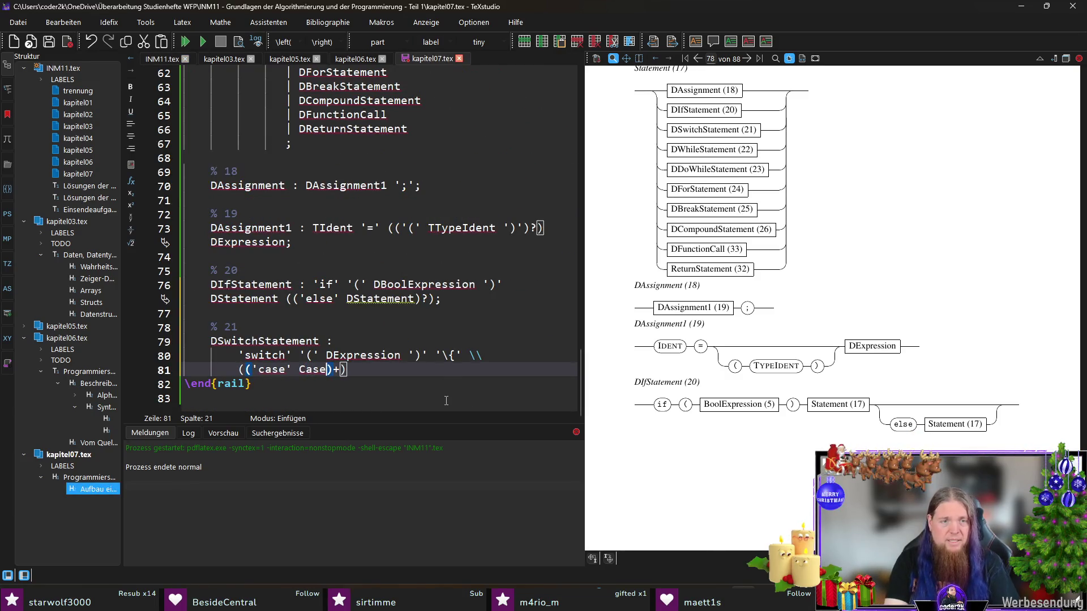
- Make the case group 'case' TCaseLabel ':' DStatementSequence (DBreakStatement?) followed by a rail line break
key("ctrl+shift+Left")
type("TCaseLabel")
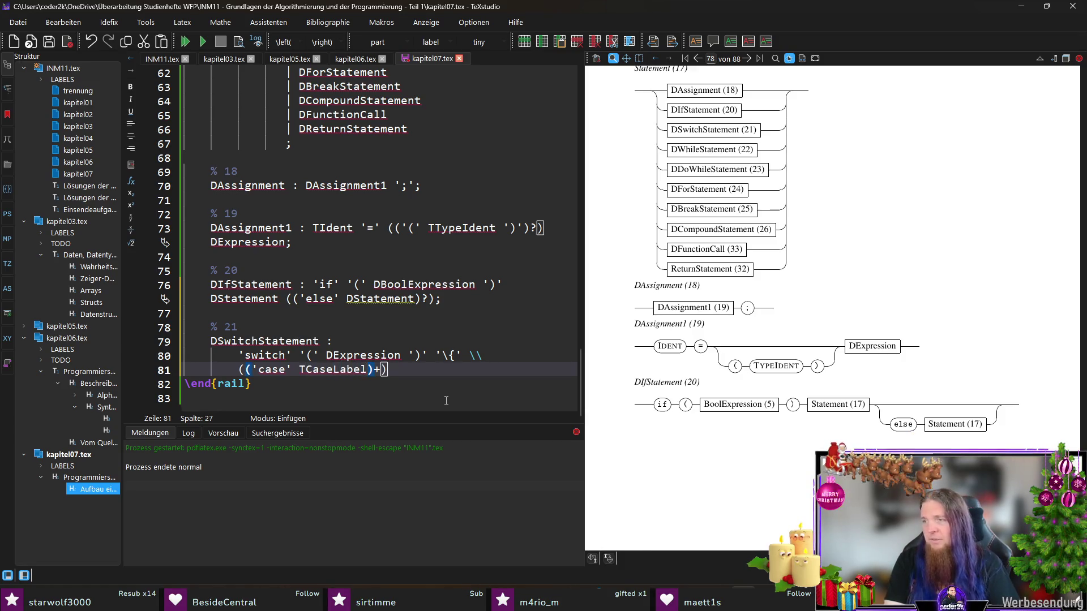
key("Right")
type("':' DStatementSequence")
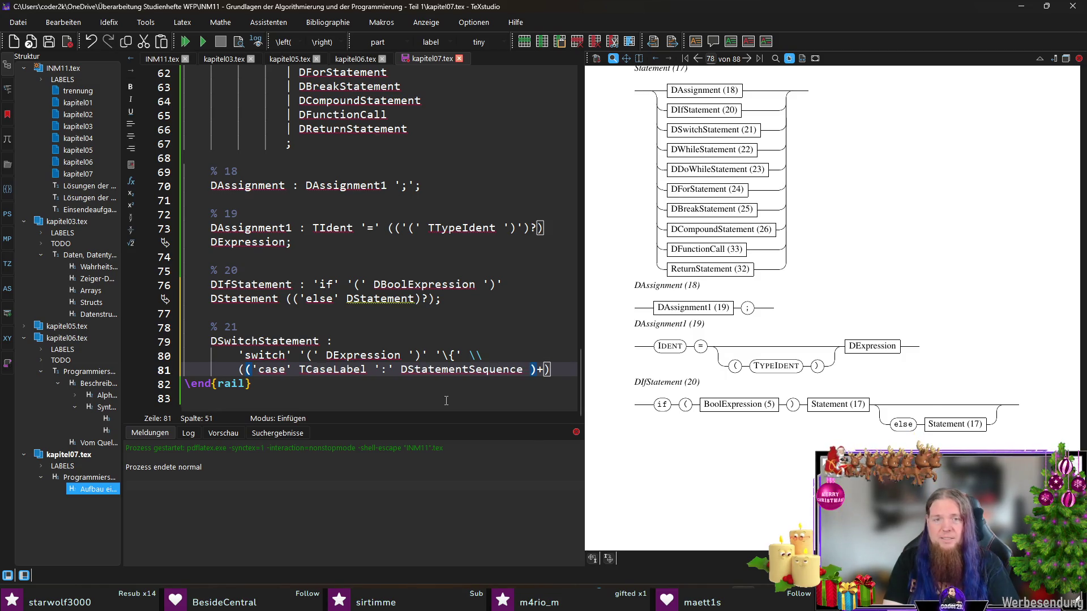
type("()")
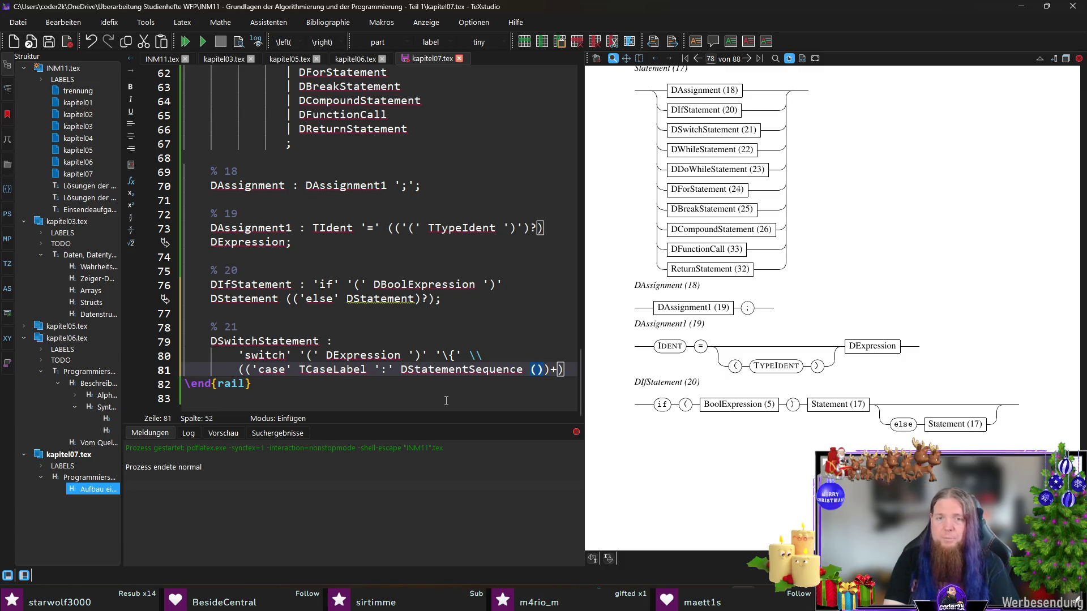
type("DBreakStatement")
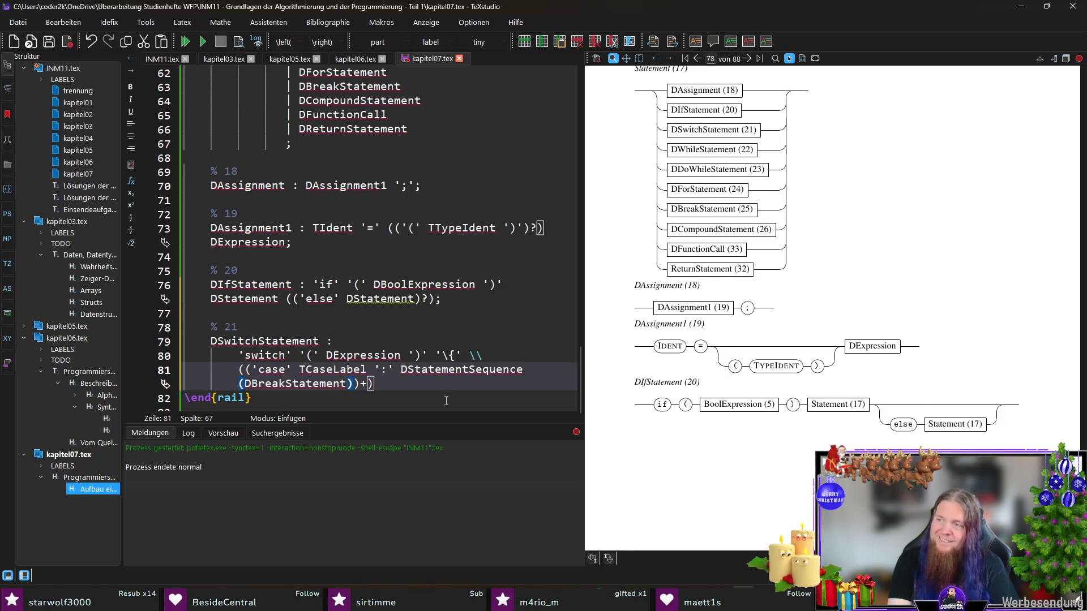
type("?")
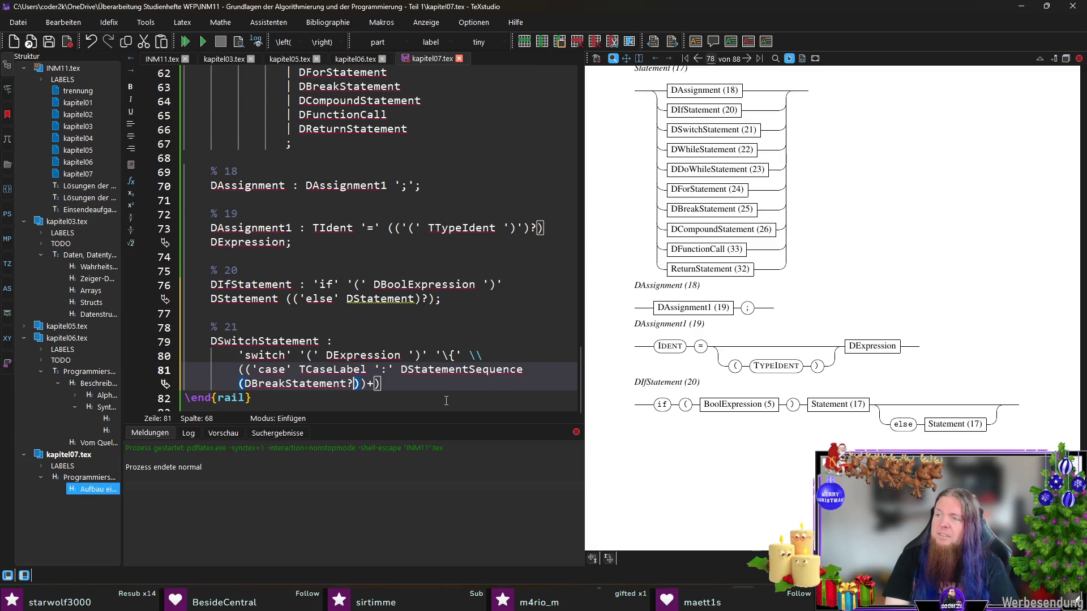
key("End")
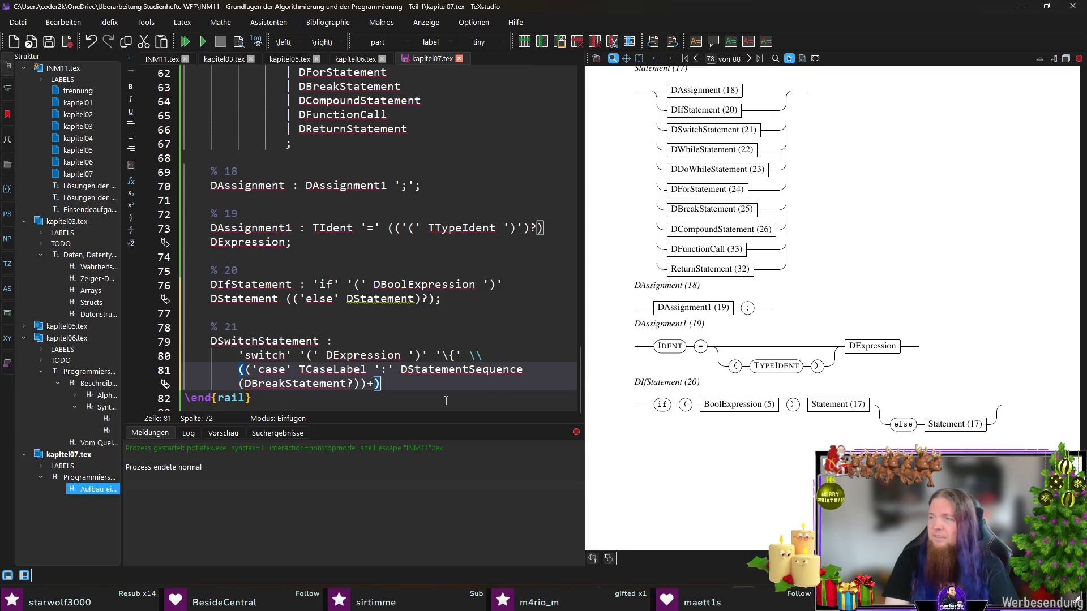
type(" \\\\")
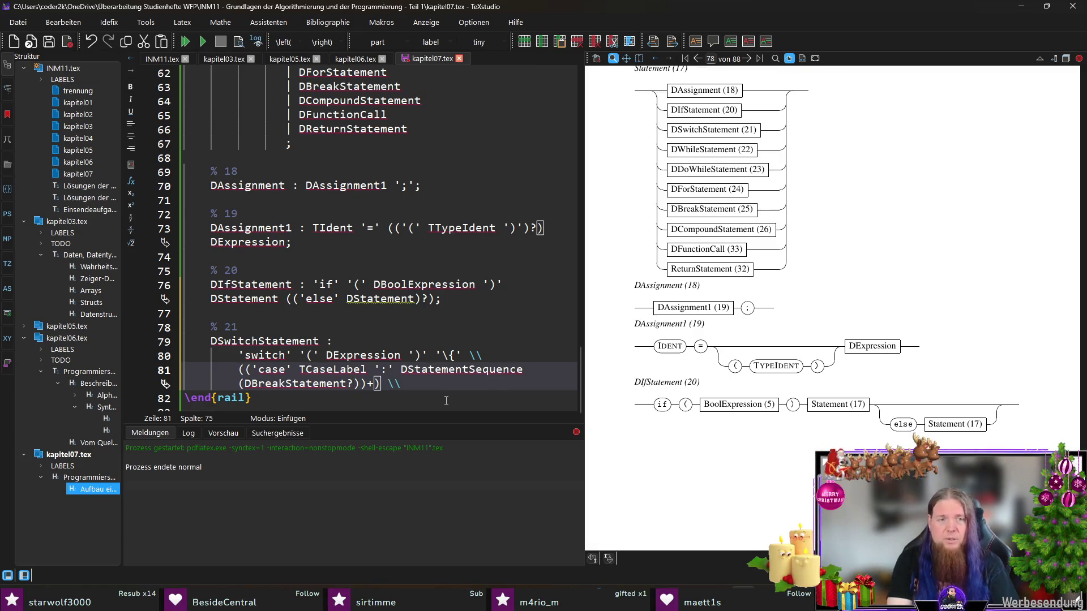
key("Return")
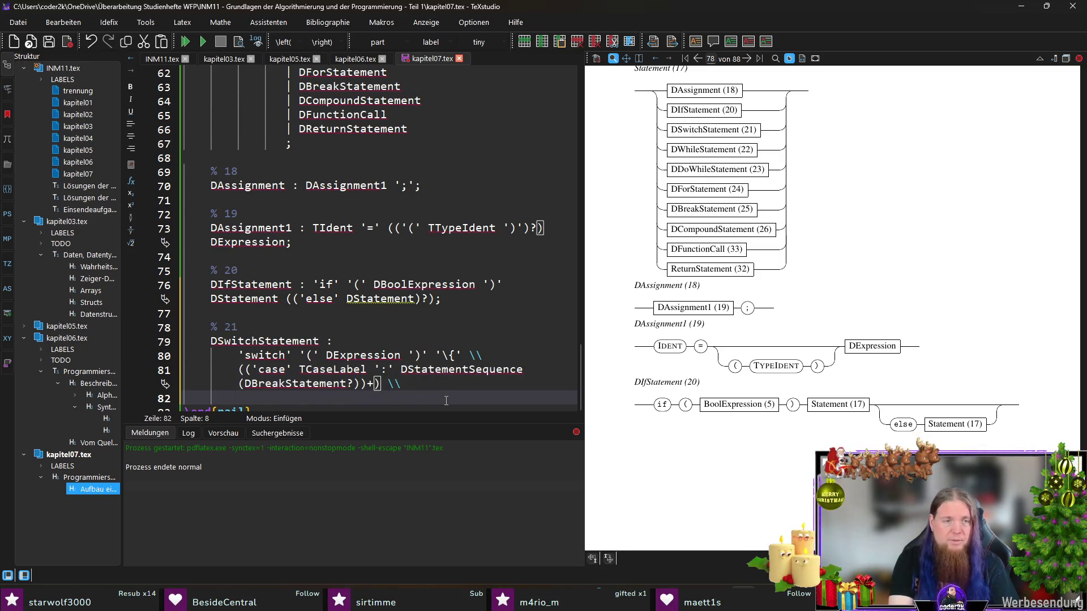
type("()")
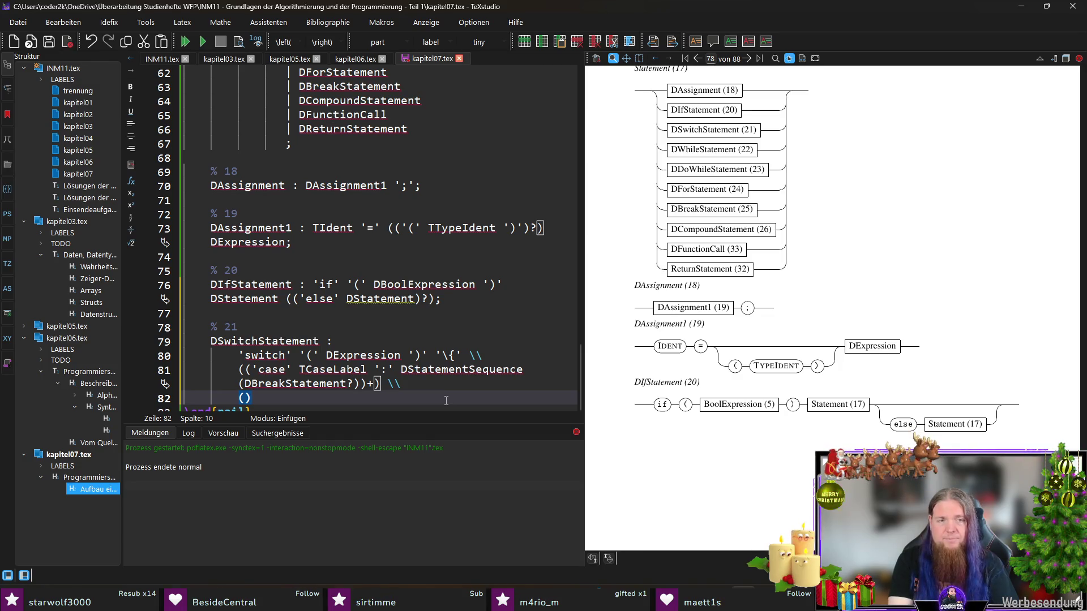
type("? ")
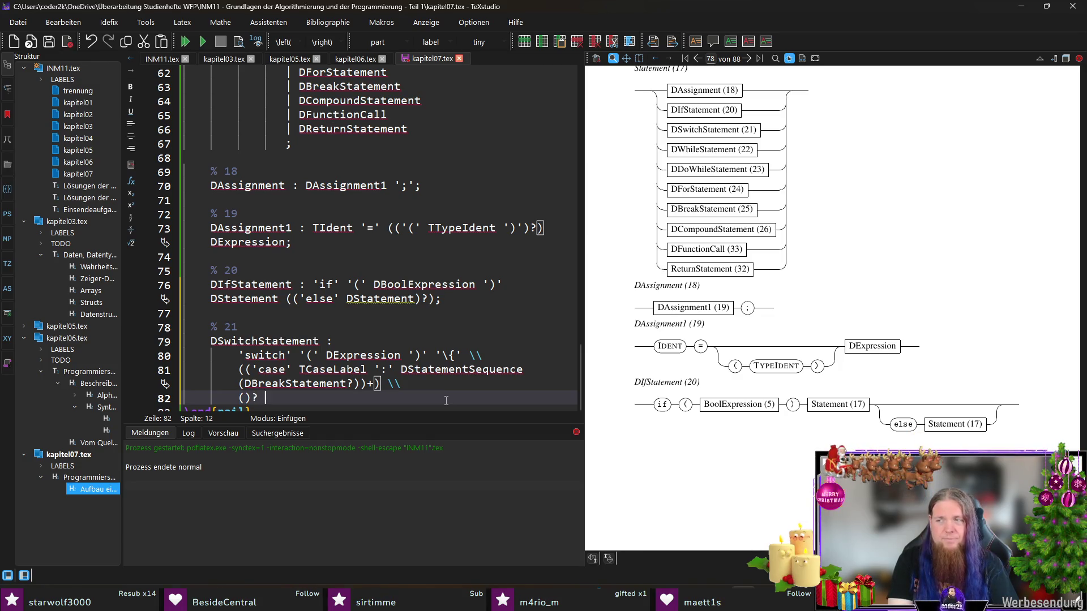
type("'\\}'")
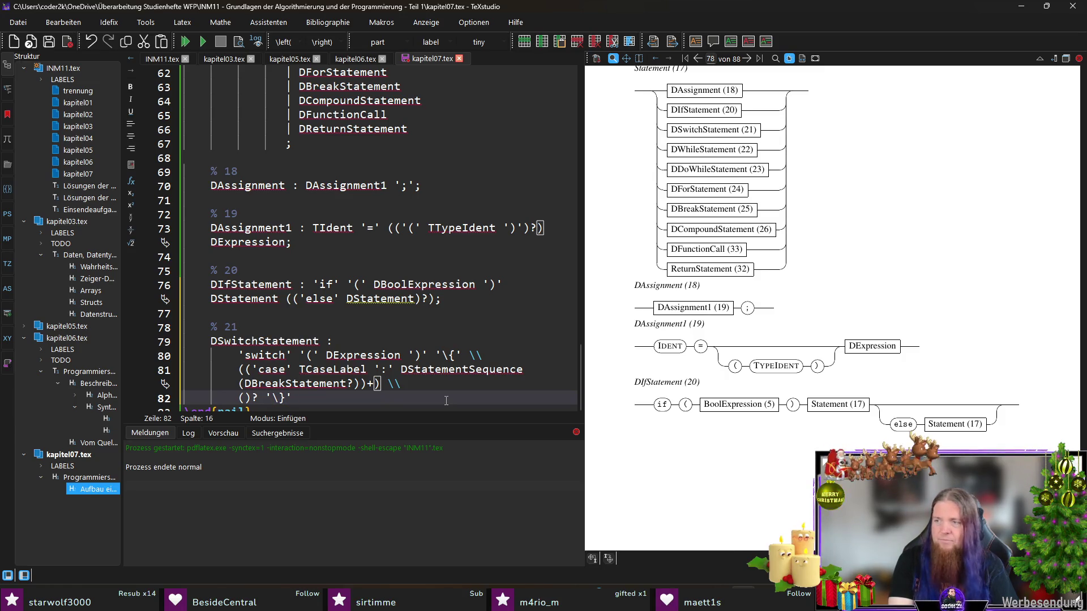
type(";")
- End DSwitchStatement with optional ('default' ':' DStatementSequence) and '\}', then save and compile
key("Home")
key("Right")
type("'default' '':' ")
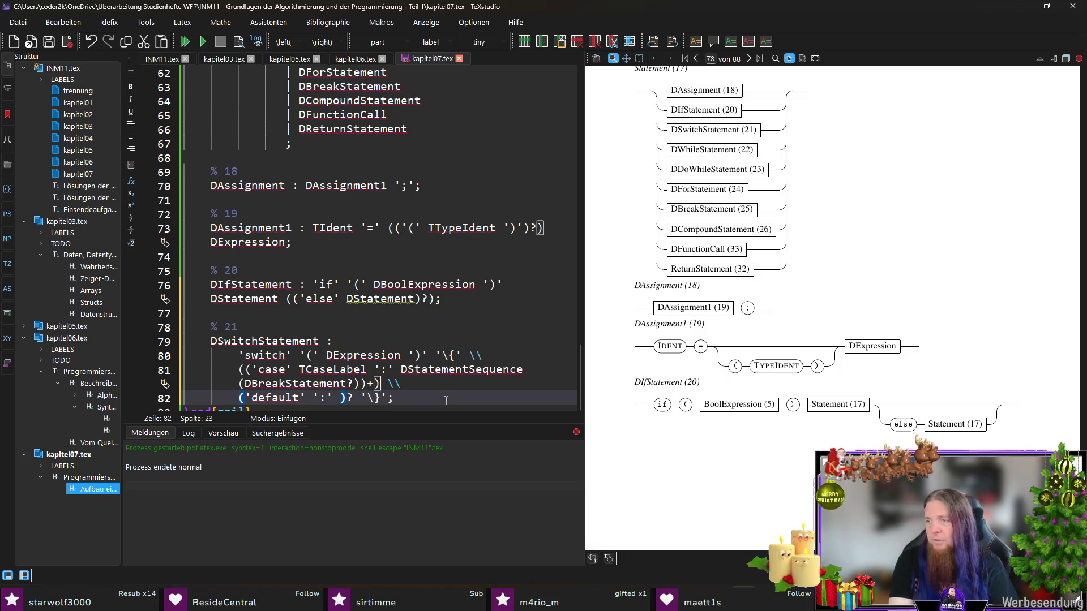
type("DStatementSequence")
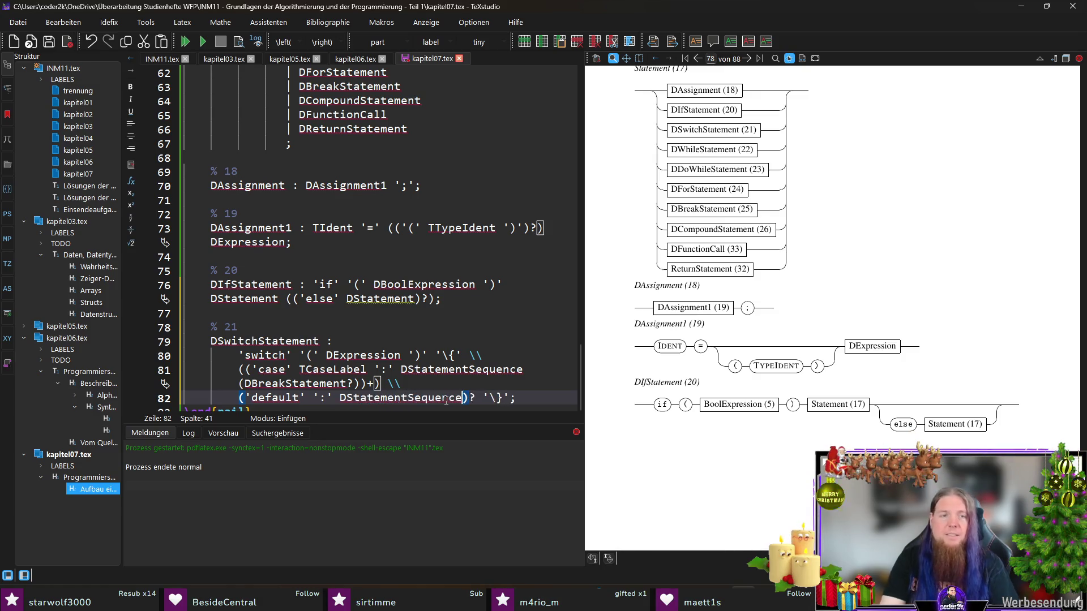
scroll(446, 400, "down", 1)
key("ctrl+s")
key("End")
key("F5")
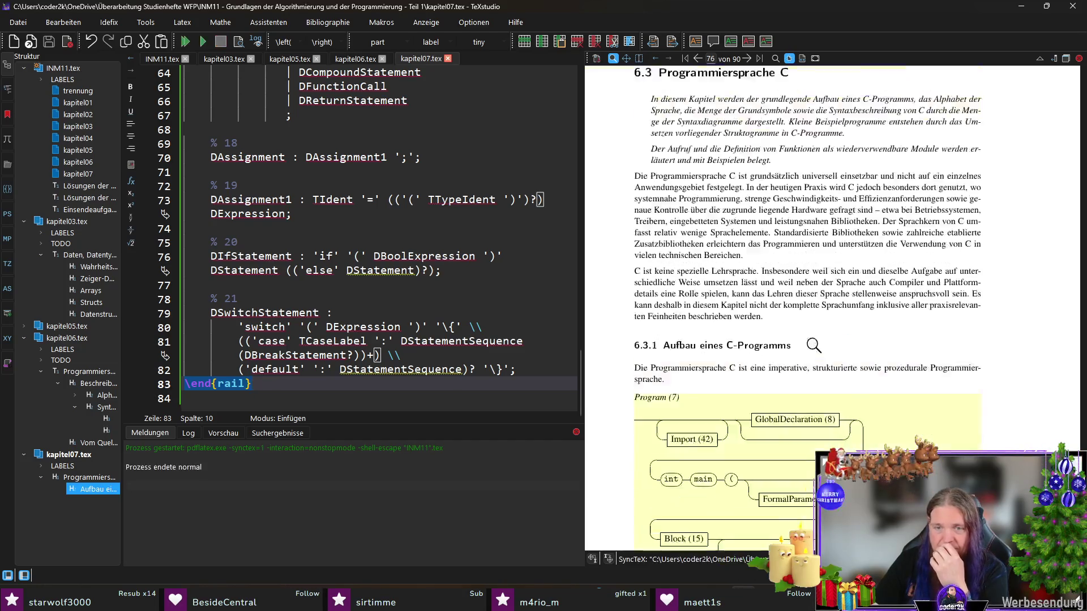
scroll(813, 342, "down", 3)
scroll(820, 343, "down", 3)
scroll(820, 342, "down", 3)
scroll(825, 343, "up", 1)
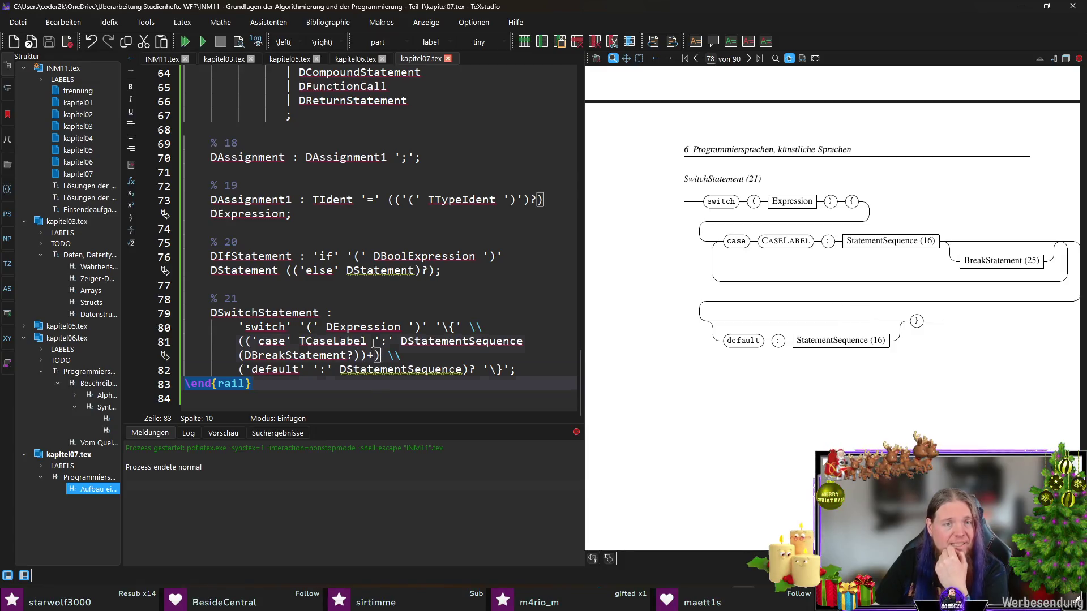
- Insert a rail line break after TCaseLabel, save, and switch to Git Bash for rail INM11
left_click(394, 340)
type("\\\\")
key("ctrl+s")
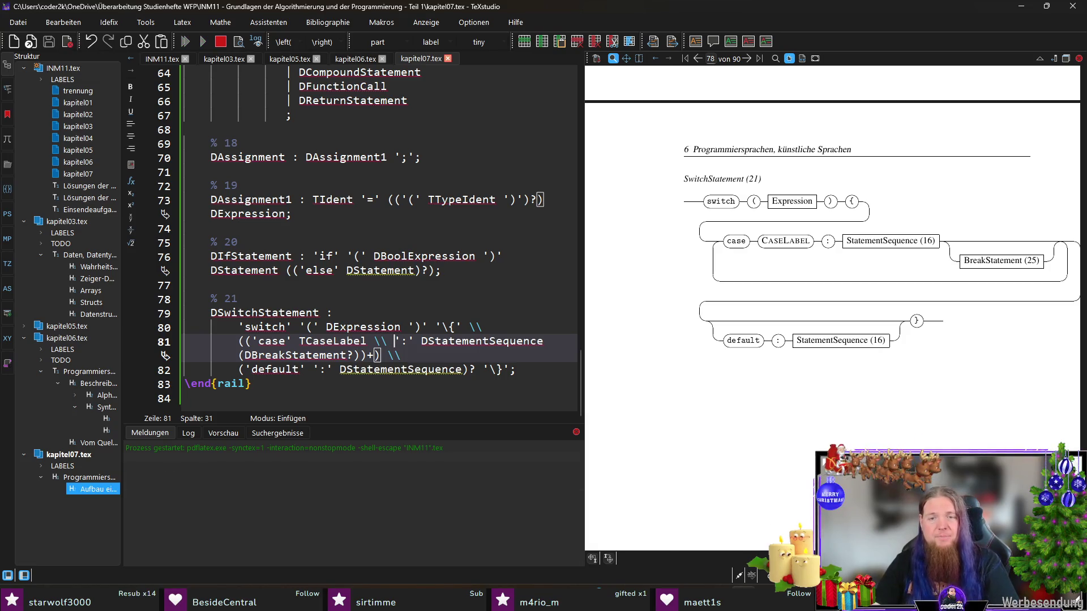
key("alt+Tab")
type("rail INM11")
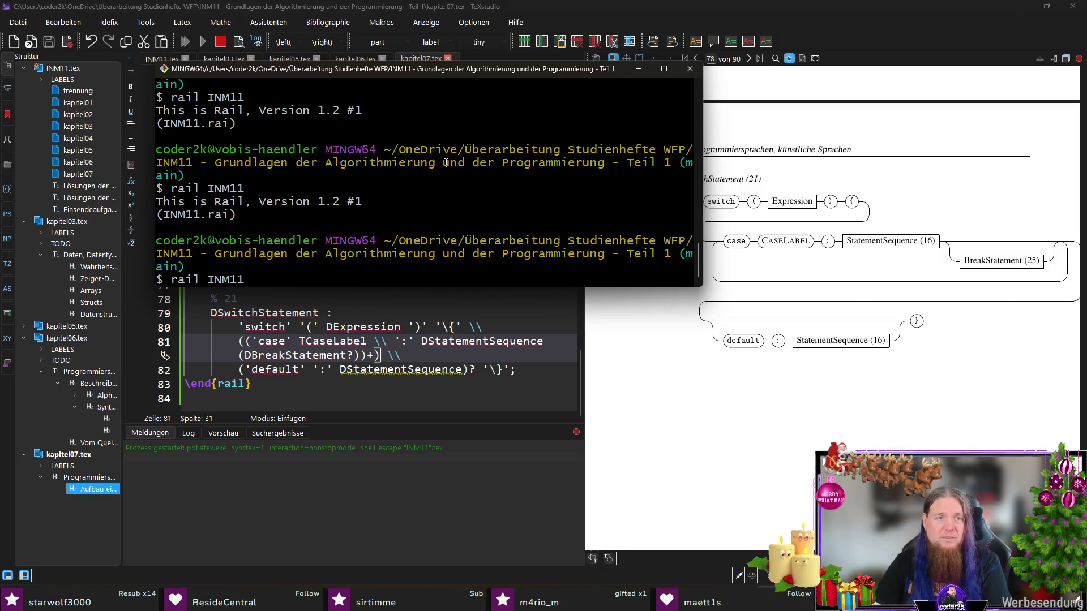
- Run rail INM11 in Git Bash, then recompile the document in TeXstudio
key("Return")
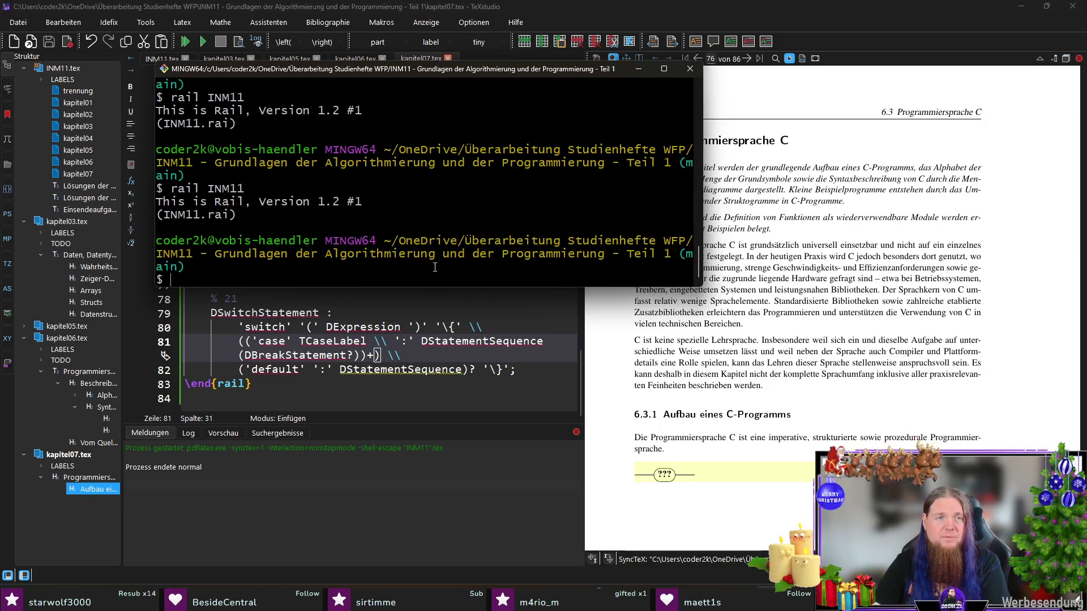
left_click(412, 344)
key("F5")
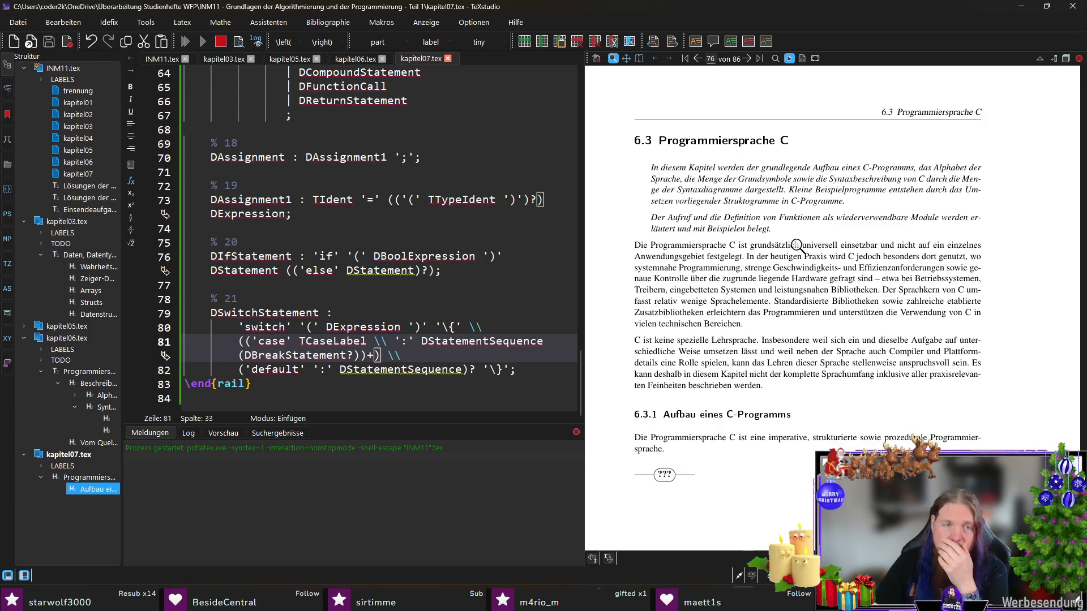
scroll(815, 238, "down", 3)
scroll(827, 247, "down", 10)
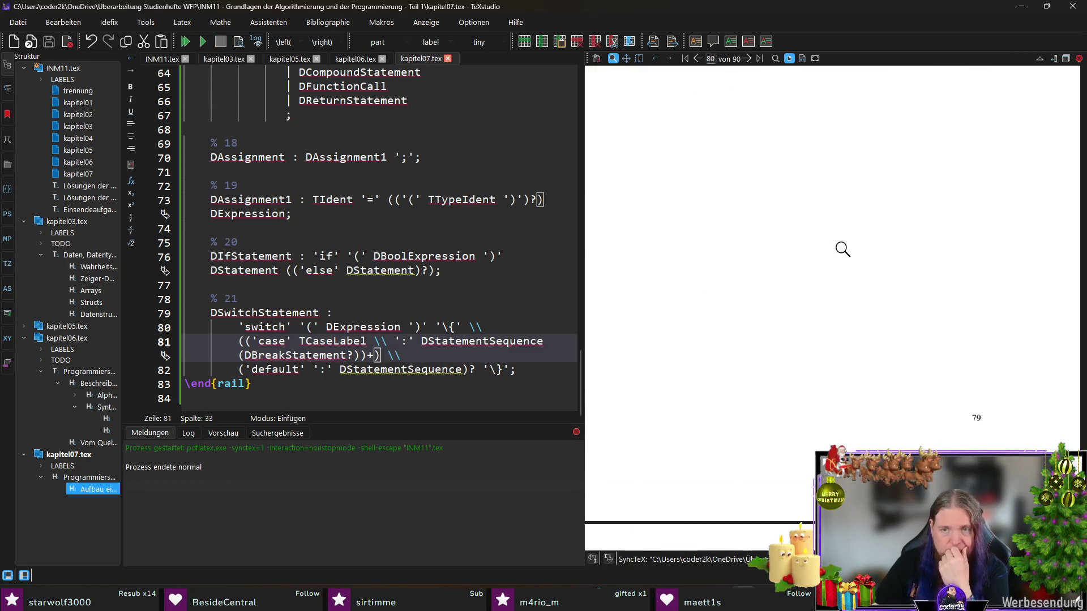
scroll(839, 258, "up", 5)
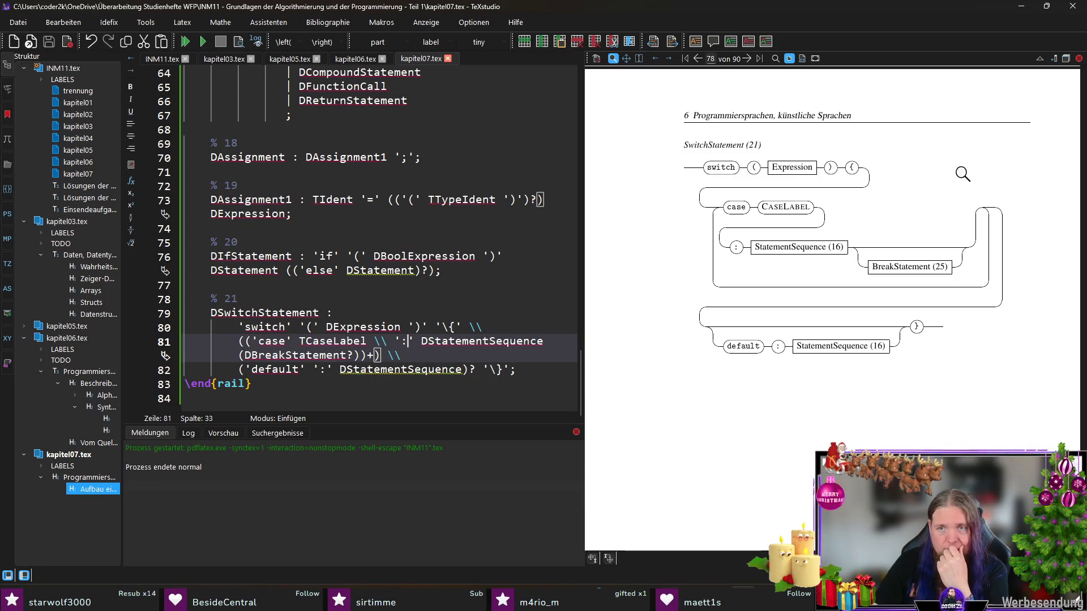
scroll(982, 158, "up", 1)
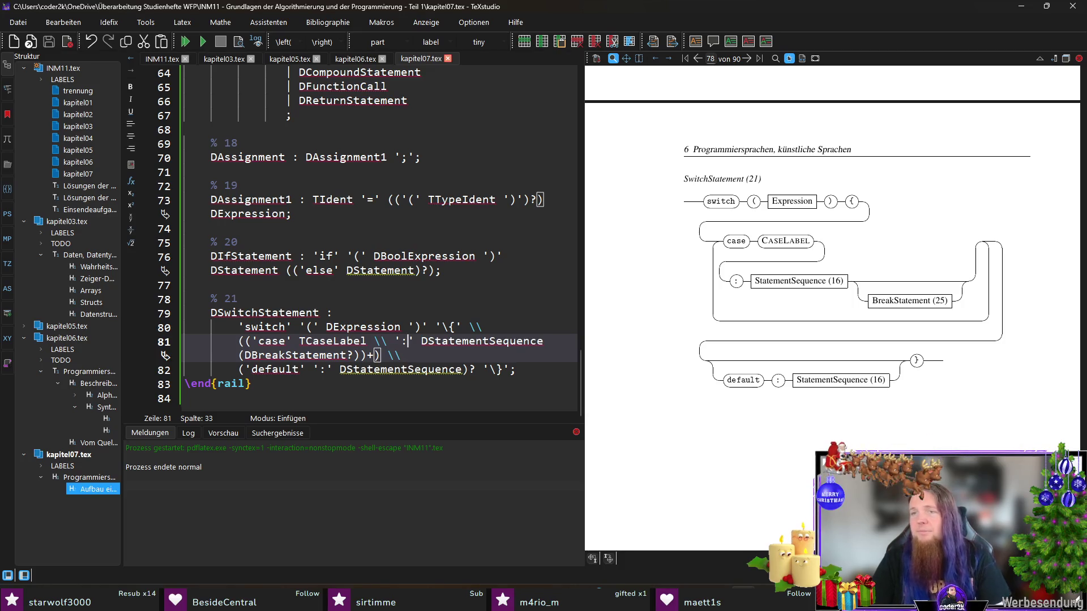
- Start an unindented empty line after the switch rule's default line
left_click(550, 372)
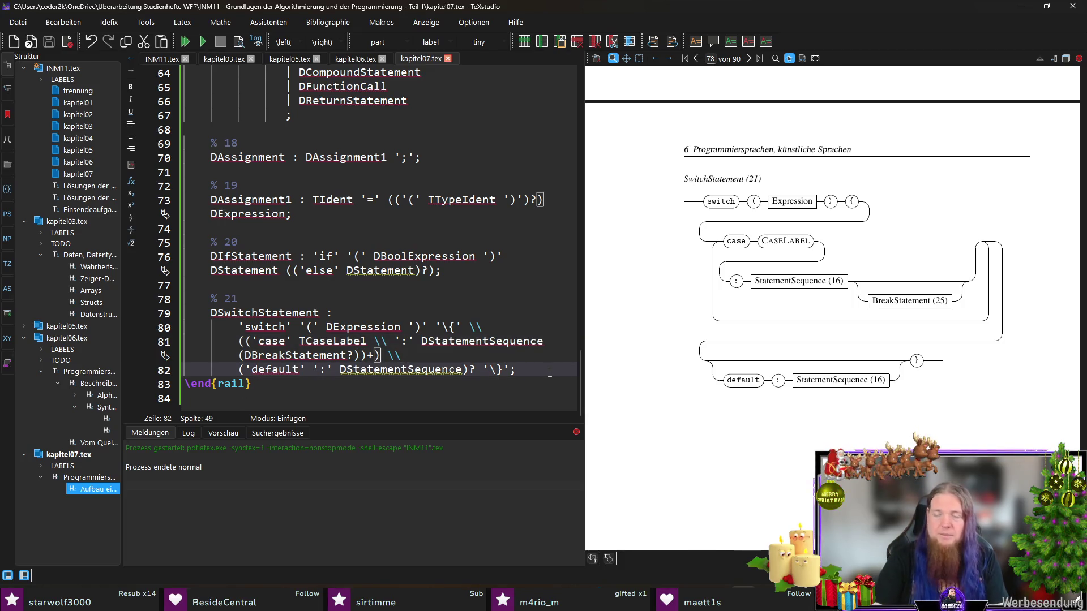
key("Return")
key("BackSpace")
key("BackSpace")
key("BackSpace")
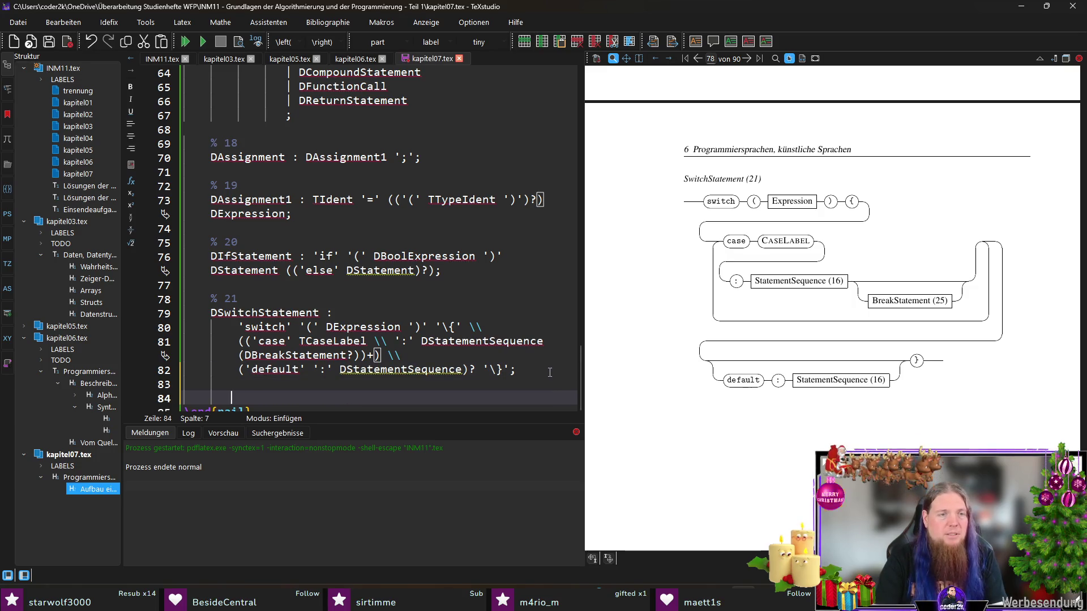
type("% 22")
- Write rule 22 DWhileStatement with 'while', a parenthesised DBoolExpression and DStatement
key("Return")
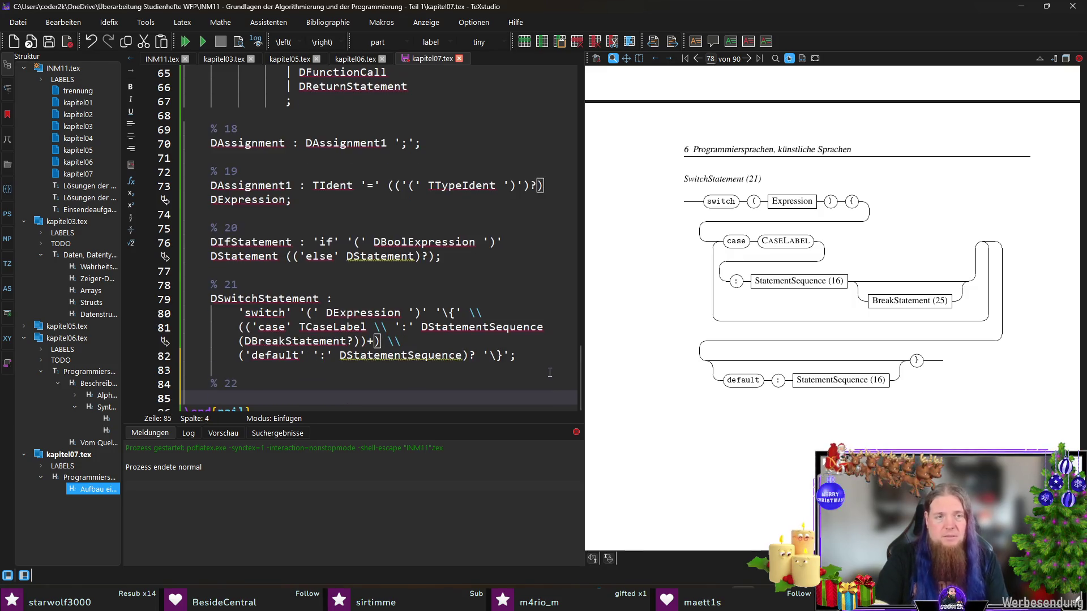
type("WhileStatement : ")
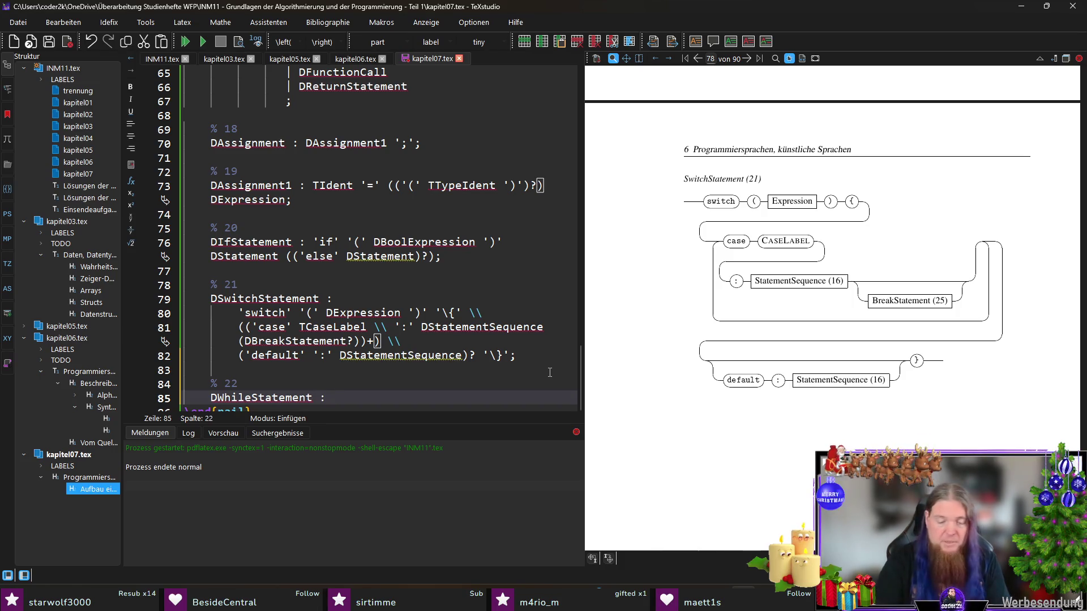
type("'while' '('")
key("Delete")
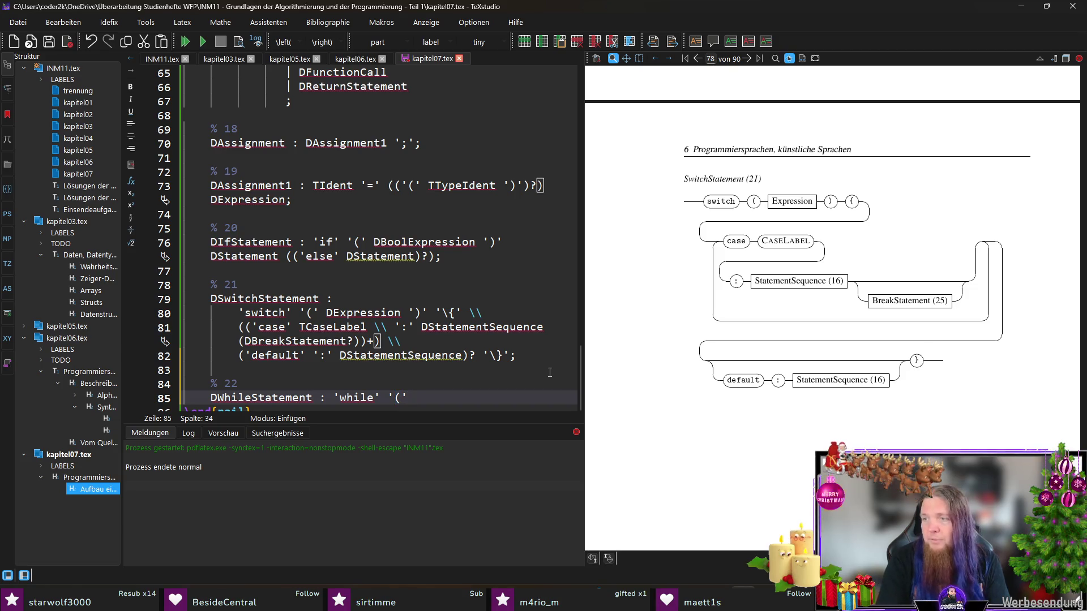
type("T")
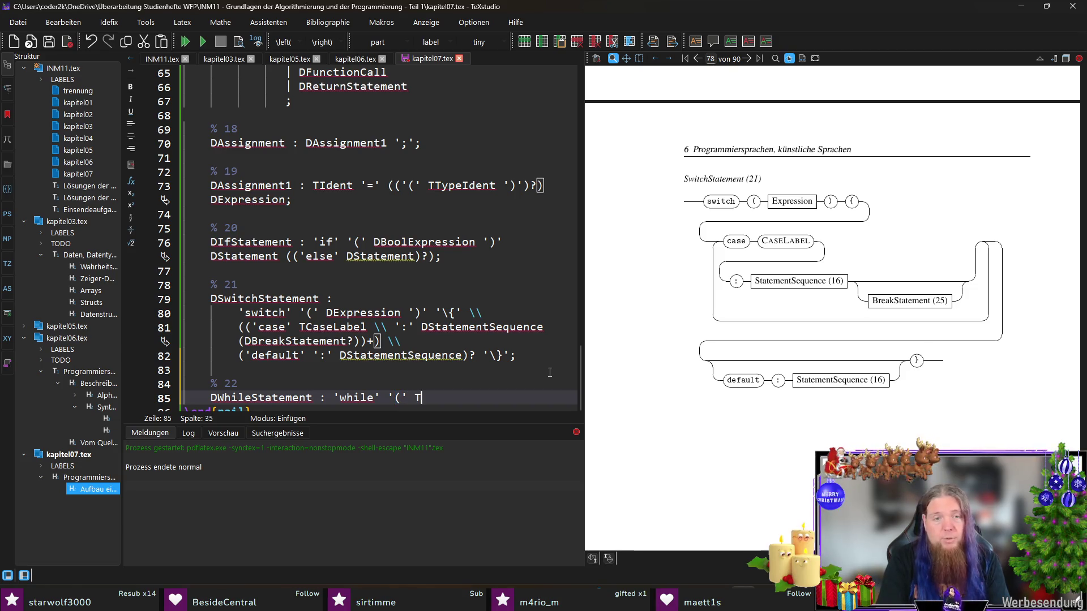
type("BoolExpression")
key("Delete")
type("D")
key("End")
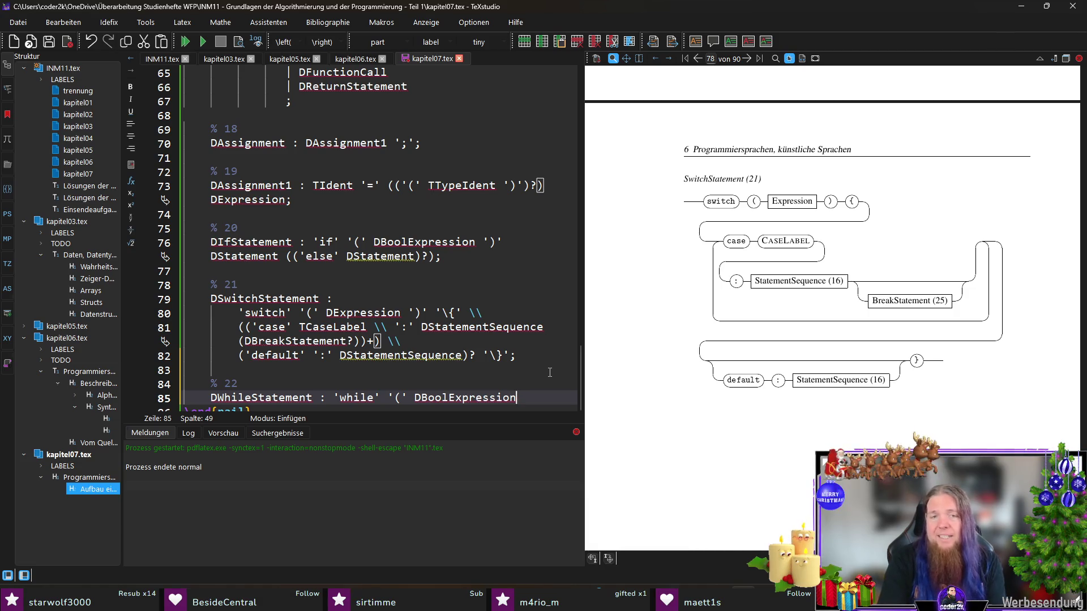
type("')")
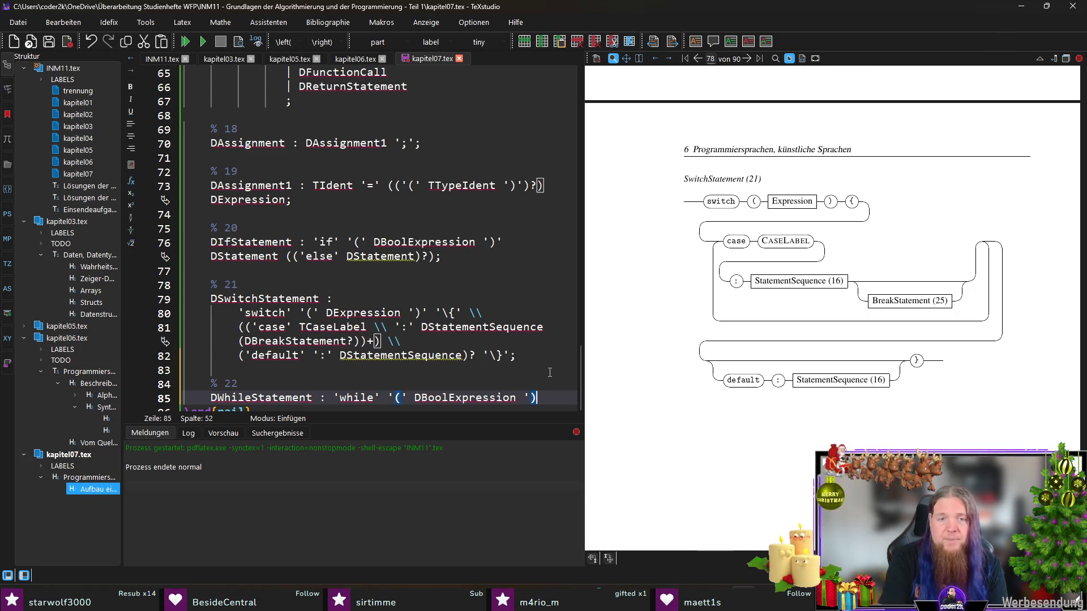
type("' DStatement;")
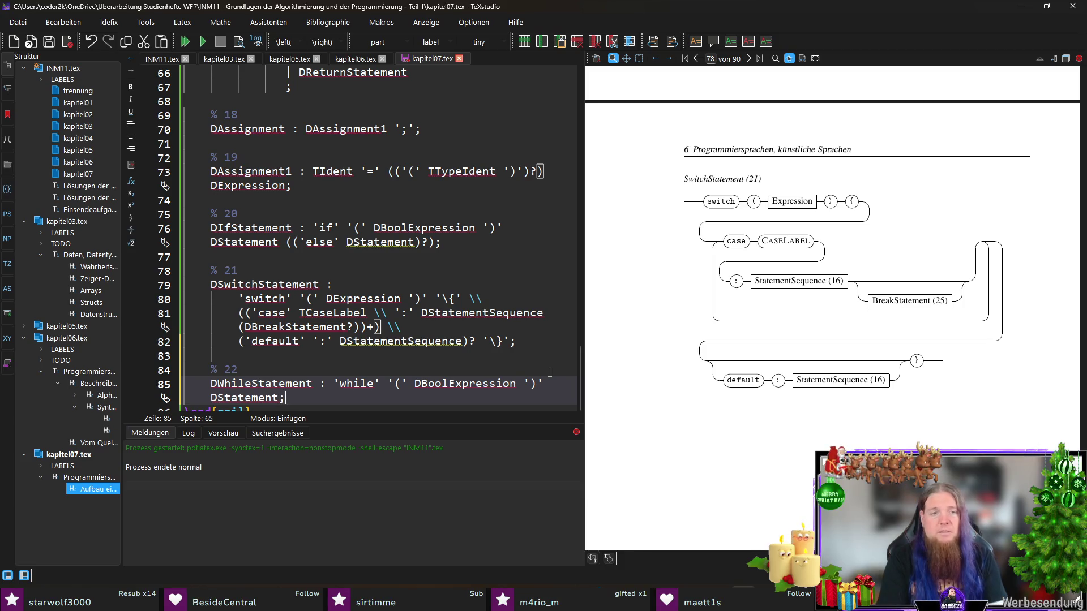
- Write rule 23 DDoWhileStatement : 'do' DStatement 'while' '(' DBoolExpression ')' ';';
key("Return")
key("Return")
type("% 23")
key("Return")
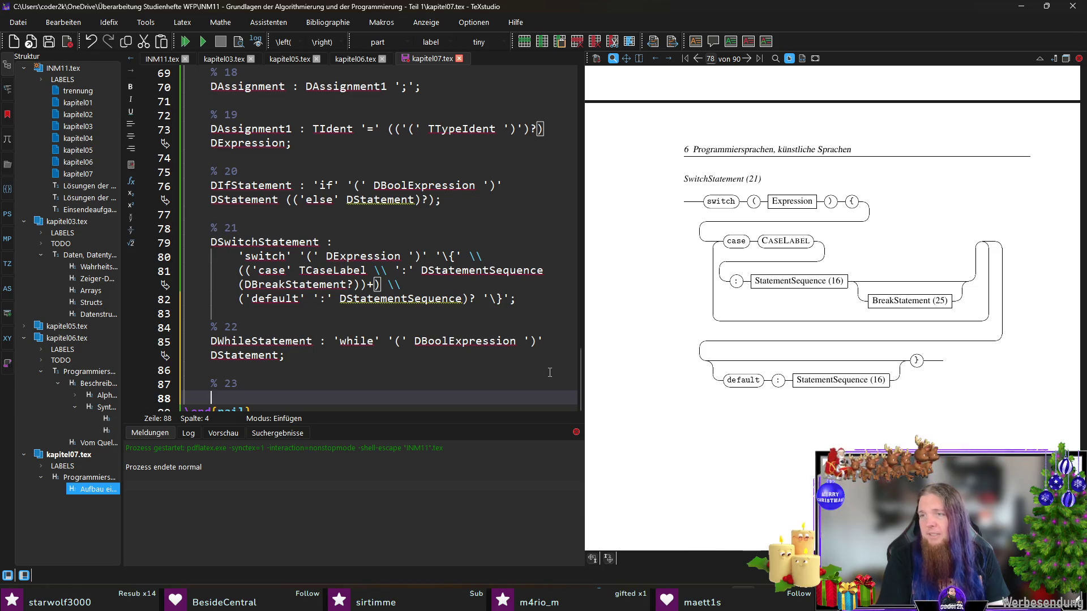
type("hileStatement : 'do' DStatement 'while' '('")
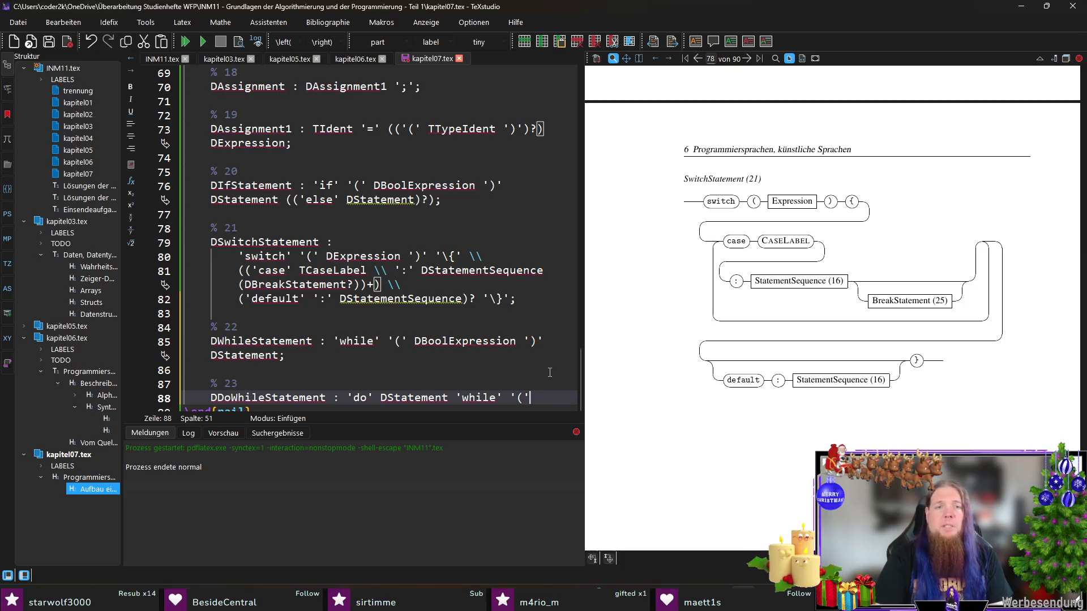
type(" DBoolExpression")
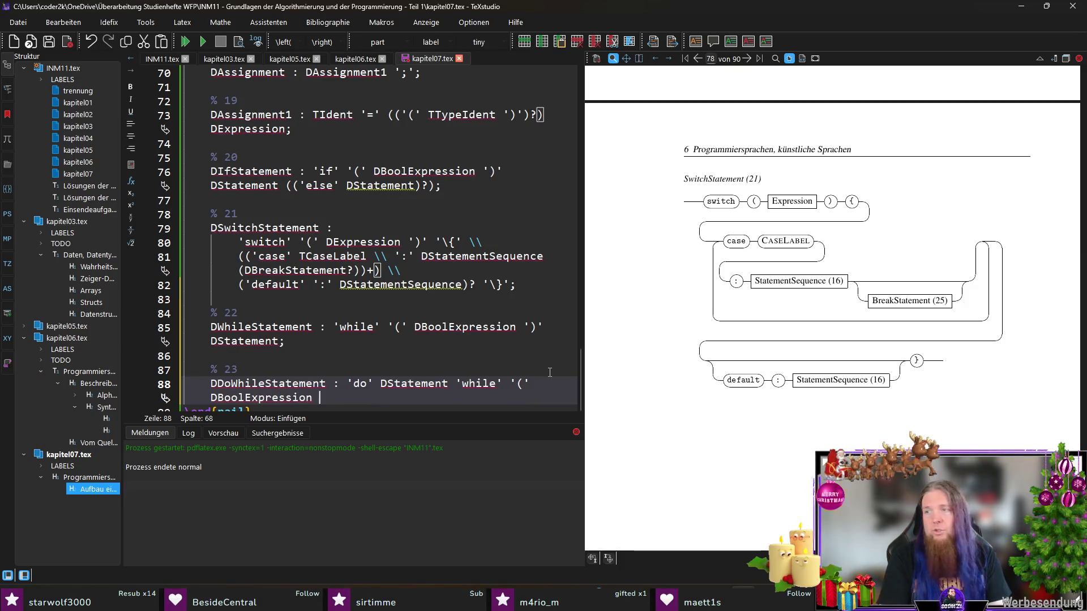
type(" ')' '")
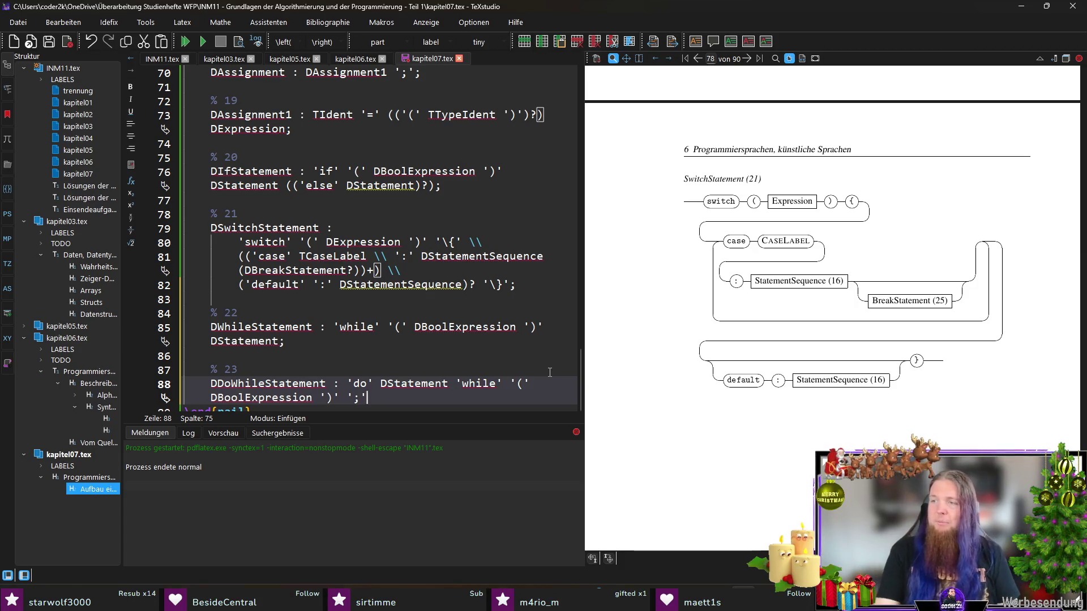
type(";")
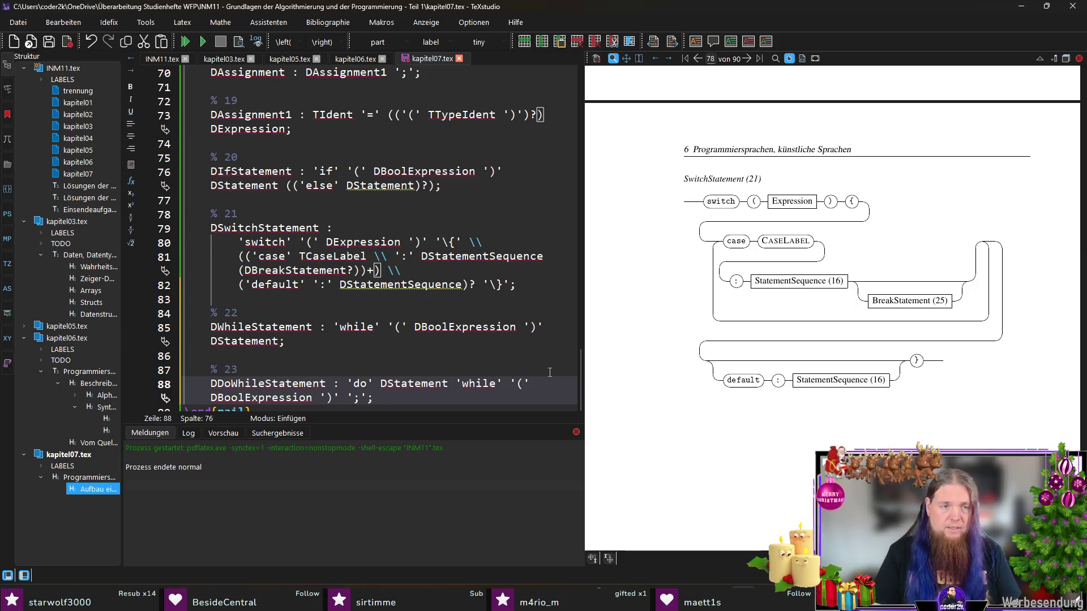
key("Return")
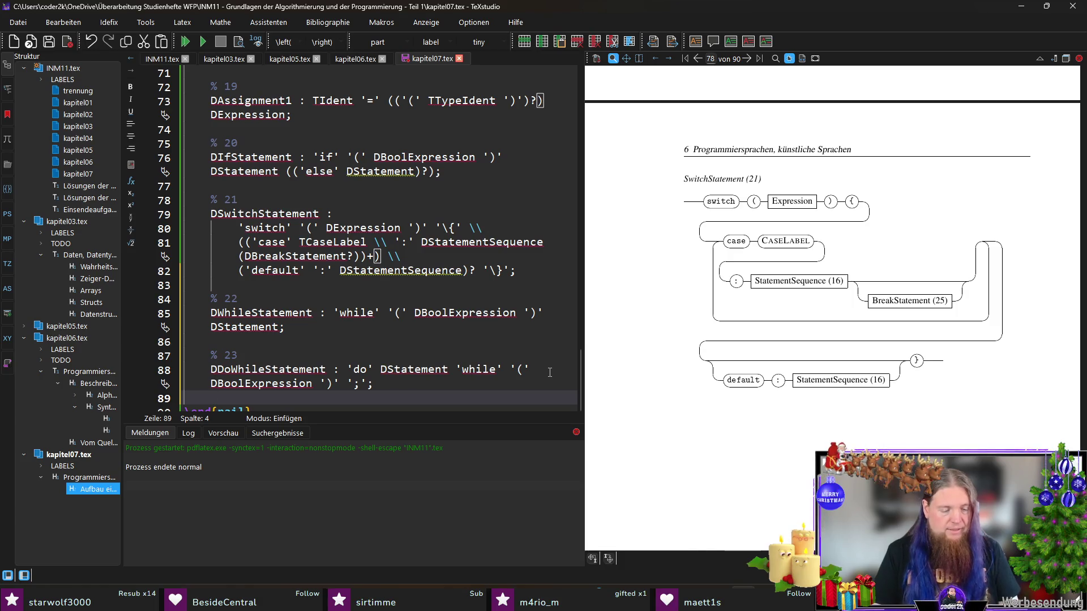
- Write rule 24 DForStatement : 'for' '(' DAssignment1 ';' DBoolExpression ';' DAssignment1 ')' DStatement;, save and compile
key("Return")
type("% 24")
key("Return")
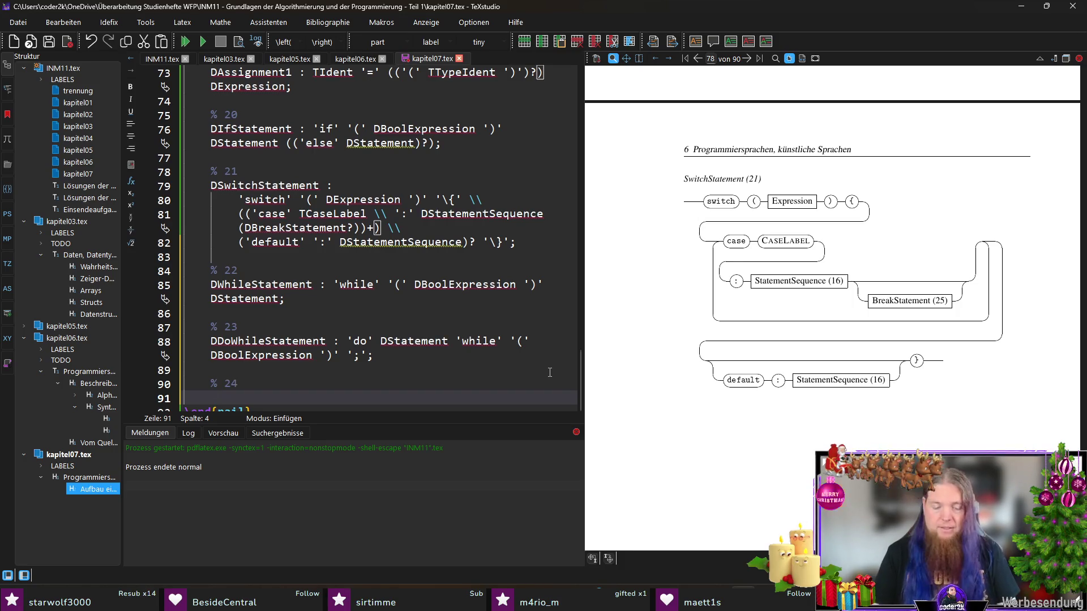
type("DForStatement : ")
type("'for' '('")
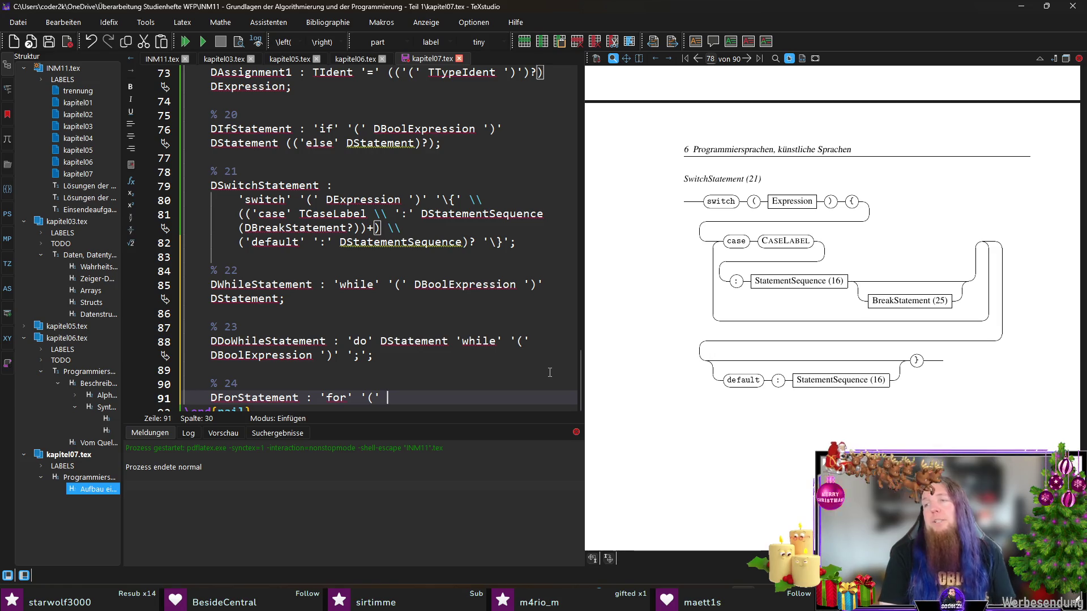
type("DAssignment")
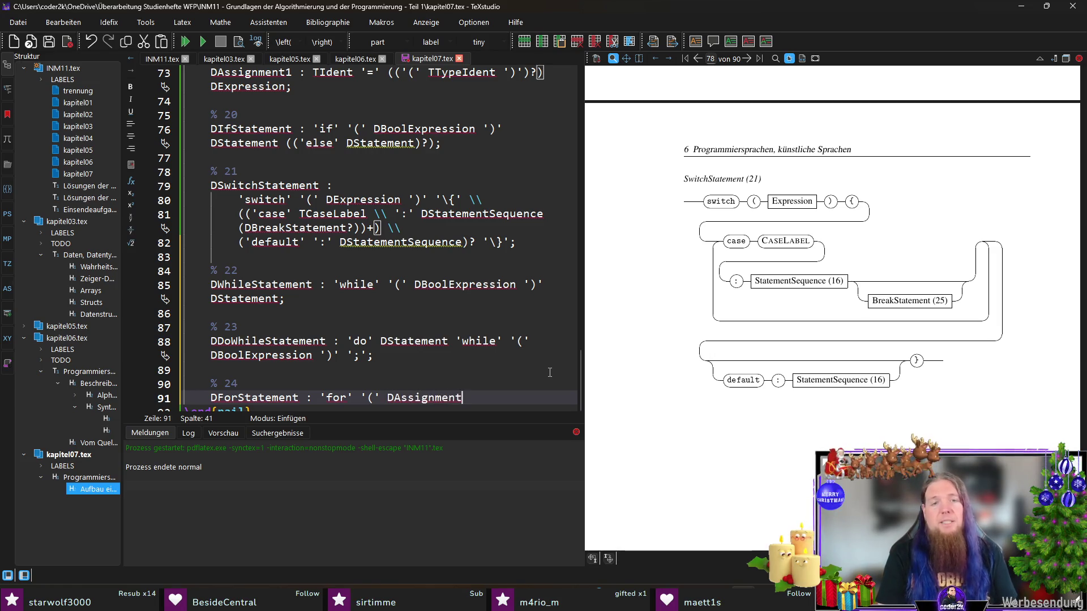
type("1 ';' D")
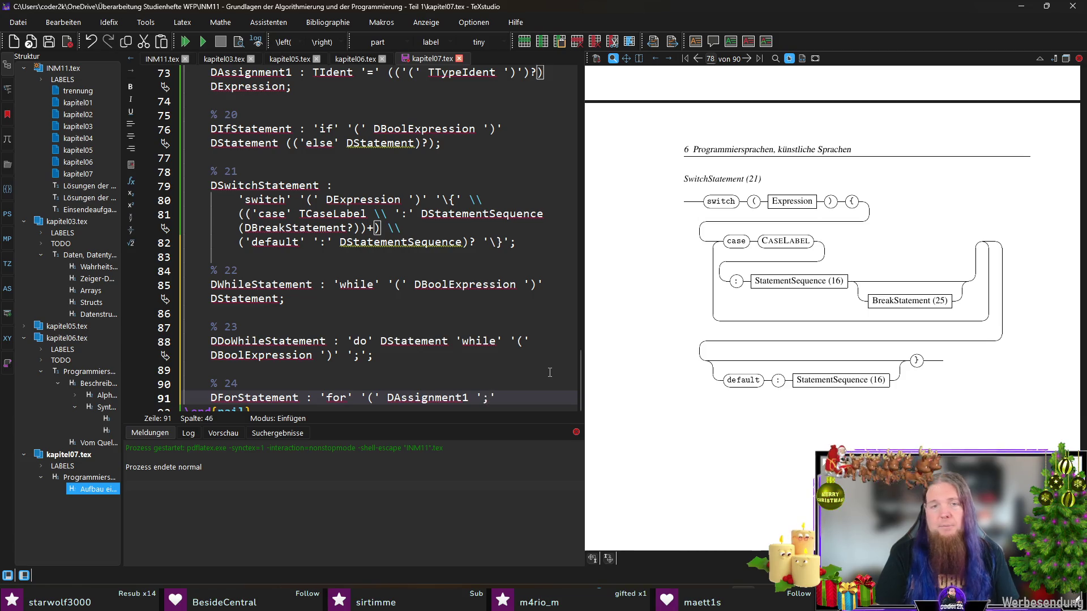
type("BoolExpression")
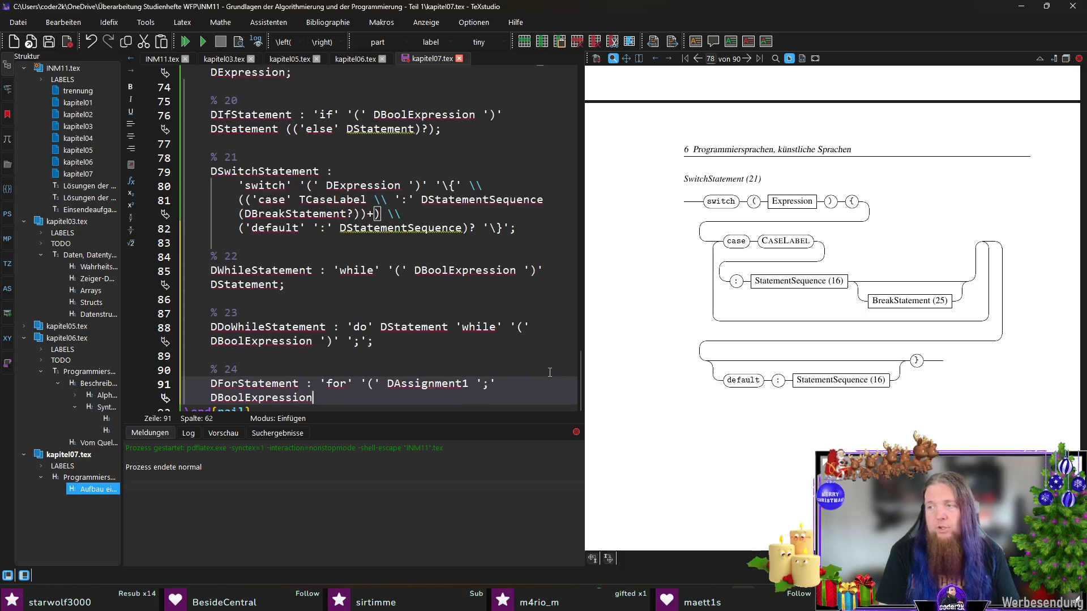
type(" ';'")
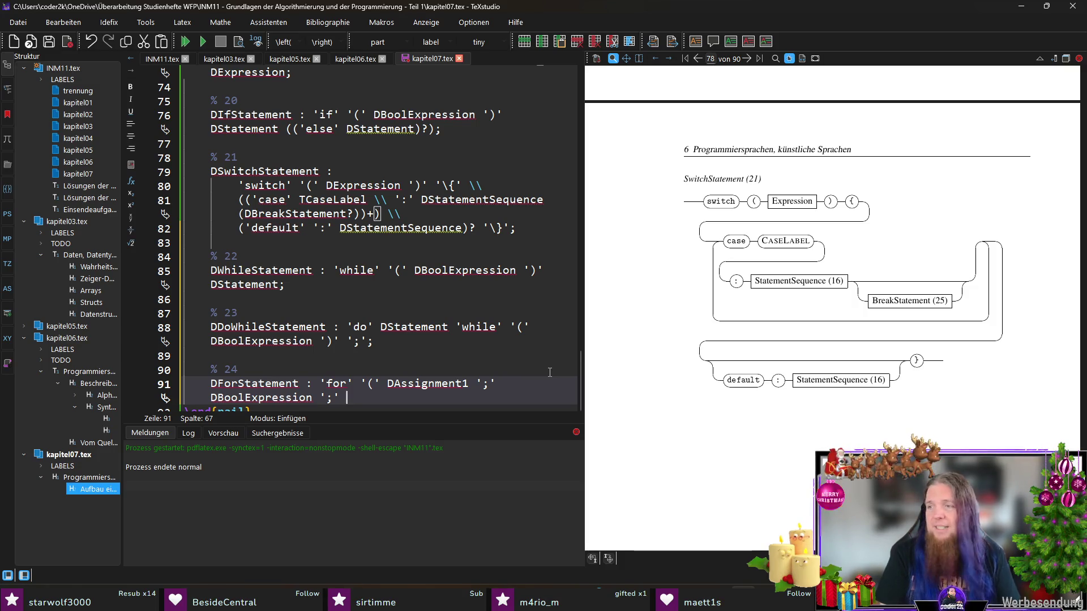
type("DAssignment1")
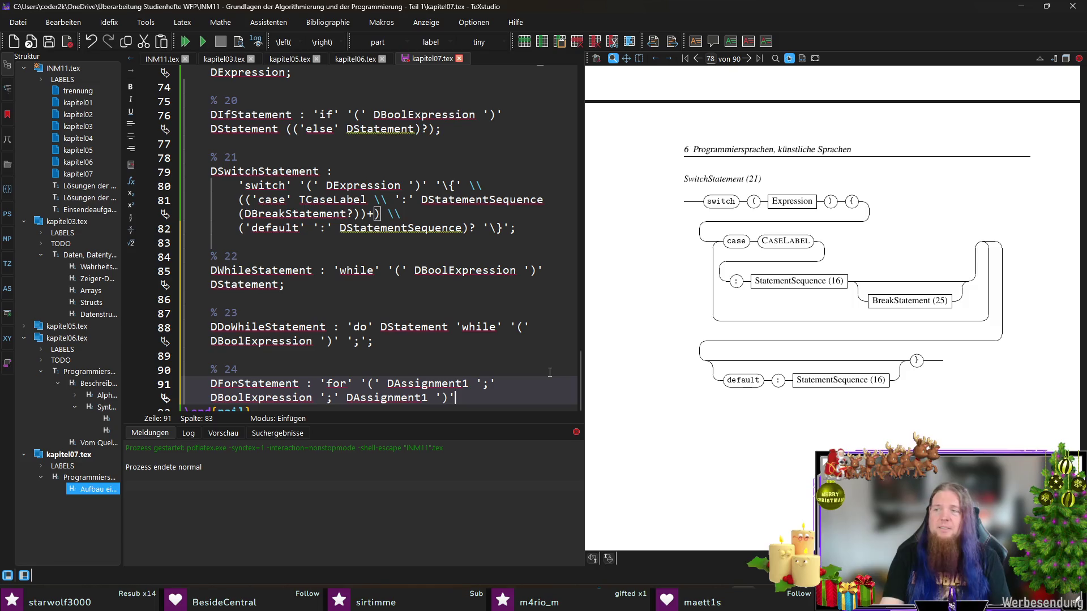
type("Statement;")
key("ctrl+s")
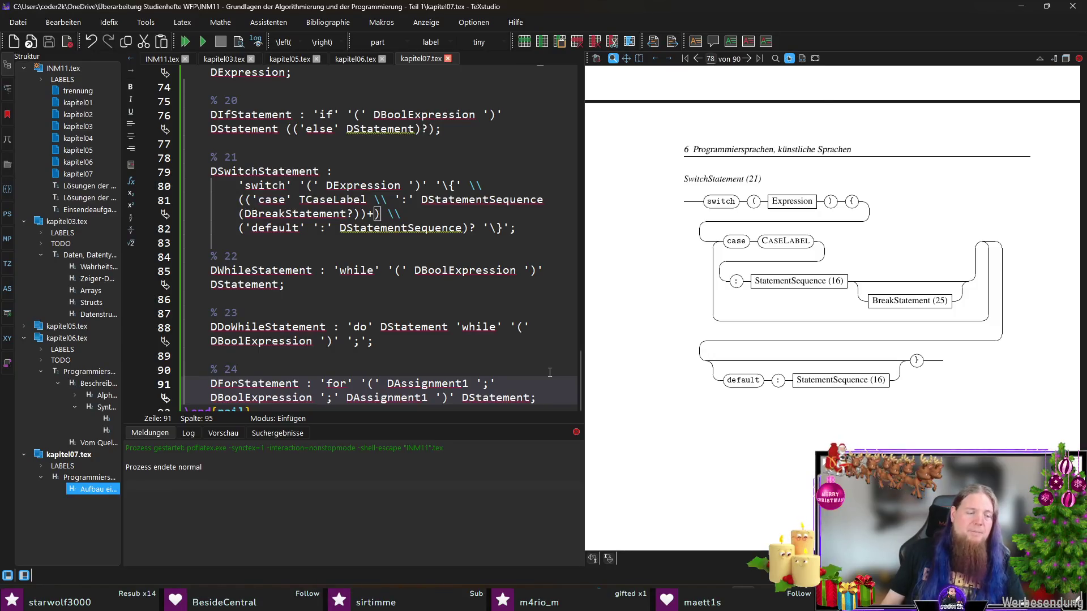
key("F5")
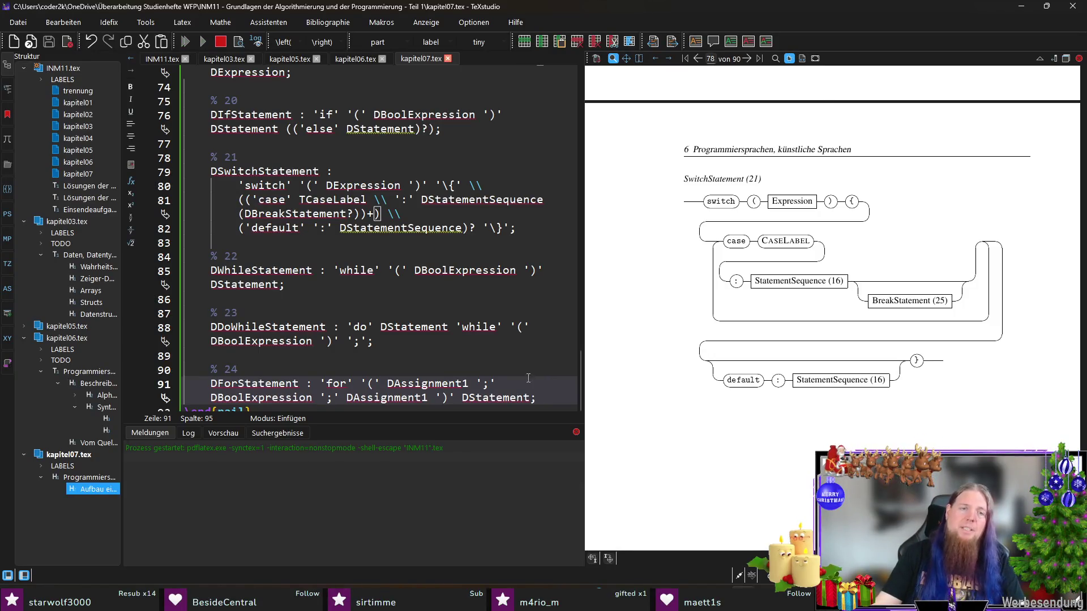
scroll(527, 378, "down", 1)
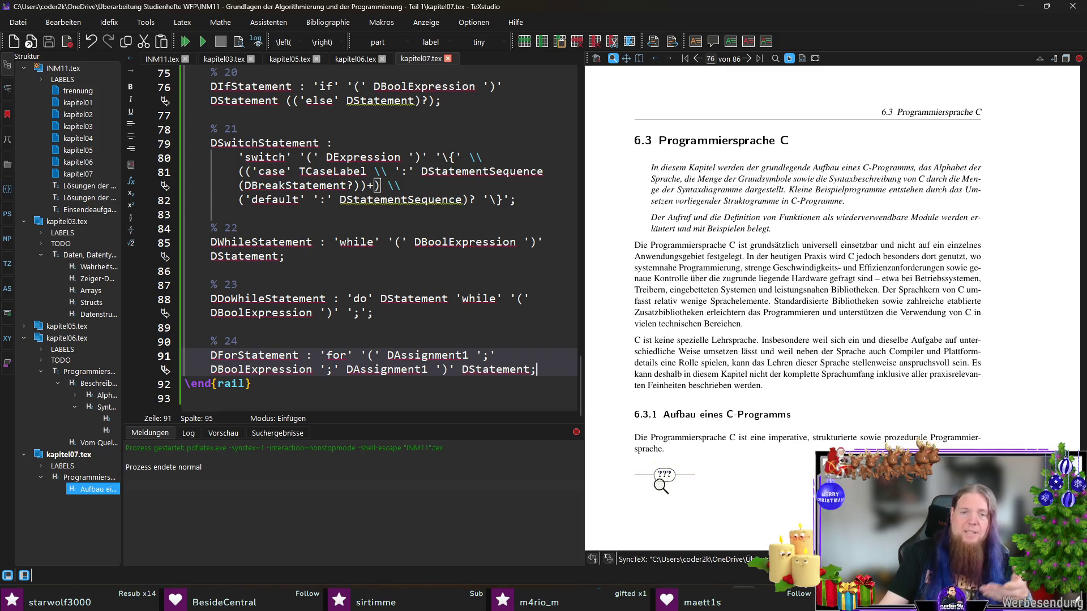
- Rerun rail INM11 in Git Bash and return to the ForStatement rule in the source
key("alt+Tab")
key("Up")
key("Return")
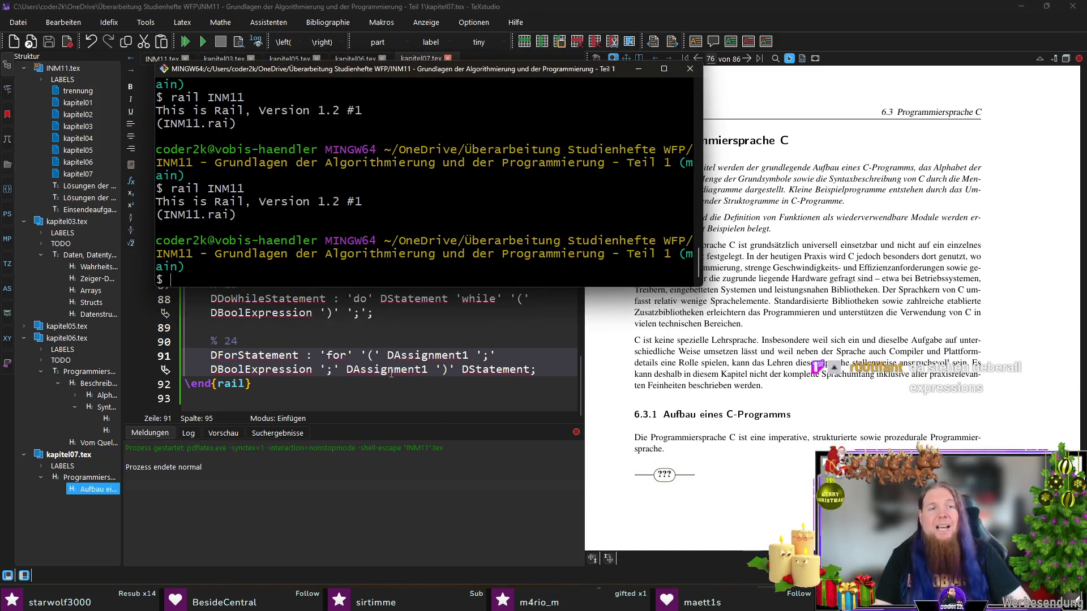
left_click(420, 385)
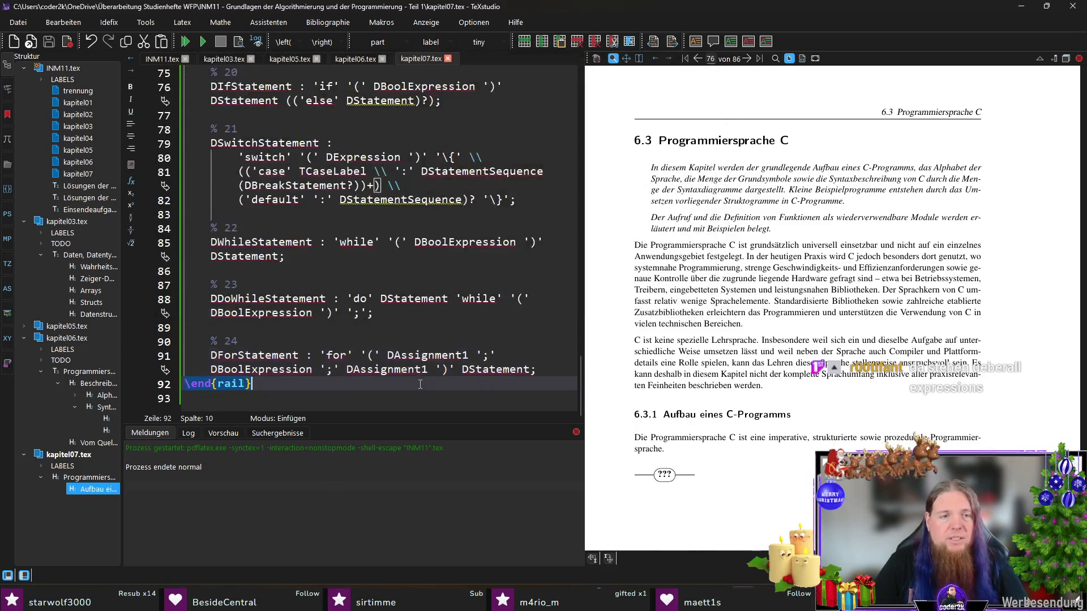
left_click(545, 357)
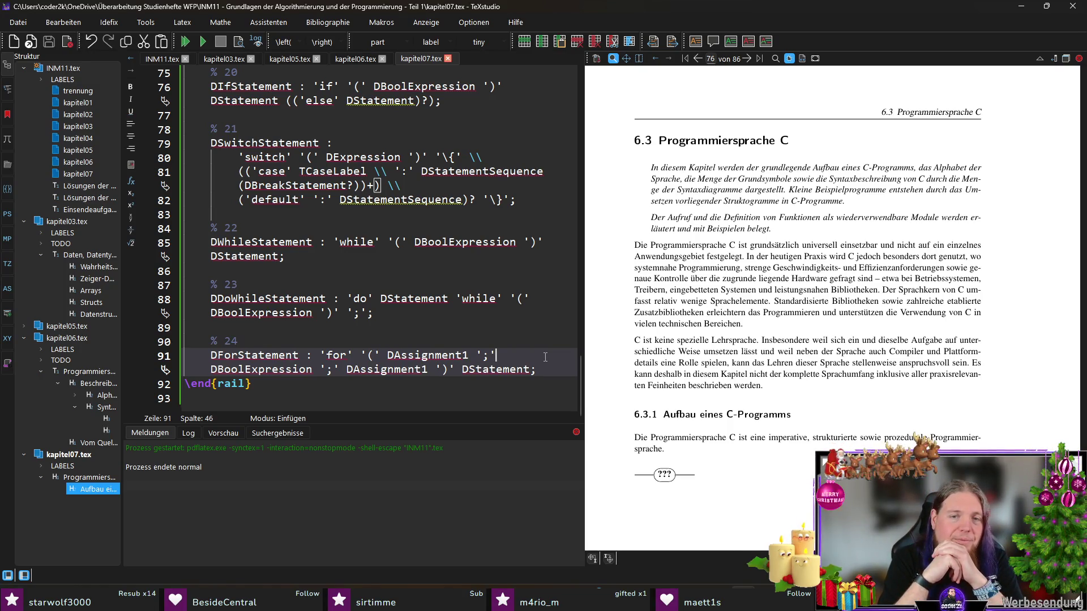
- Run rail INM11 once more and rebuild so the preview shows the new diagrams
key("alt+Tab")
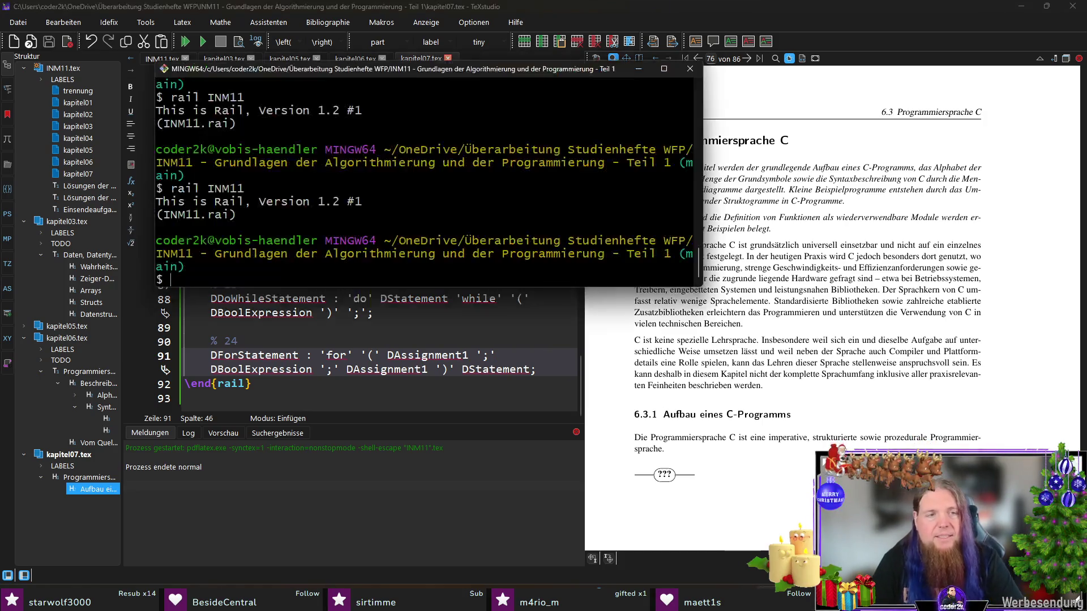
key("Up")
key("Return")
key("alt+Tab")
key("F5")
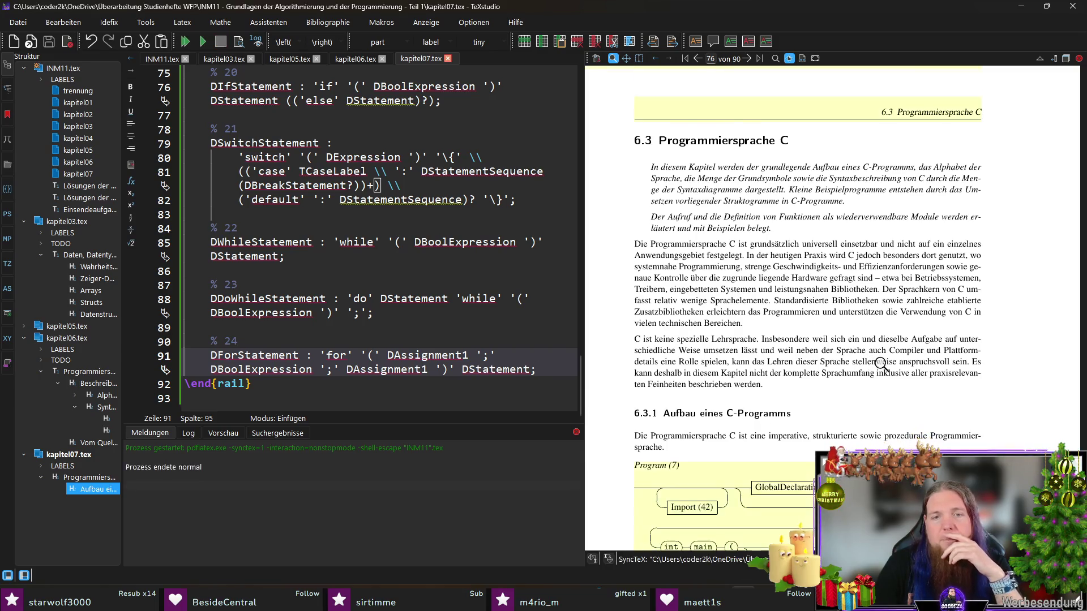
scroll(881, 363, "down", 5)
scroll(906, 331, "down", 5)
scroll(910, 332, "down", 5)
scroll(910, 329, "down", 5)
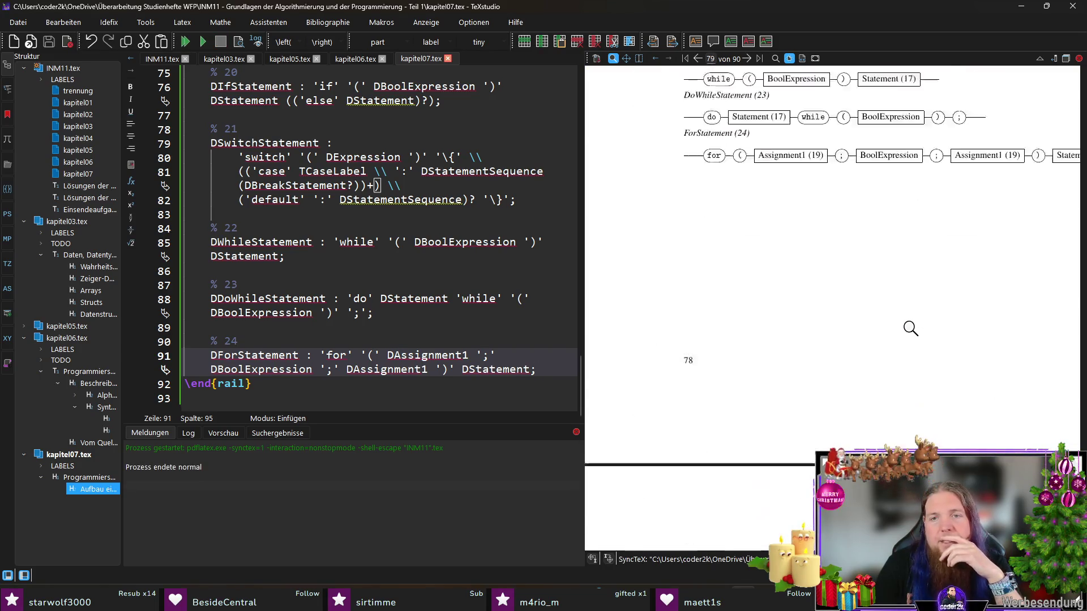
scroll(910, 329, "up", 2)
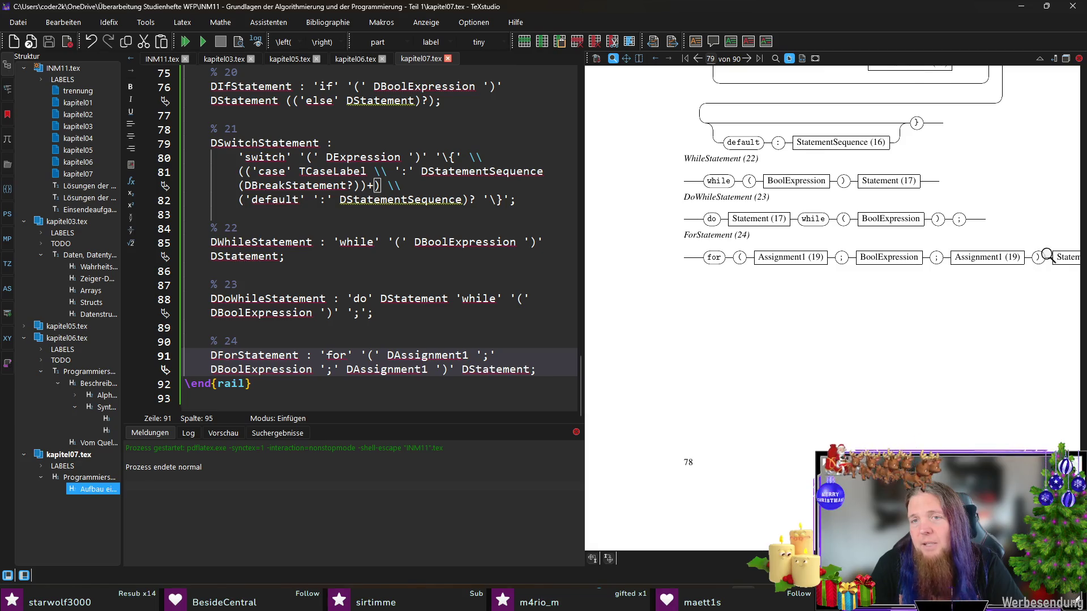
- Wrap the ForStatement rule so 'for' sits on its own indented line
left_click(380, 356)
type("\\\\")
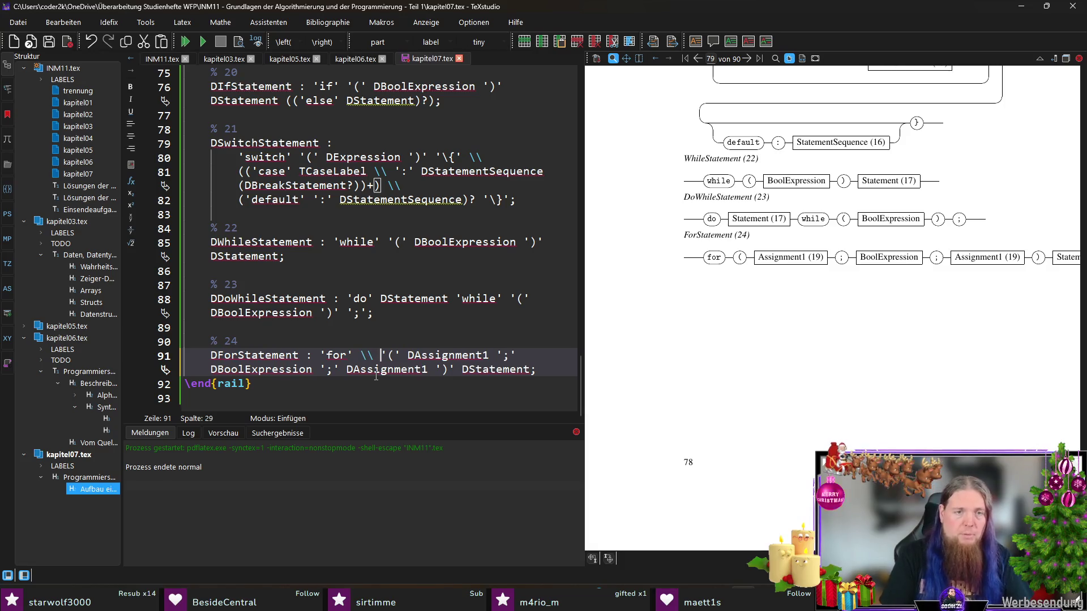
key("BackSpace")
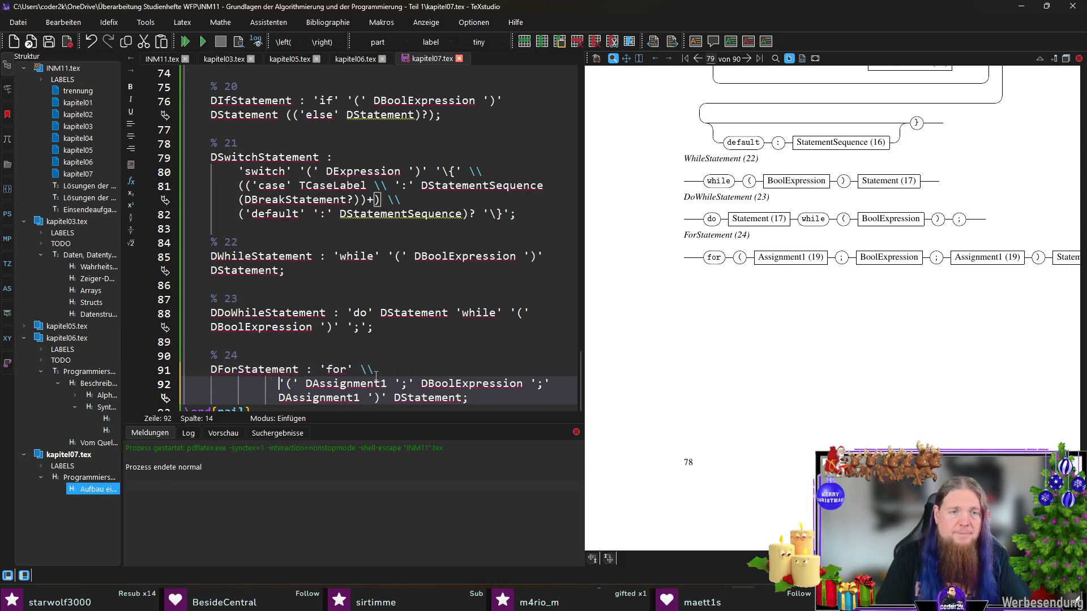
key("ctrl+z")
key("ctrl+z")
key("ctrl+z")
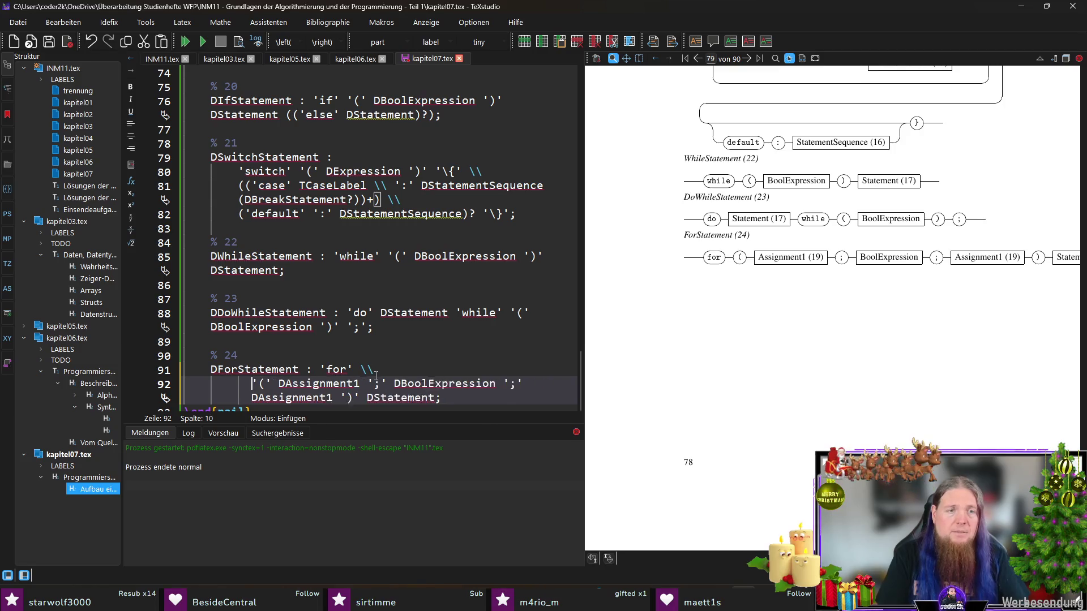
key("ctrl+z")
key("ctrl+z")
key("ctrl+z")
key("Left")
key("Left")
key("Left")
key("Return")
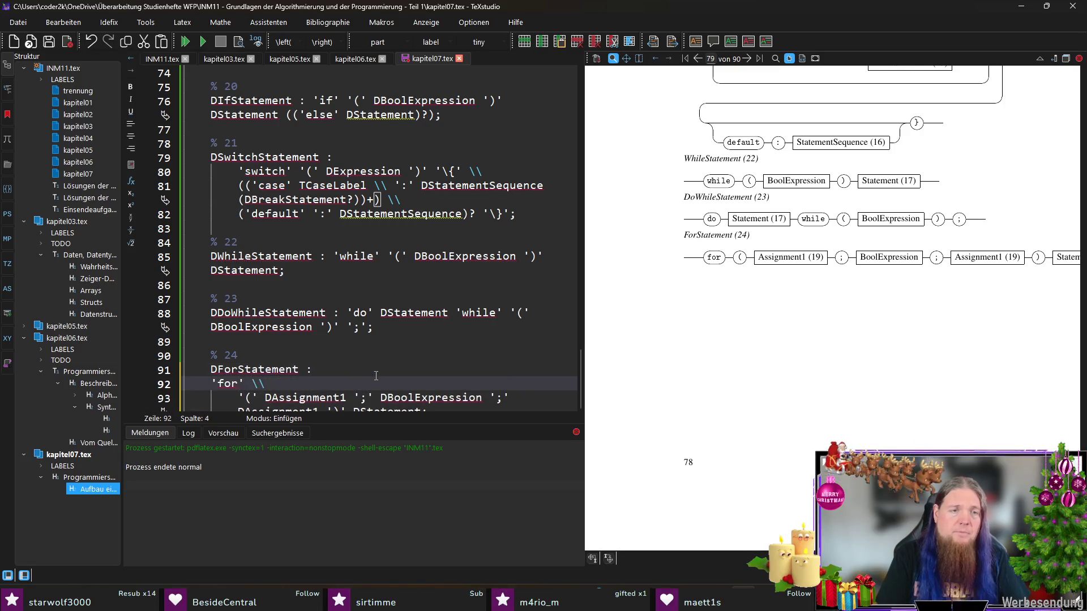
scroll(375, 375, "down", 1)
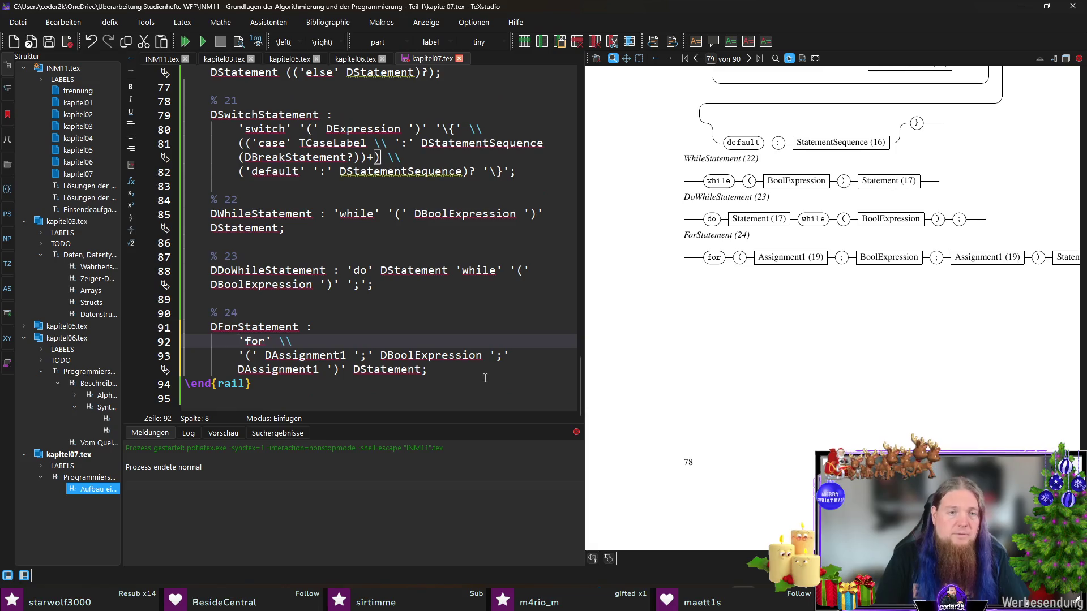
- Move DStatement and the closing semicolon each onto their own lines
left_click(354, 371)
type("\\\\")
key("Return")
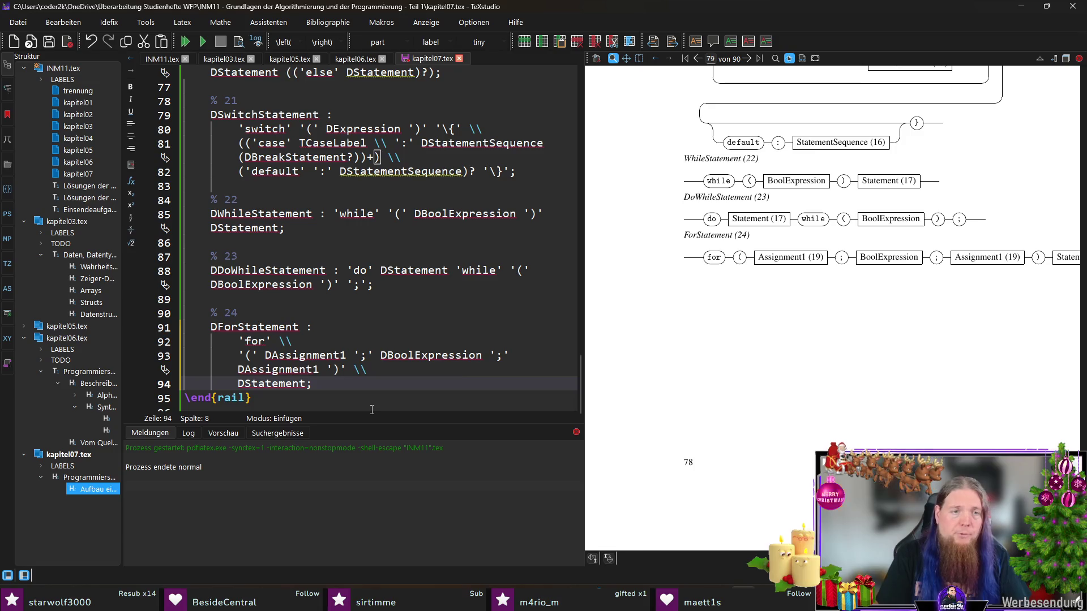
key("End")
key("Left")
key("Return")
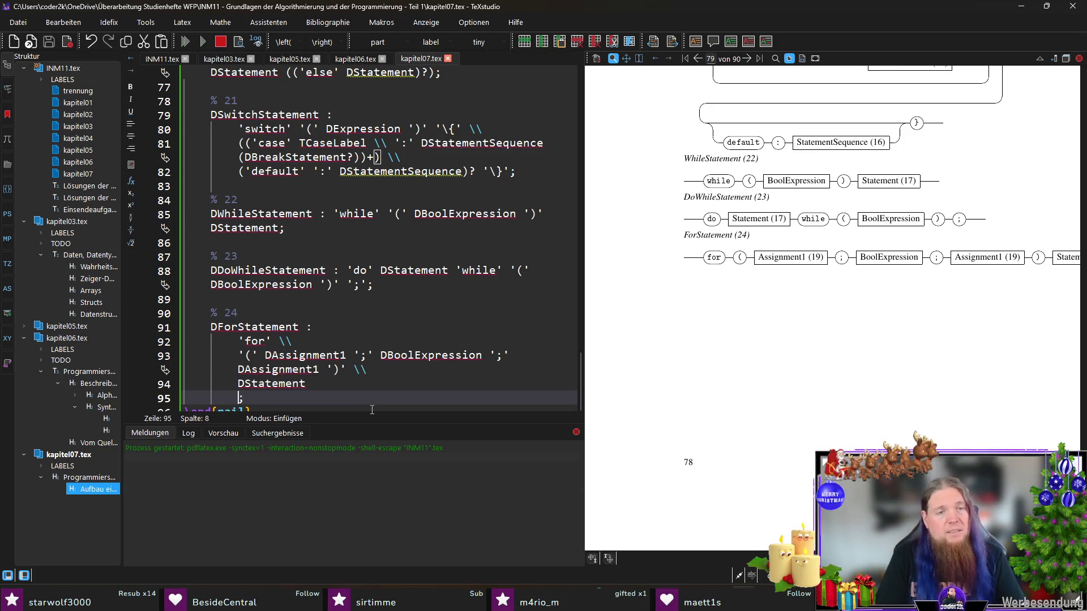
scroll(399, 382, "down", 1)
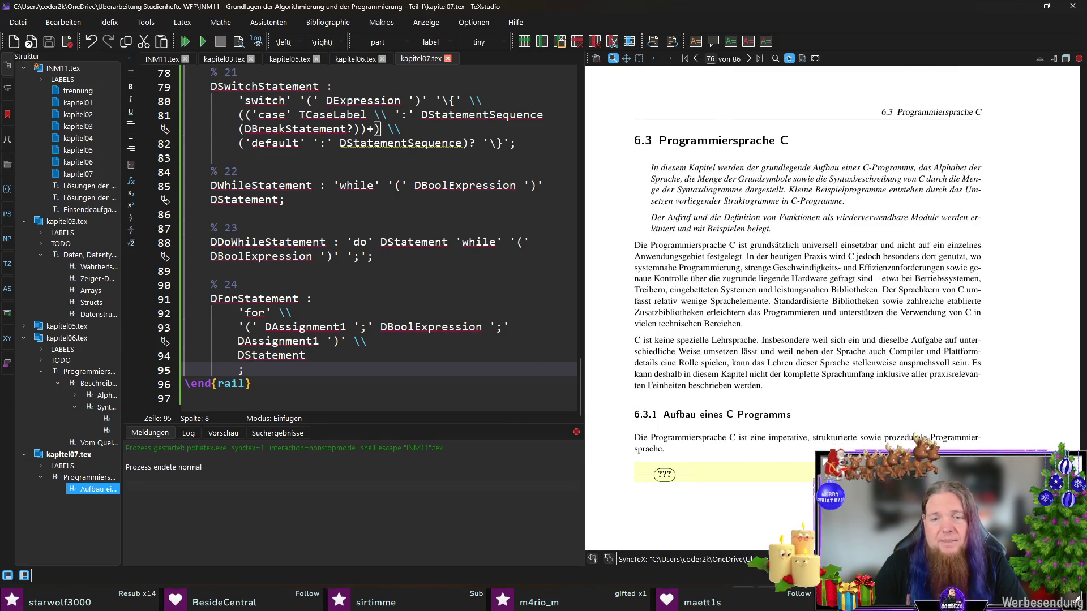
- Regenerate the rail diagrams, compile with F5 and inspect the three-row ForStatement (24) diagram
left_click(302, 385)
key("F5")
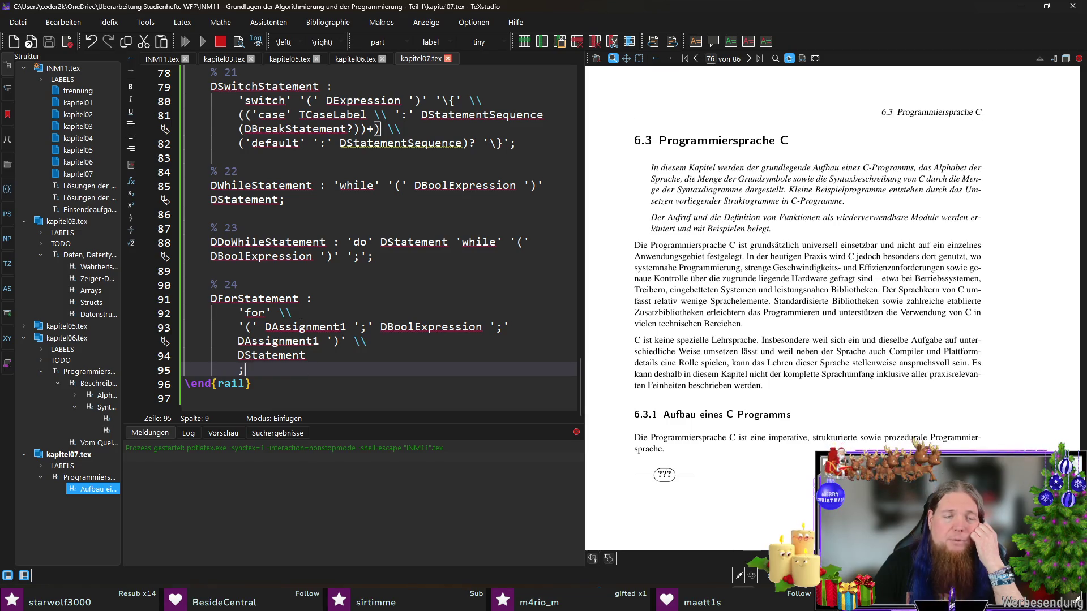
left_click(300, 326)
left_click(312, 372)
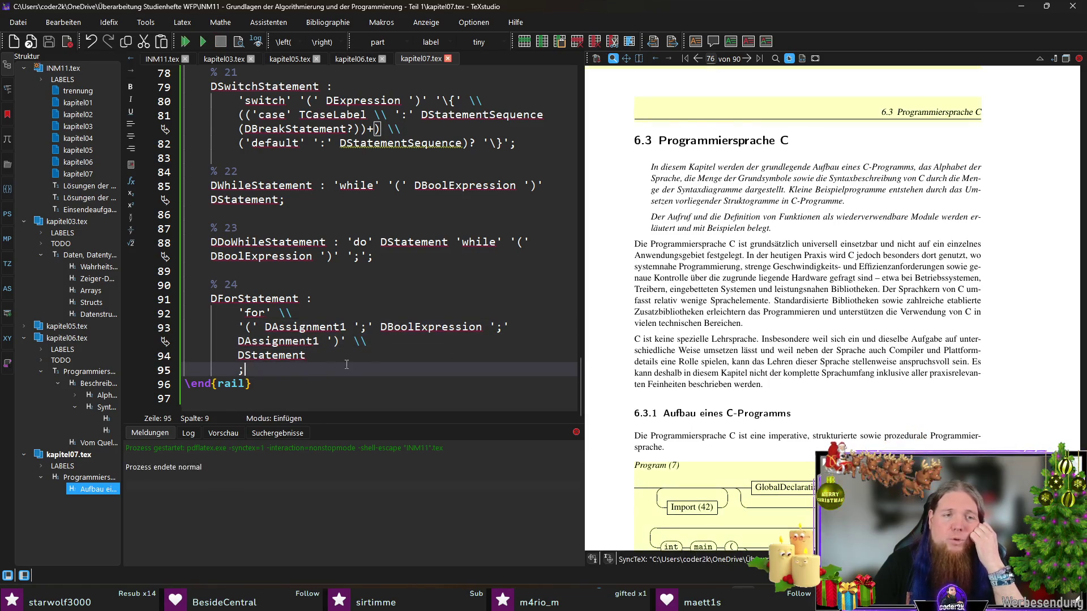
scroll(843, 323, "down", 5)
scroll(841, 325, "down", 5)
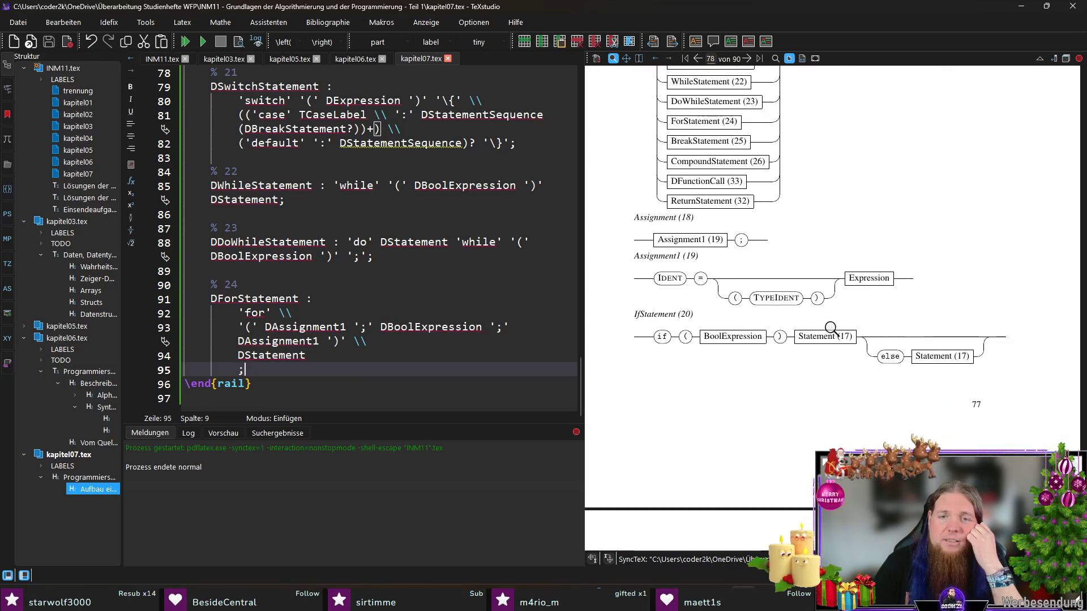
scroll(832, 326, "up", 1)
scroll(832, 327, "up", 3)
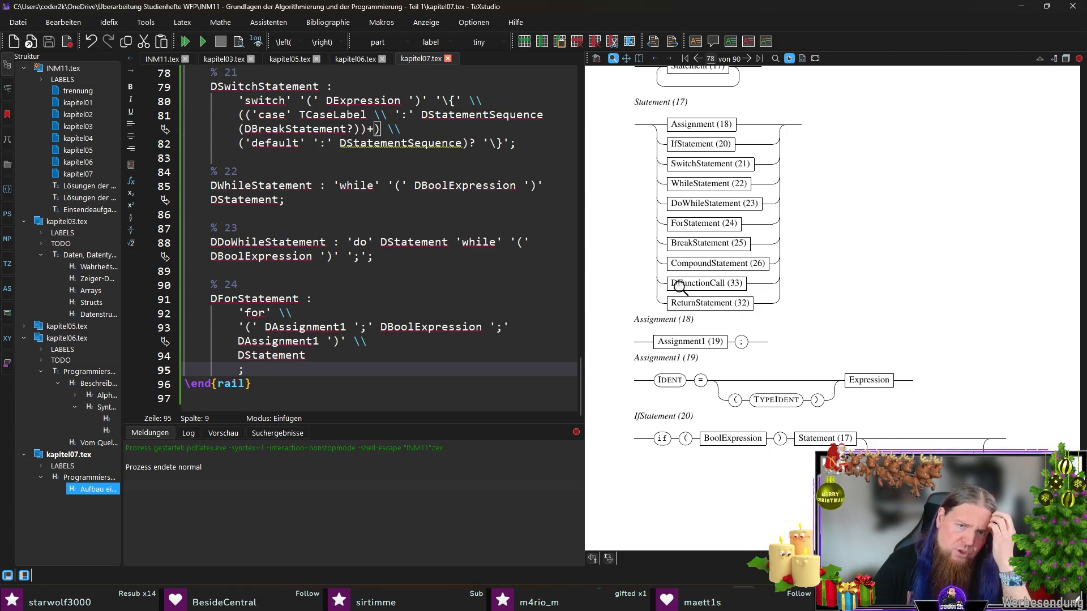
left_click_drag(679, 286, 788, 297)
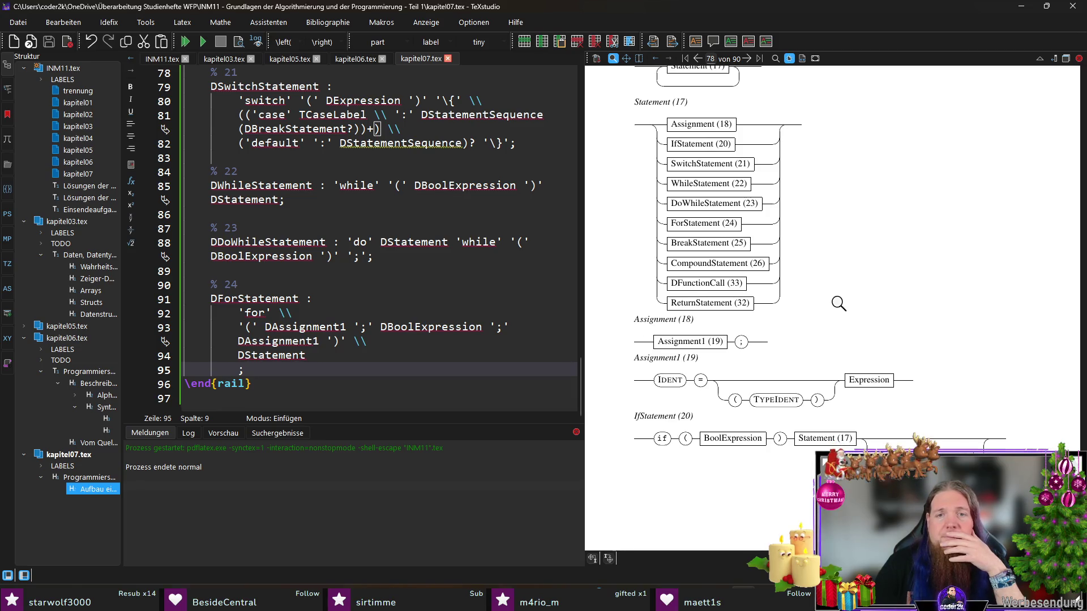
scroll(846, 309, "down", 3)
scroll(848, 306, "down", 3)
scroll(849, 303, "down", 2)
scroll(849, 303, "down", 1)
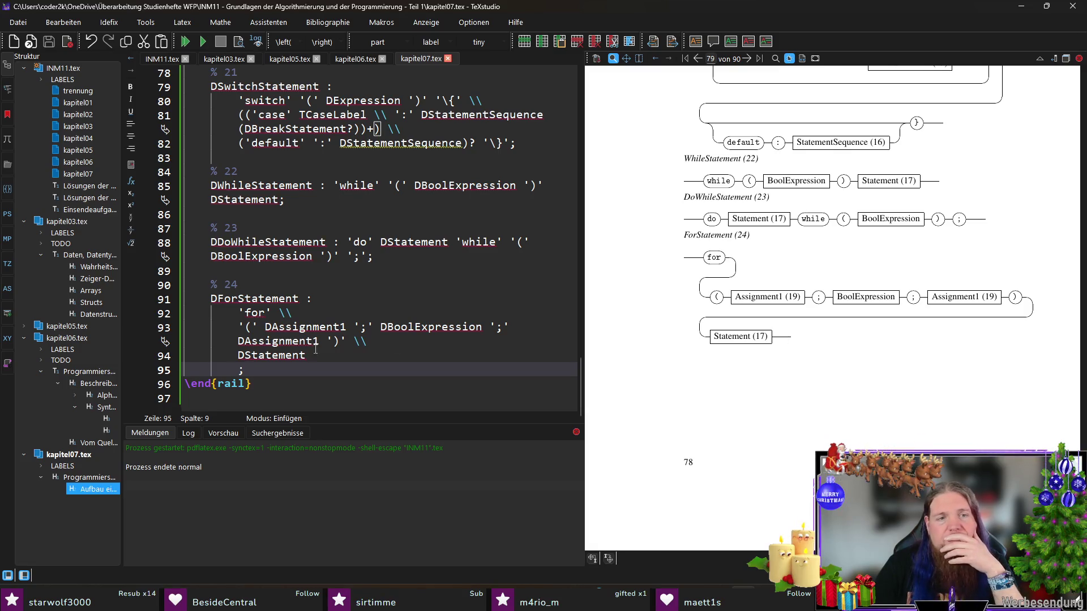
- Join '(' onto the 'for' line, make the initializer optional and break before DBoolExpression
left_click(292, 318)
key("BackSpace")
key("BackSpace")
key("BackSpace")
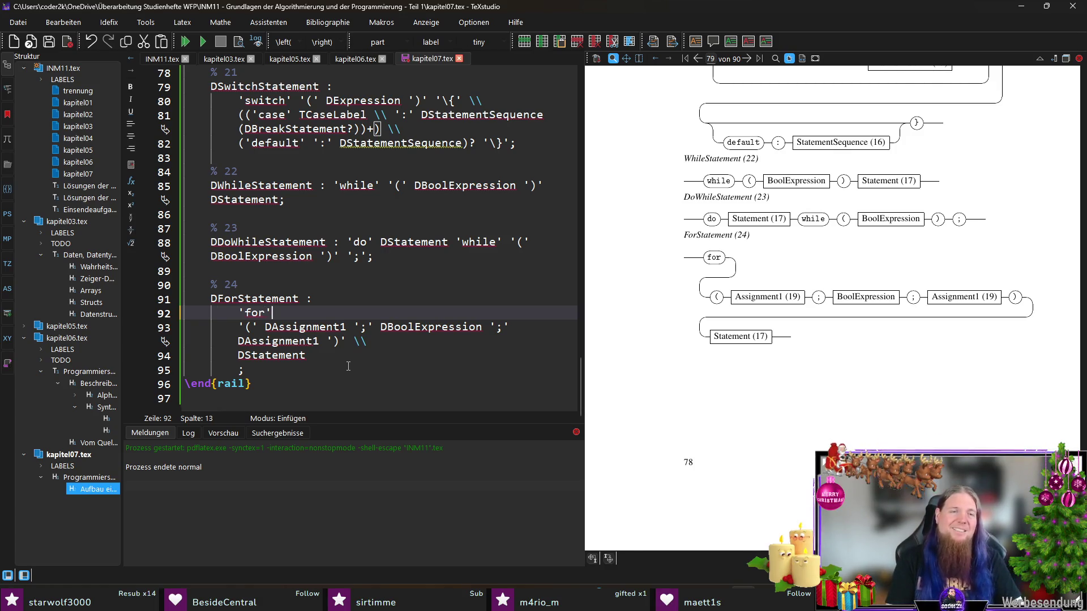
type("'")
key("shift+Down")
type("'(")
key("Right")
key("Right")
key("Right")
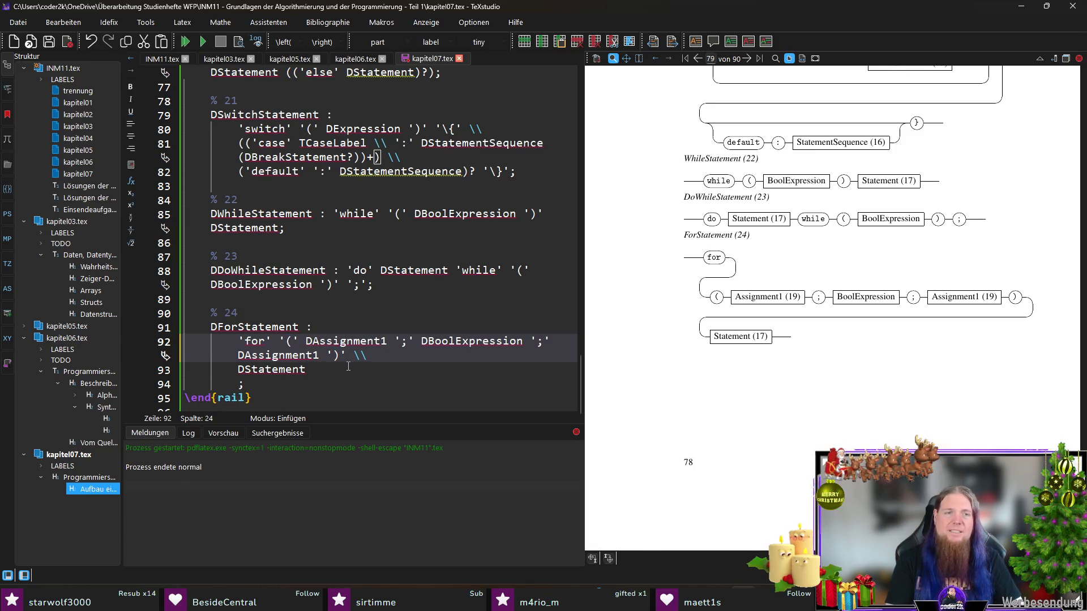
key("Left")
key("Left")
key("Left")
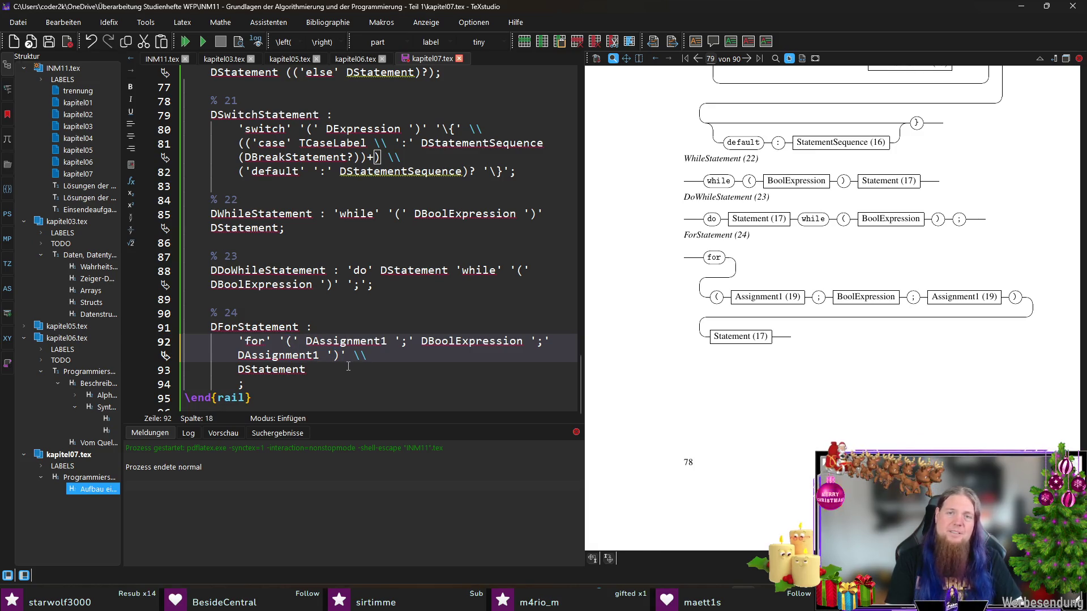
key("Left")
key("Left")
type("?")
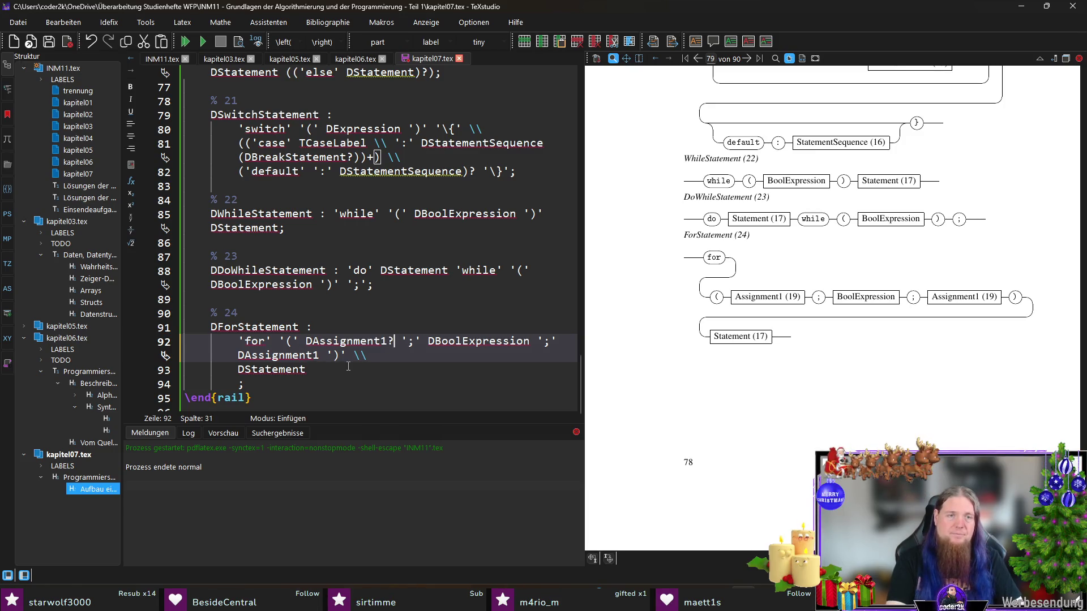
type("\\")
key("Return")
key("ctrl+Right")
key("ctrl+Right")
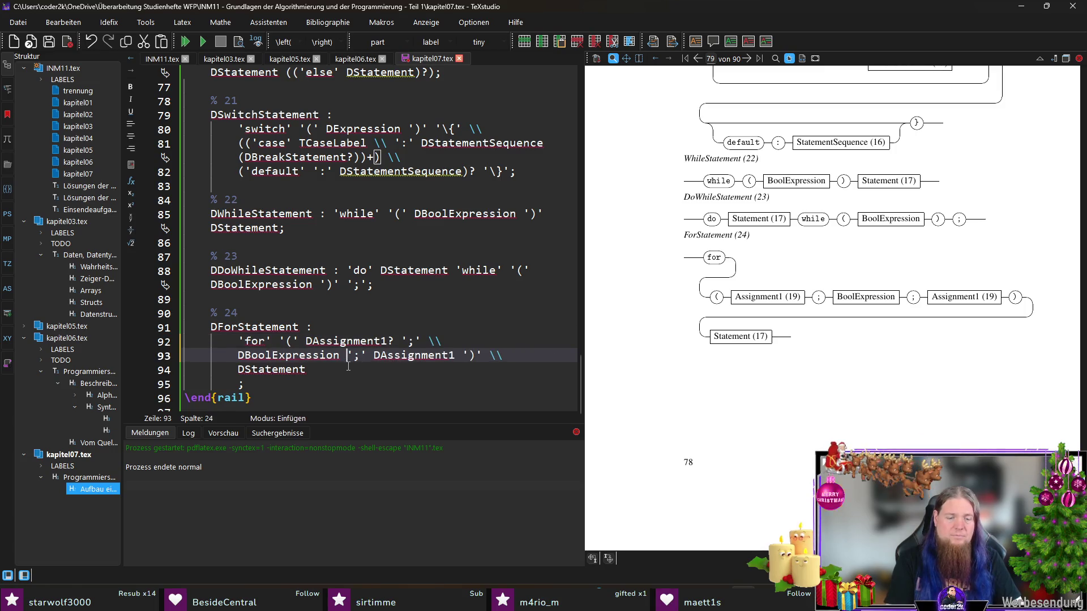
type("?")
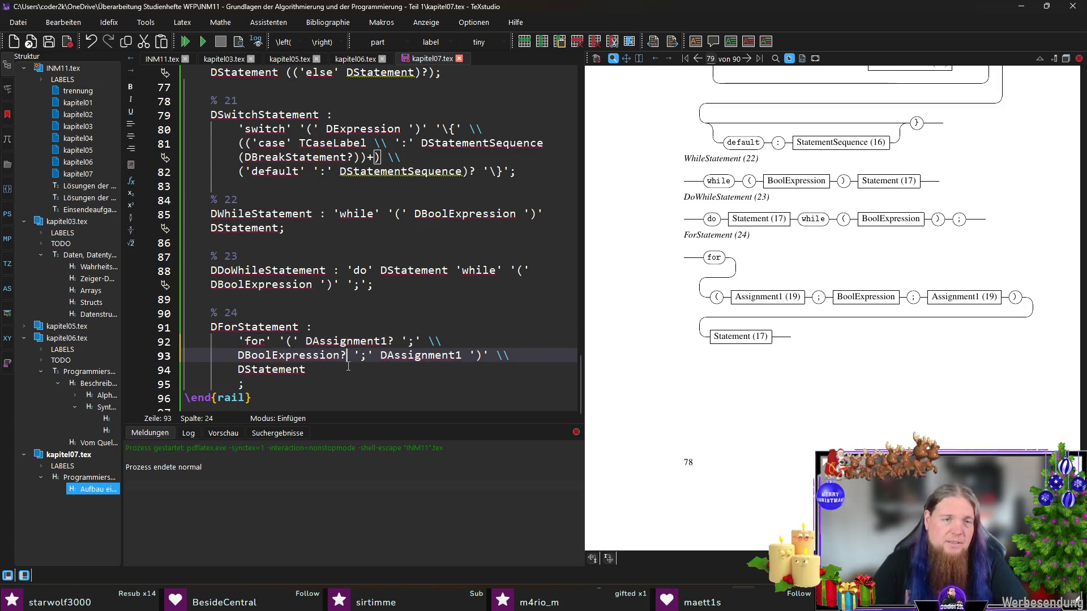
- Turn the initializer into the choice (DAssignment1 | DExpression)?
left_click(388, 340)
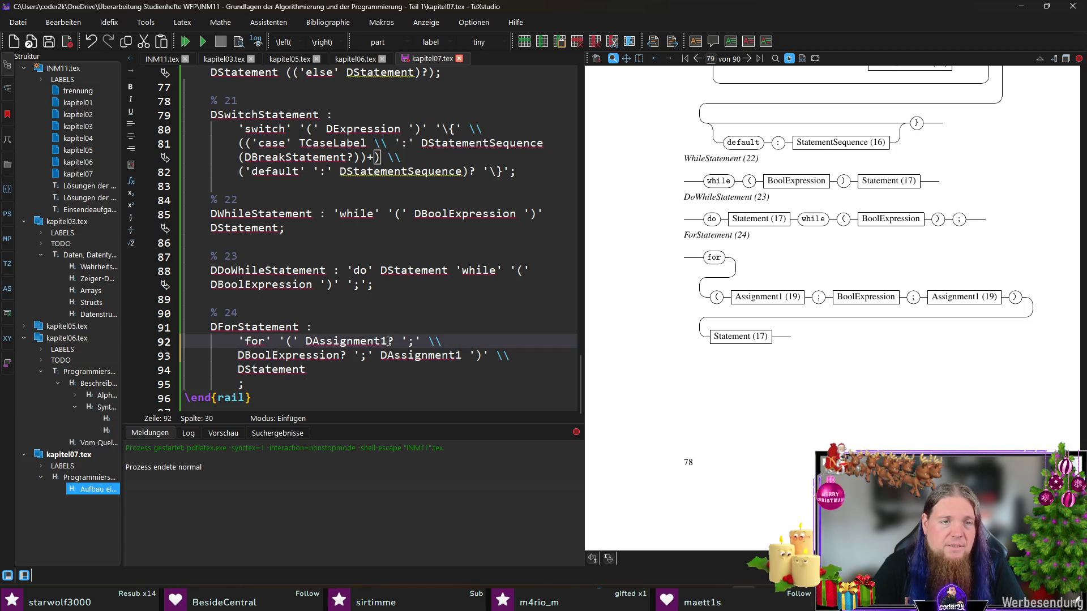
left_click_drag(391, 341, 313, 341)
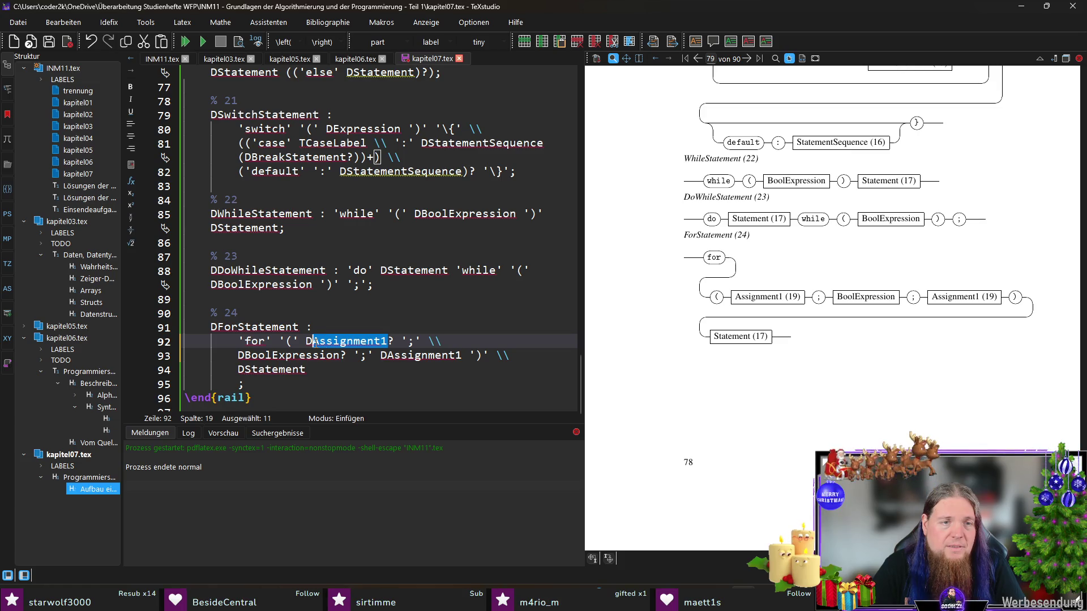
left_click(324, 370)
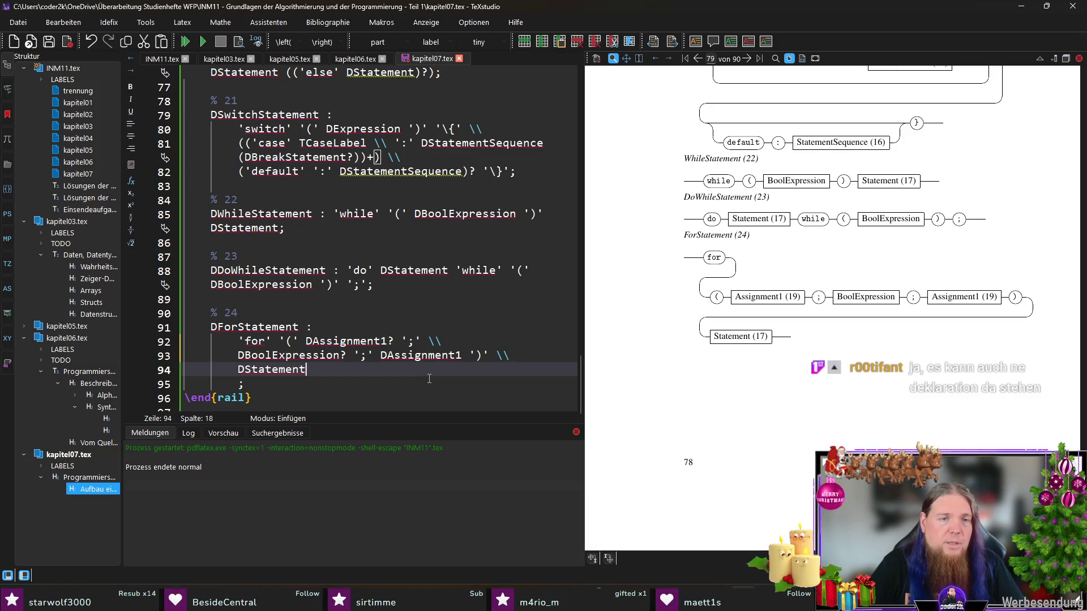
scroll(429, 380, "down", 1)
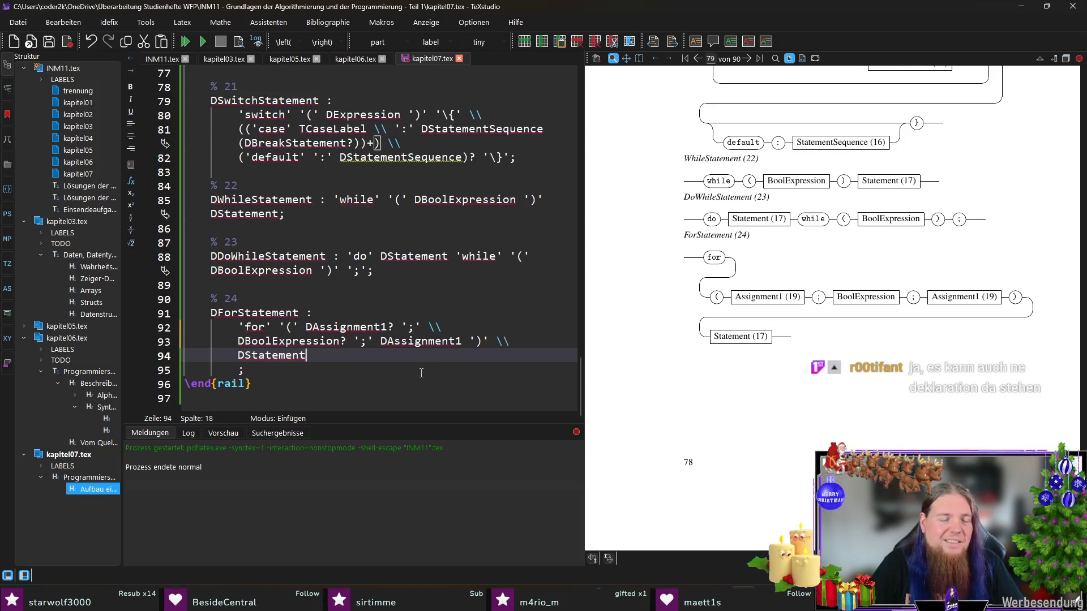
left_click(390, 327)
left_click_drag(304, 327, 390, 327)
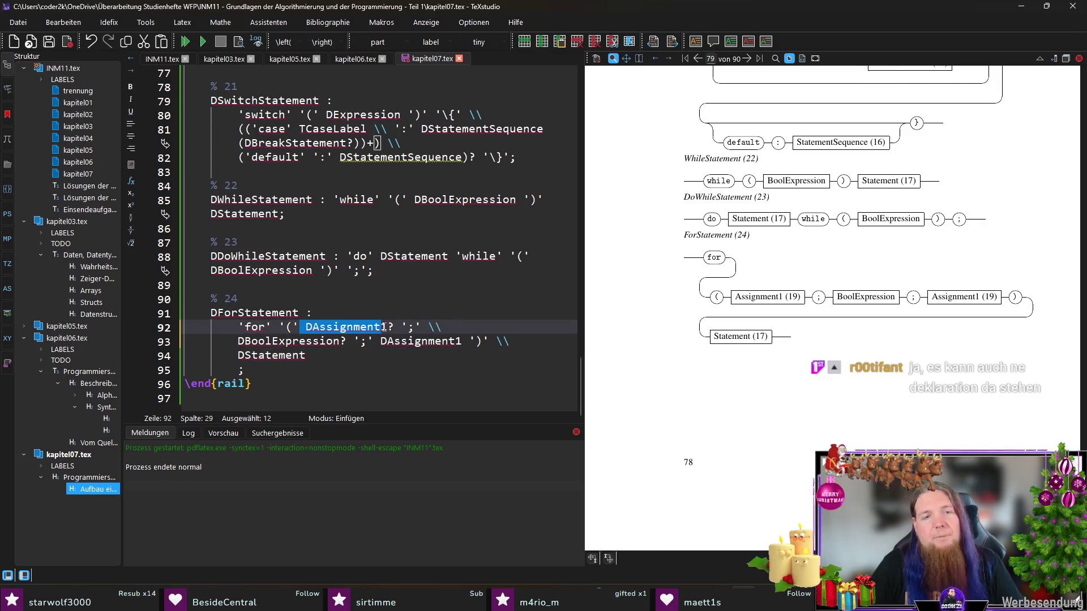
left_click(391, 327)
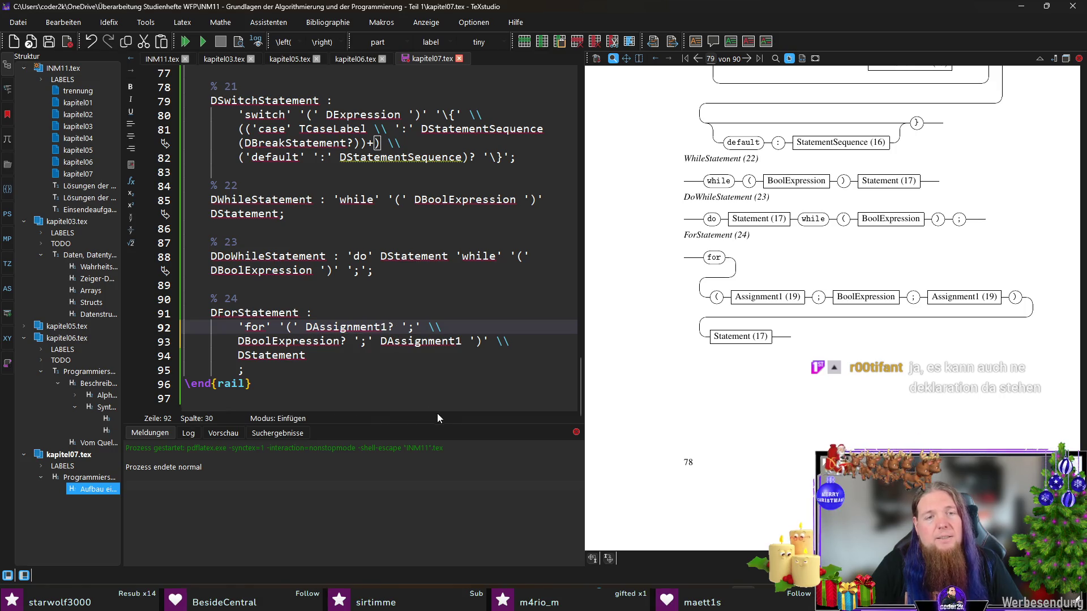
type("| DExpression)")
key("Left")
key("Left")
key("Left")
key("Left")
key("Left")
key("Left")
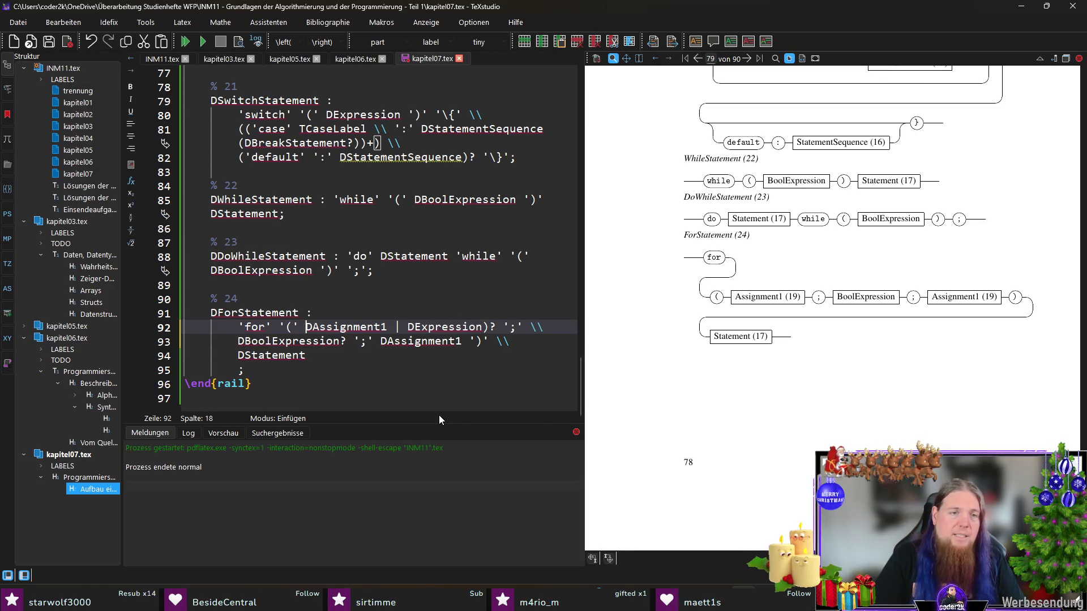
type("(")
key("Delete")
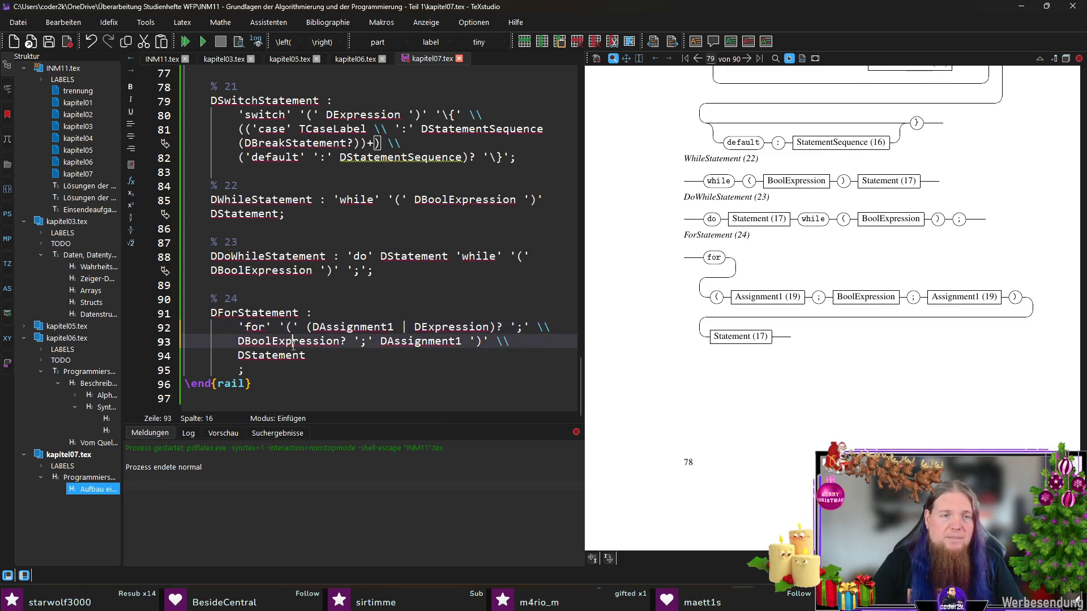
- Replace the update clause's Assignment1 with DExpression and compile with F5
key("Down")
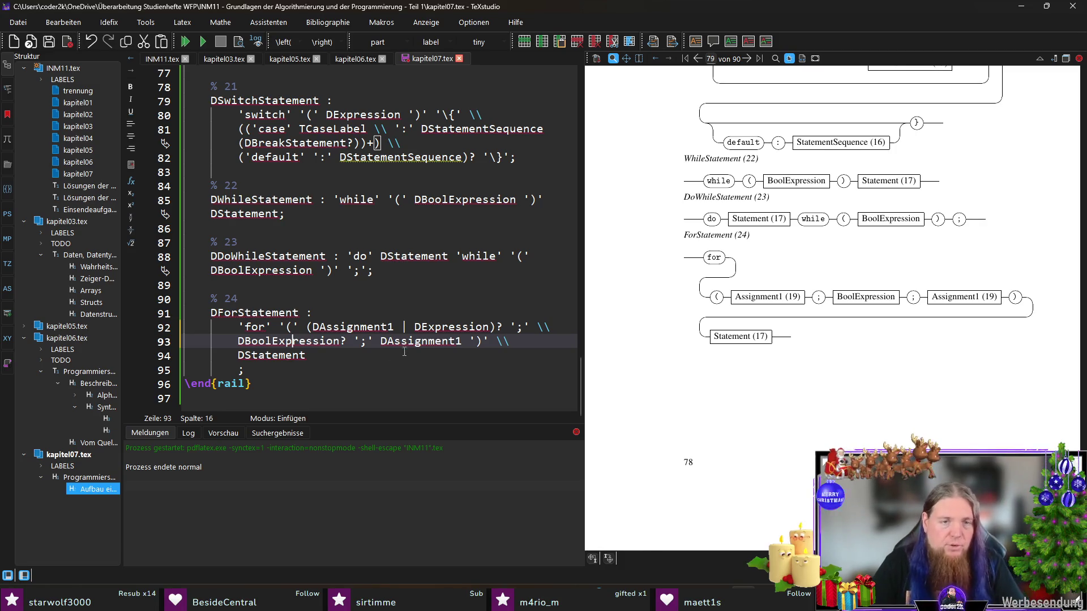
left_click_drag(385, 340, 462, 340)
type("Expression")
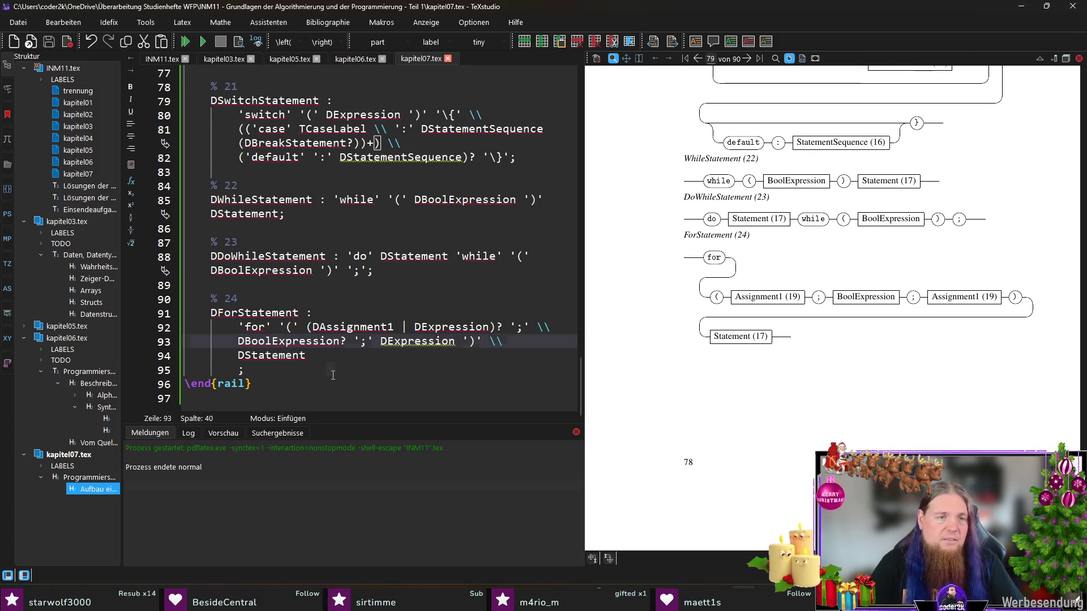
left_click(333, 374)
key("F5")
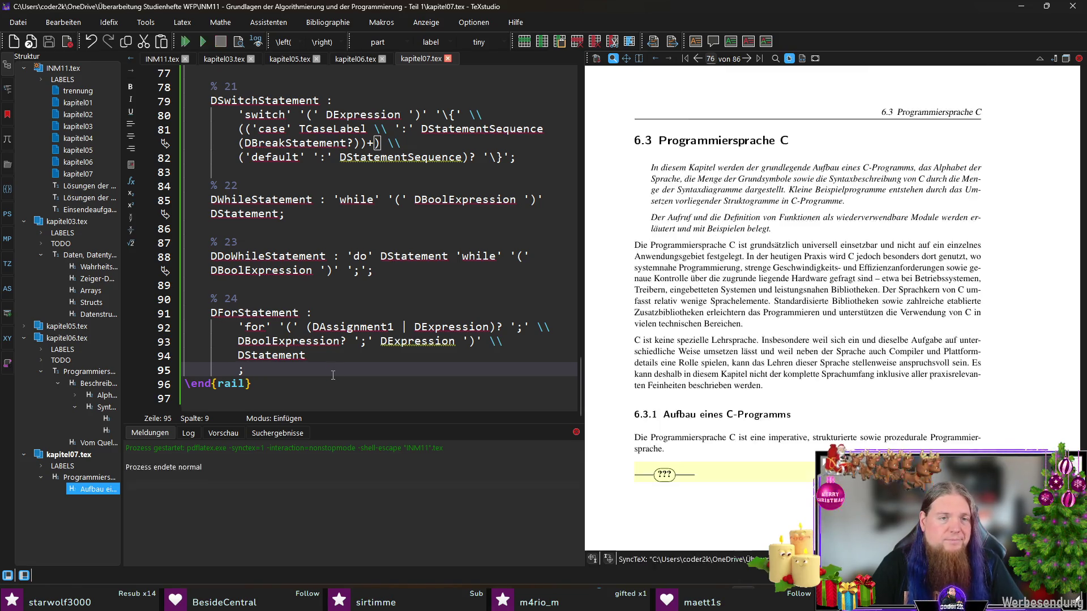
- Rerun rail INM11 in Git Bash and recompile to render the Assignment1-or-Expression ForStatement diagram
key("alt+Tab")
key("Up")
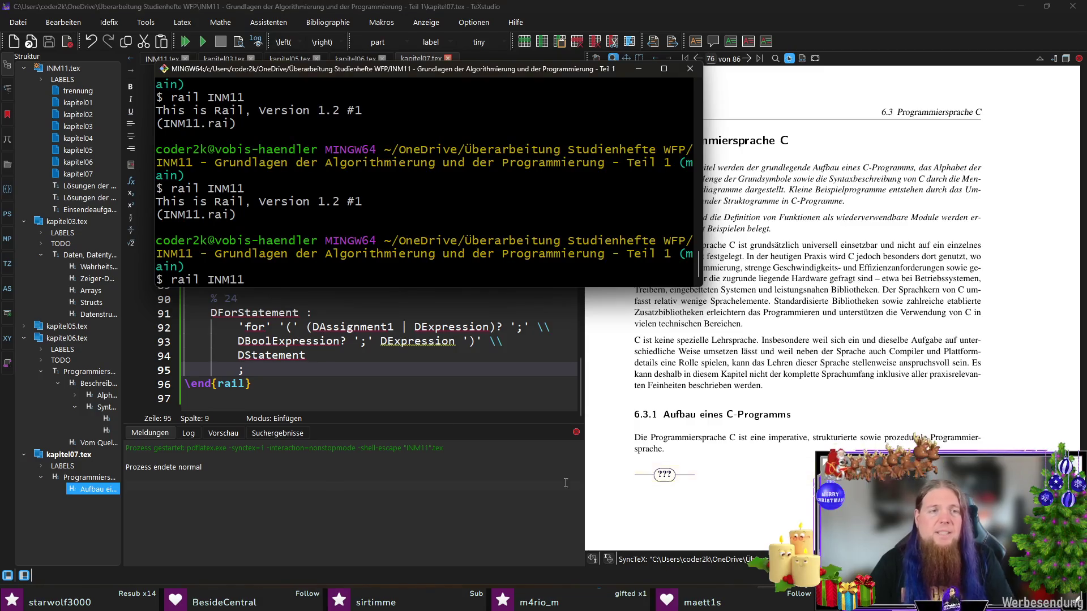
key("Return")
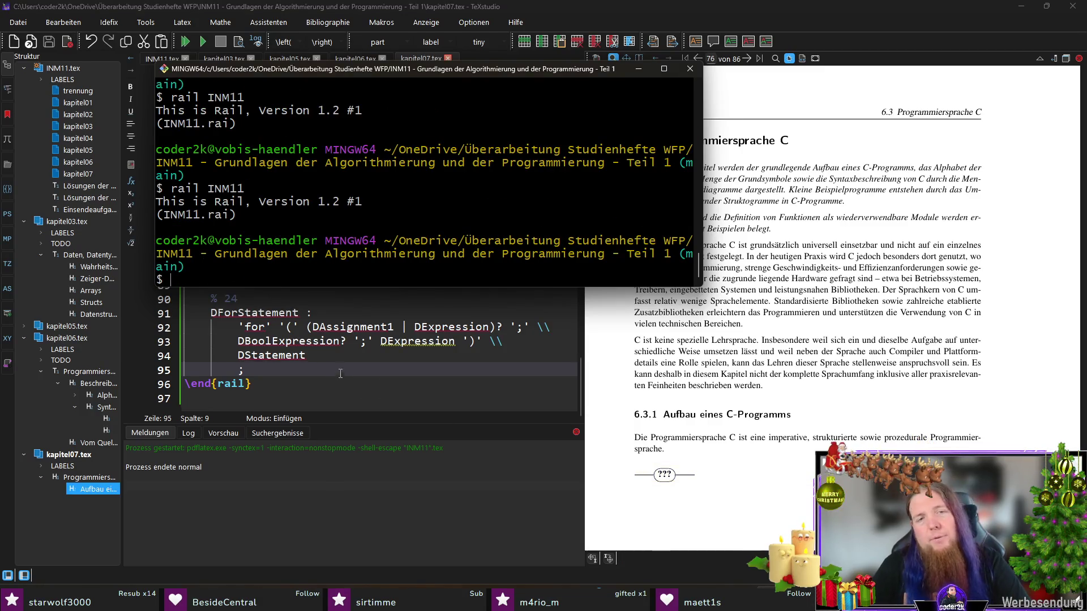
key("alt+Tab")
key("F5")
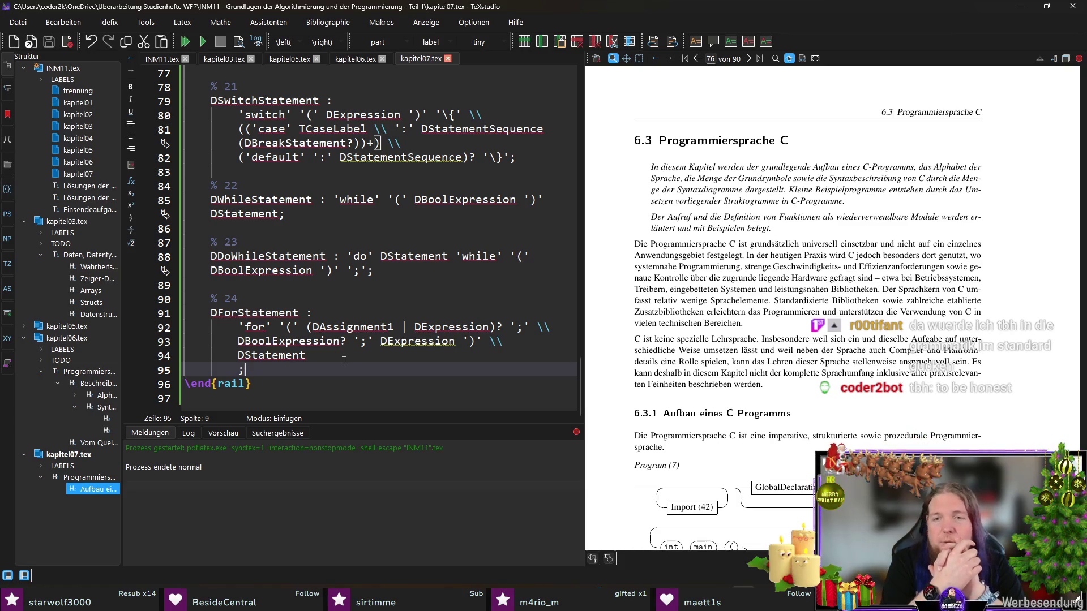
scroll(845, 370, "down", 5)
scroll(845, 372, "down", 5)
scroll(844, 372, "down", 5)
scroll(844, 371, "down", 5)
scroll(844, 371, "down", 5)
scroll(844, 371, "down", 5)
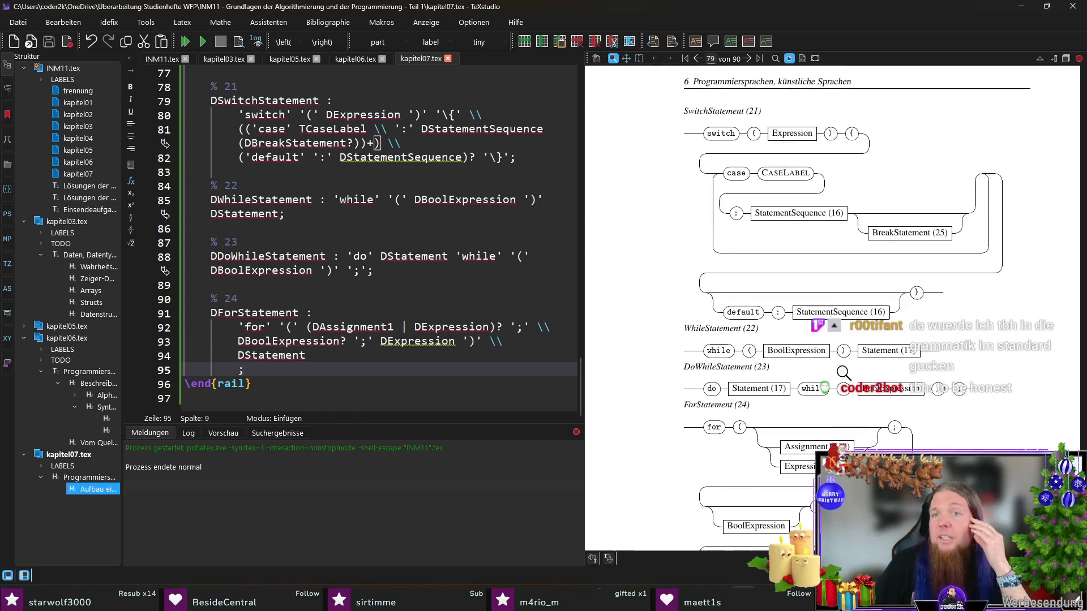
scroll(843, 372, "down", 3)
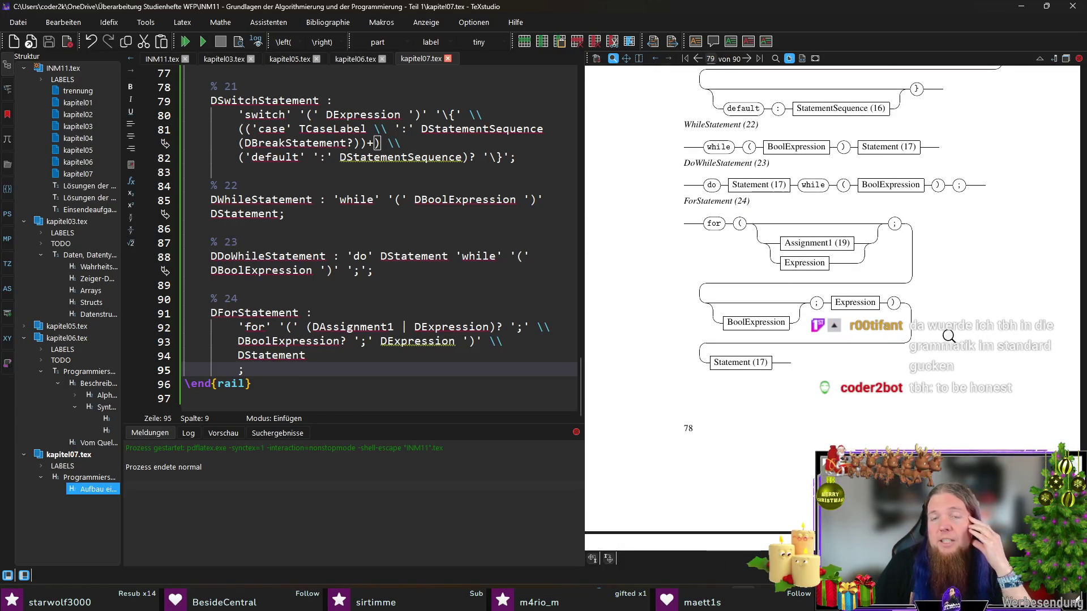
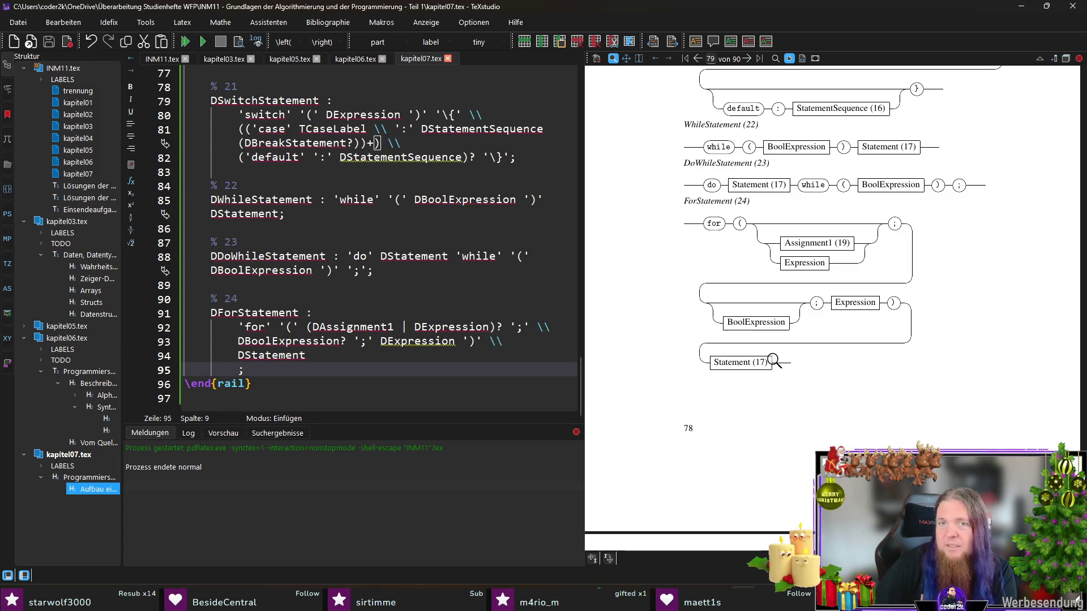
scroll(770, 365, "up", 3)
scroll(790, 352, "up", 3)
scroll(802, 349, "up", 3)
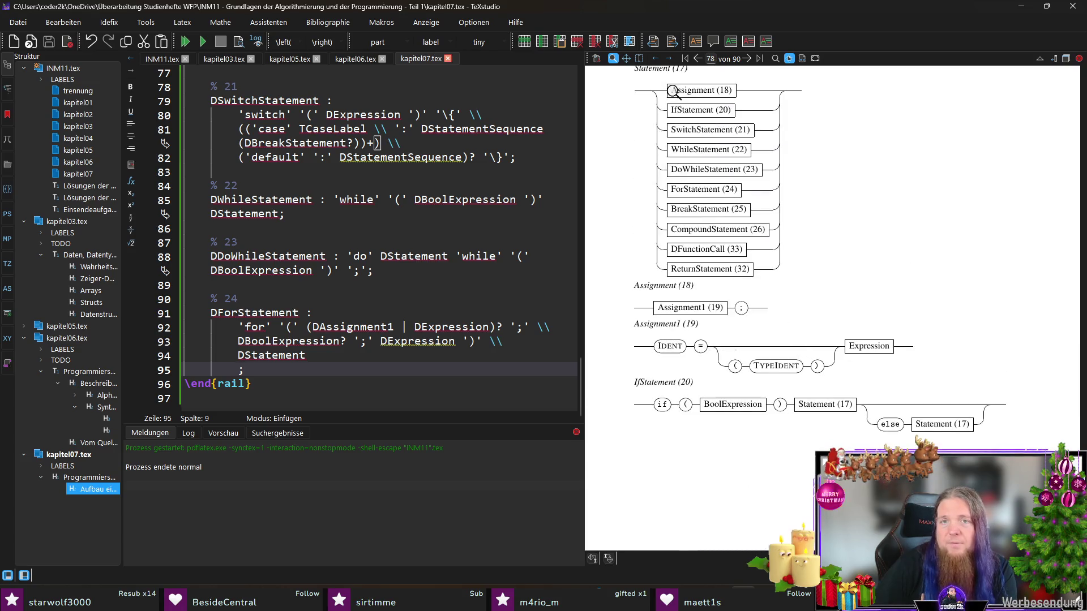
scroll(767, 234, "up", 2)
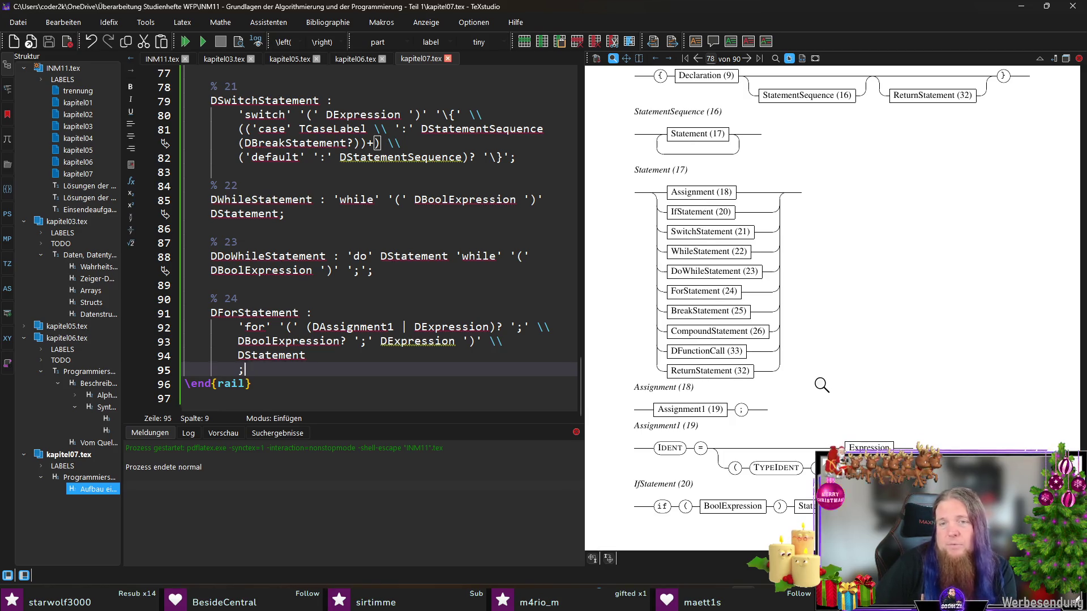
- Switch to INM11.tex and go to the DFunctionCall rail alias line
left_click(163, 59)
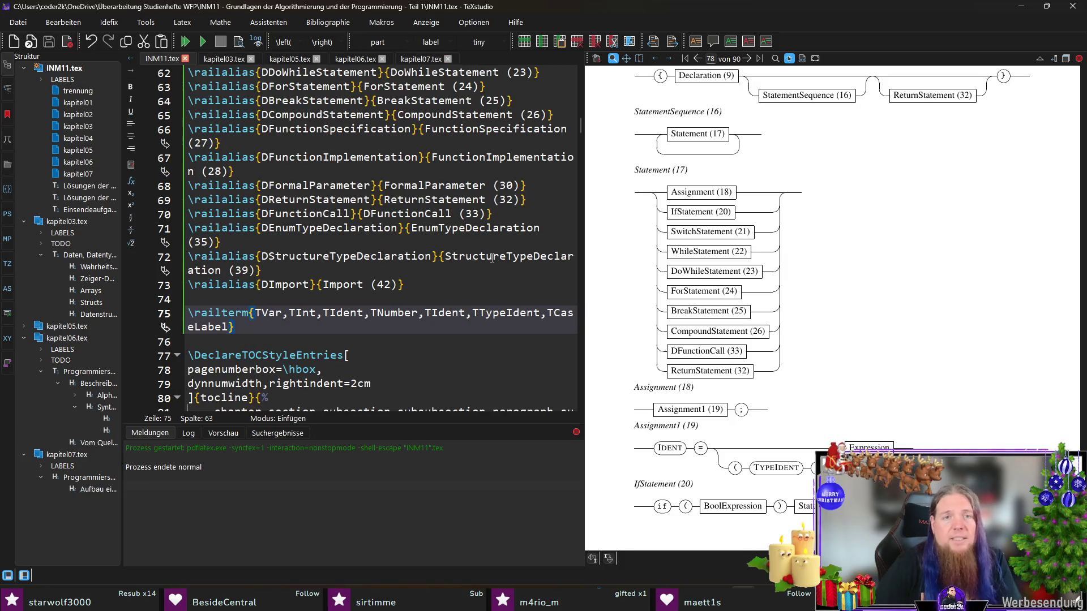
left_click(367, 215)
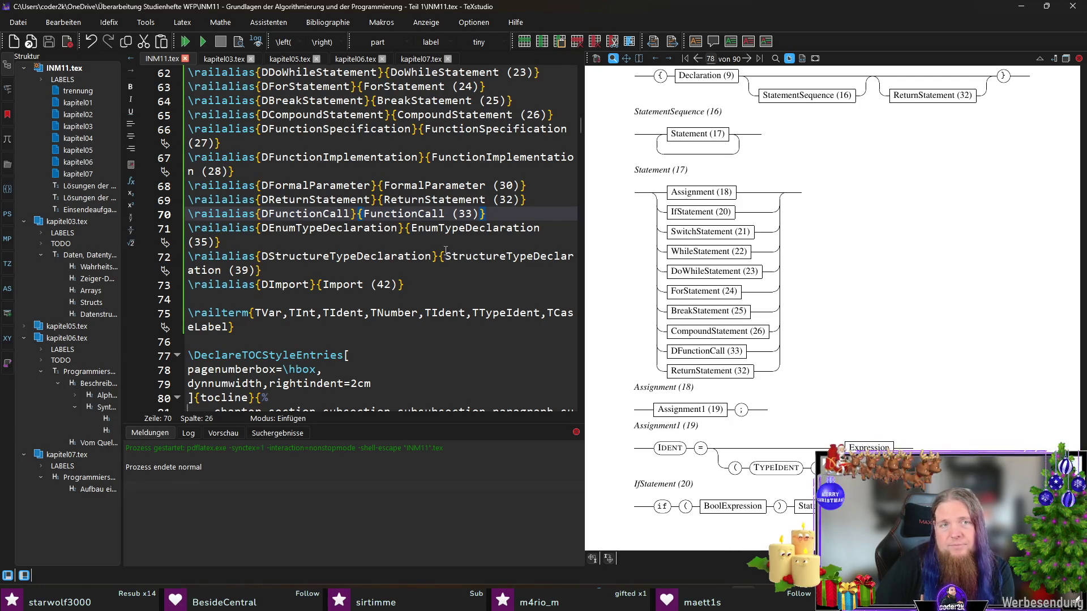
scroll(445, 250, "up", 3)
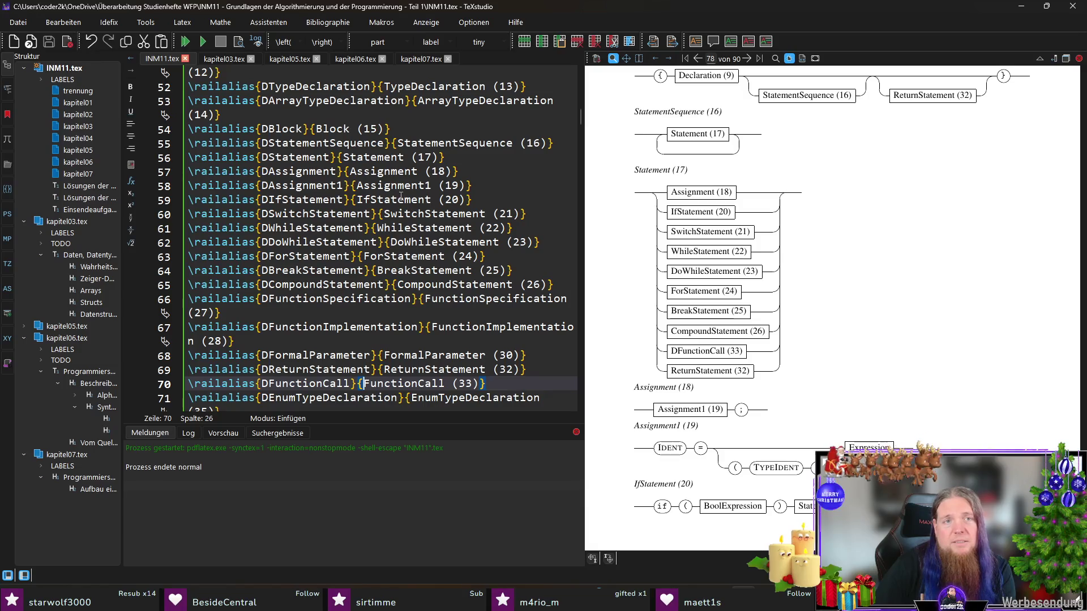
scroll(859, 249, "up", 2)
scroll(851, 258, "up", 3)
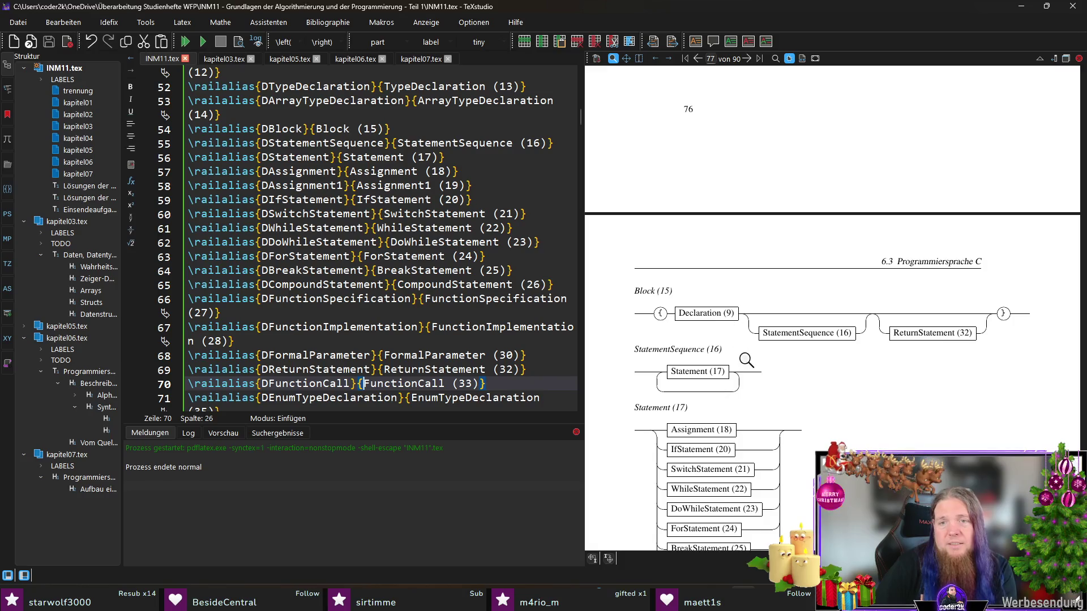
scroll(769, 340, "down", 1)
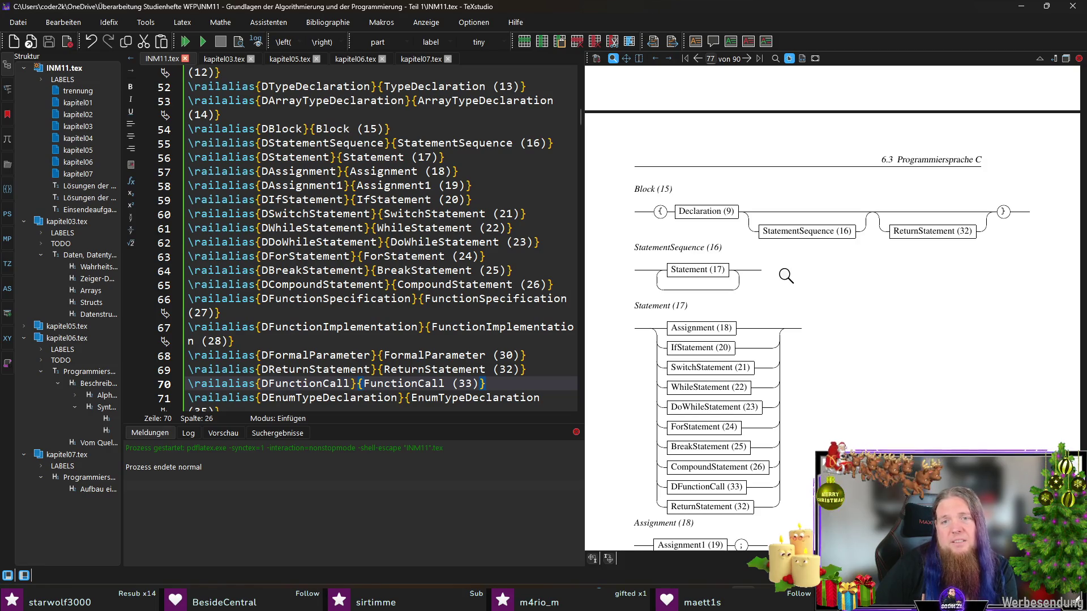
scroll(786, 276, "down", 3)
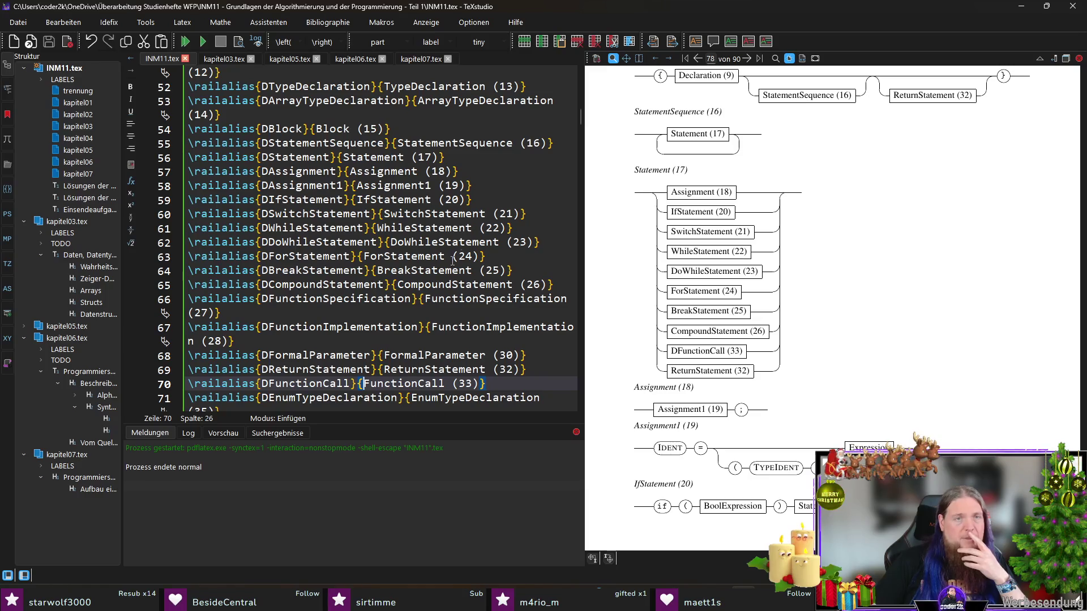
- Insert DBlock before DAssignment in DStatement, wrapping DAssignment onto its own ' | ' line
left_click(425, 59)
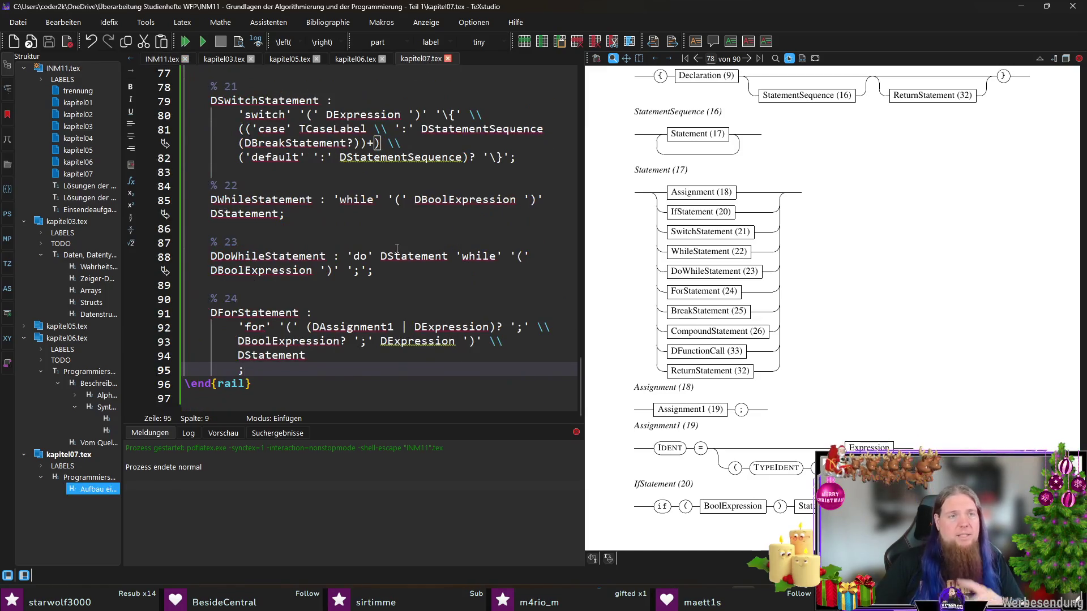
scroll(397, 247, "up", 5)
scroll(393, 274, "up", 4)
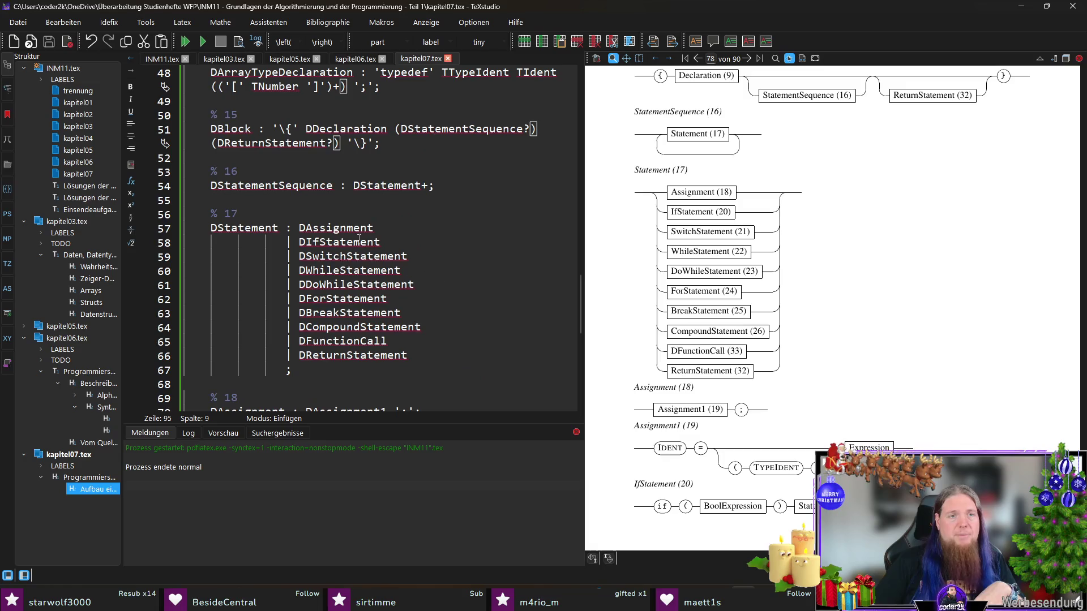
left_click(299, 227)
type("DBlock")
key("Return")
type("|")
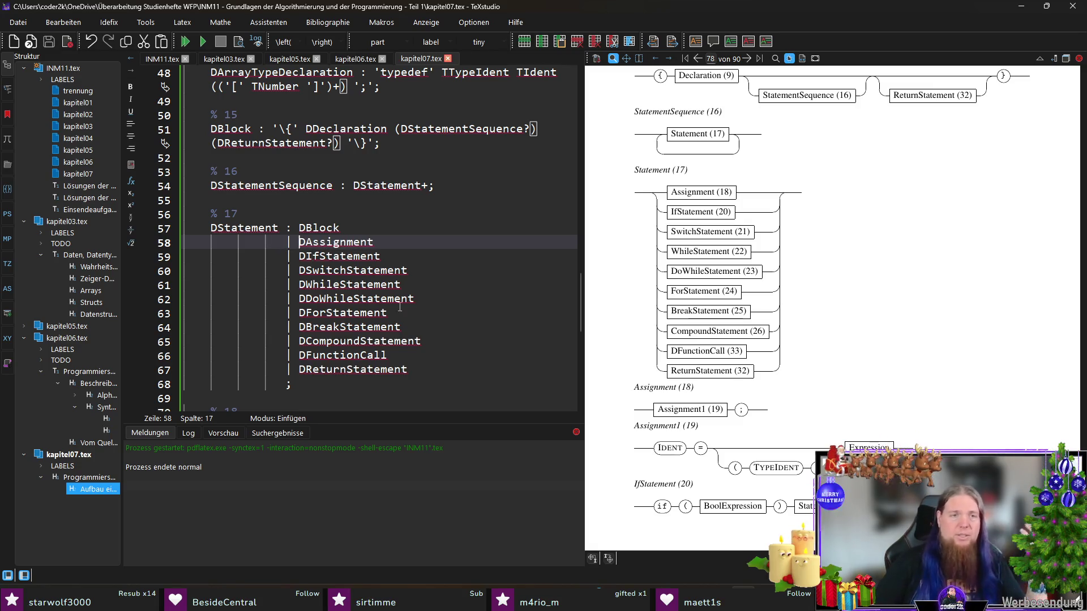
scroll(423, 303, "down", 10)
left_click(399, 371)
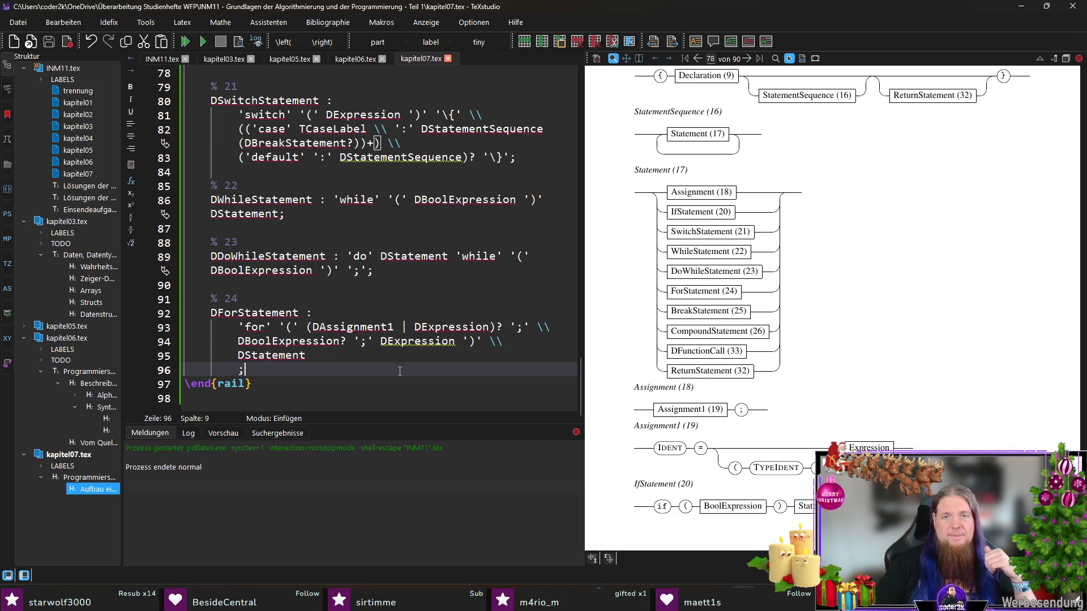
scroll(848, 306, "down", 5)
scroll(848, 306, "down", 2)
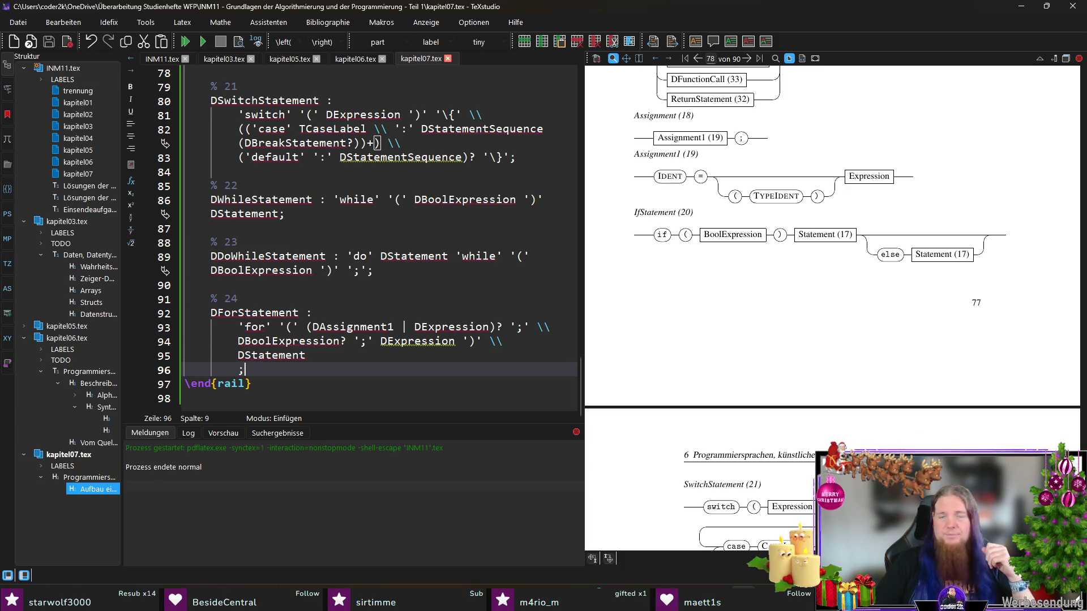
scroll(808, 333, "down", 3)
scroll(809, 333, "down", 3)
scroll(809, 333, "down", 2)
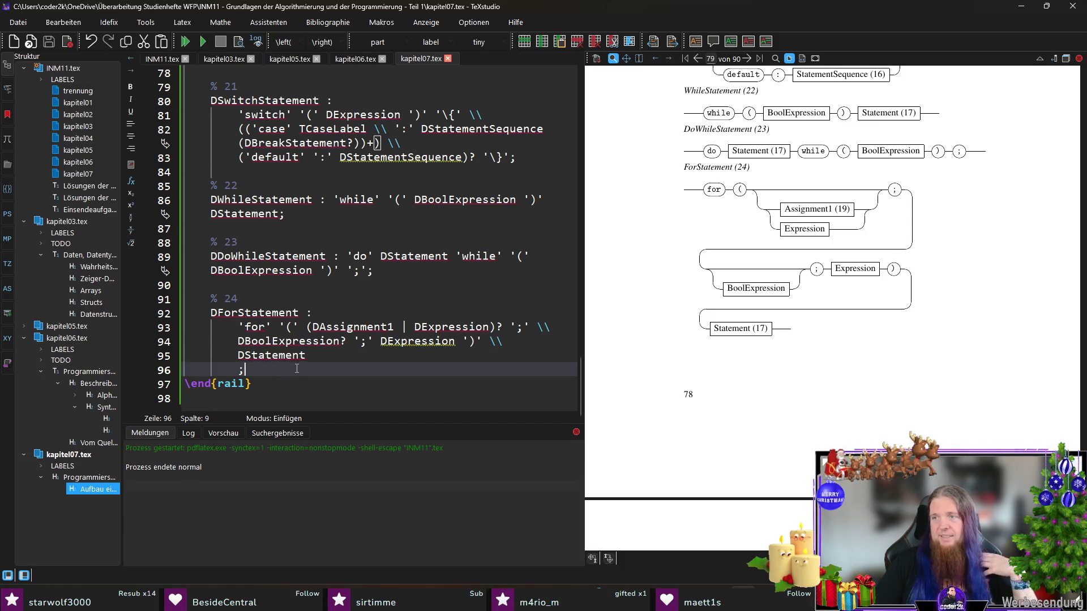
- Add '% 25' with rule DBreakStatement : 'break' ';'; and start the '% 26' comment below
key("Return")
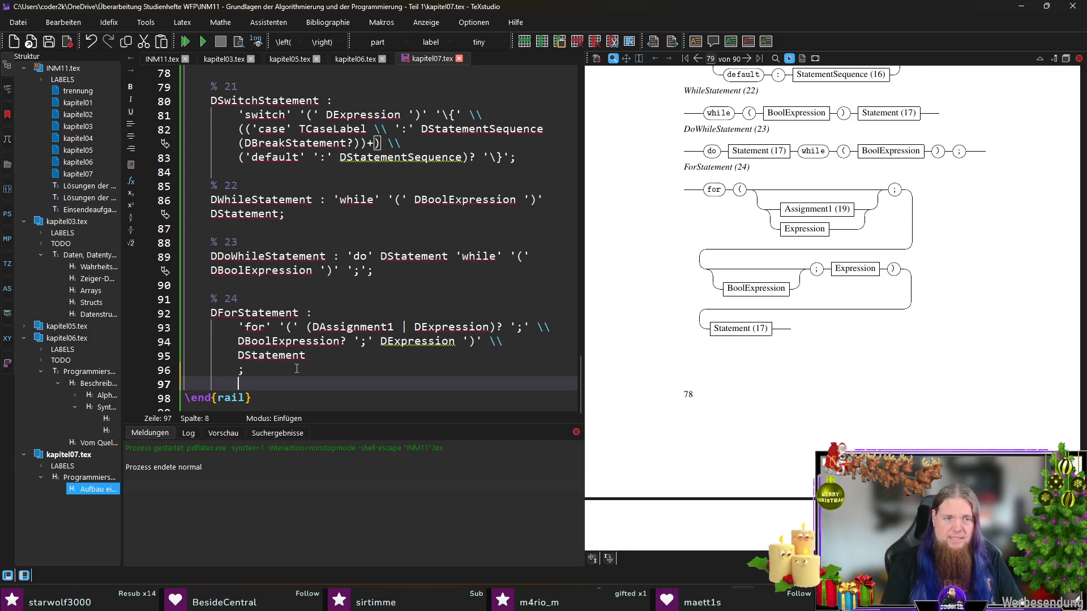
key("Return")
type("%")
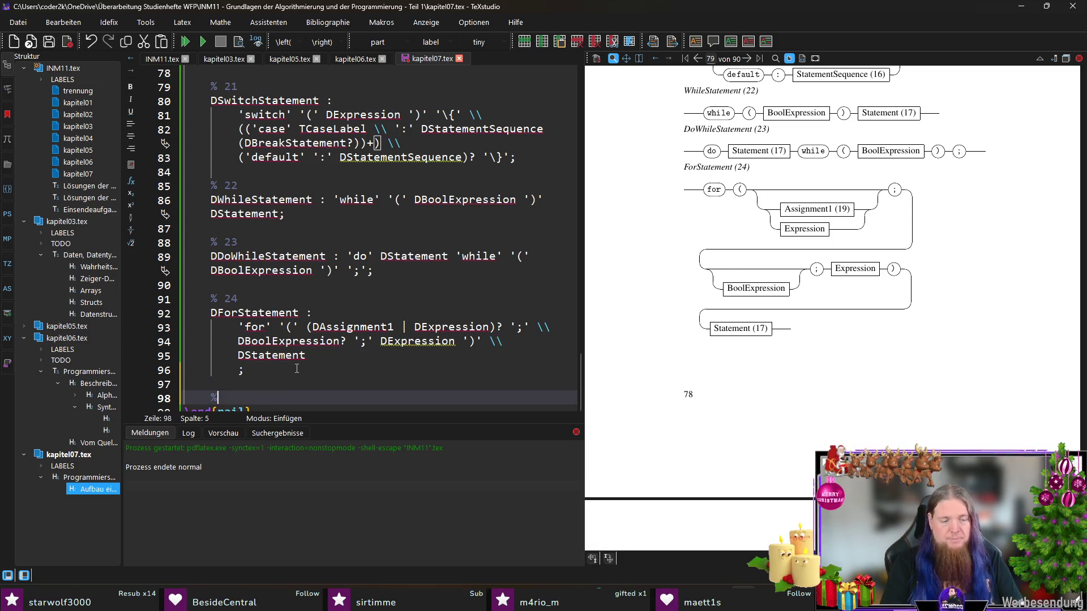
type(" 25")
key("Return")
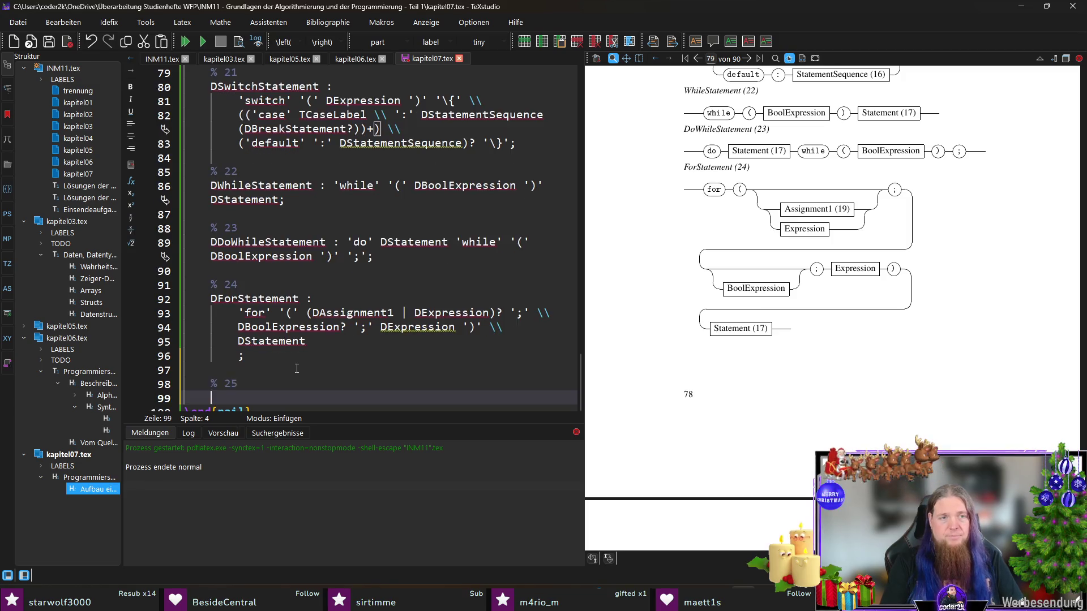
type("DBreakStatement:")
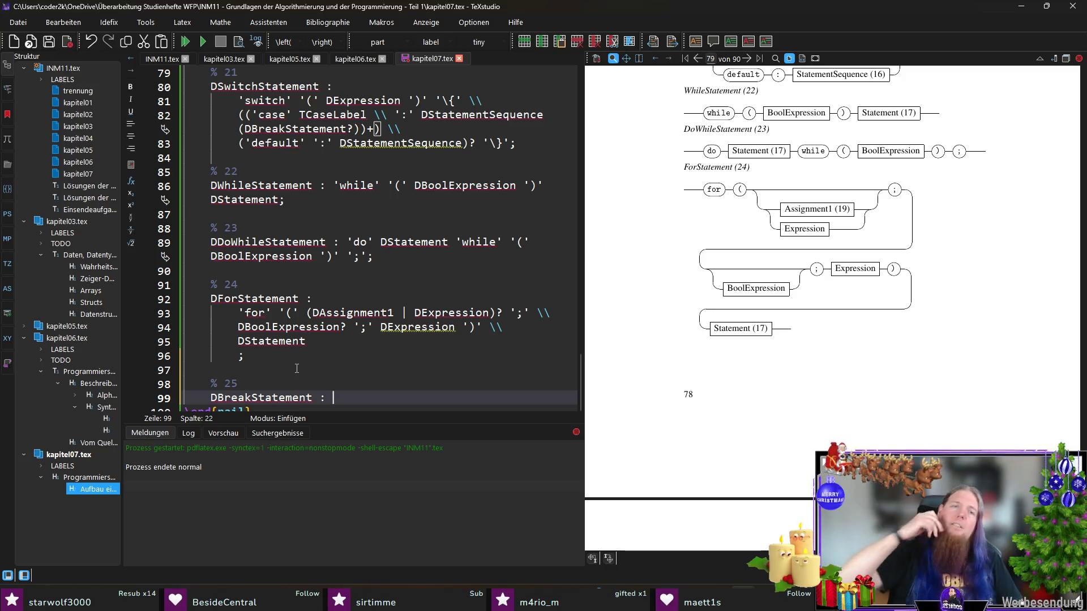
scroll(342, 347, "down", 1)
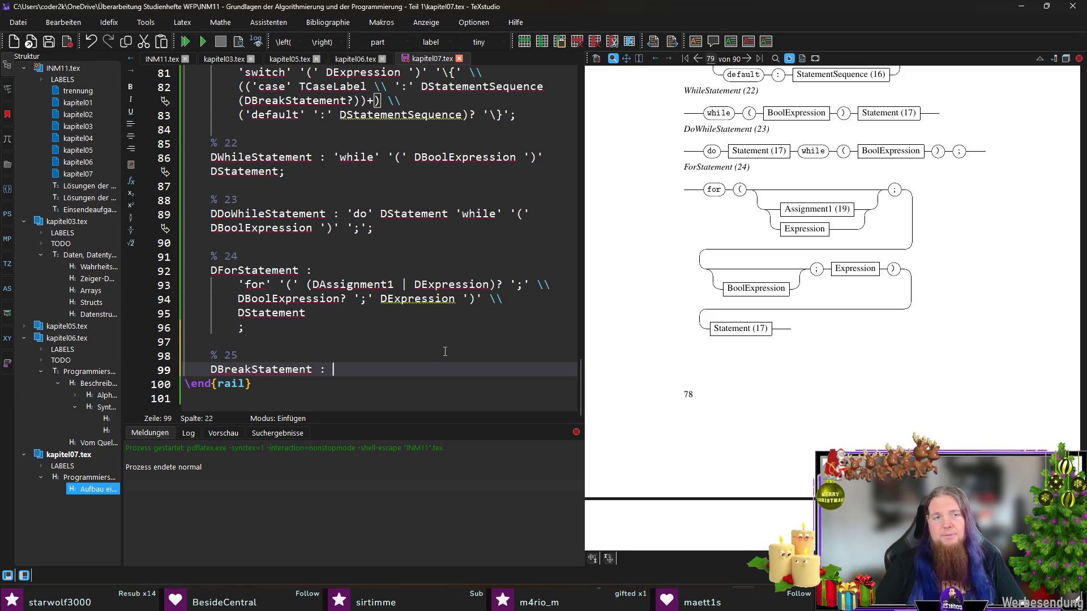
type("'break' '")
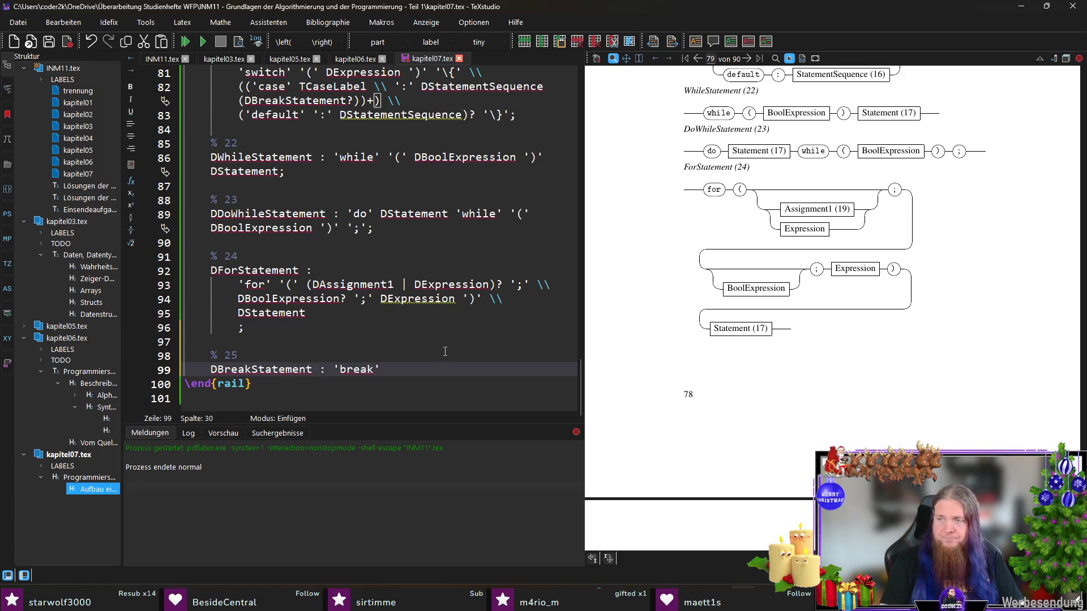
type(";';")
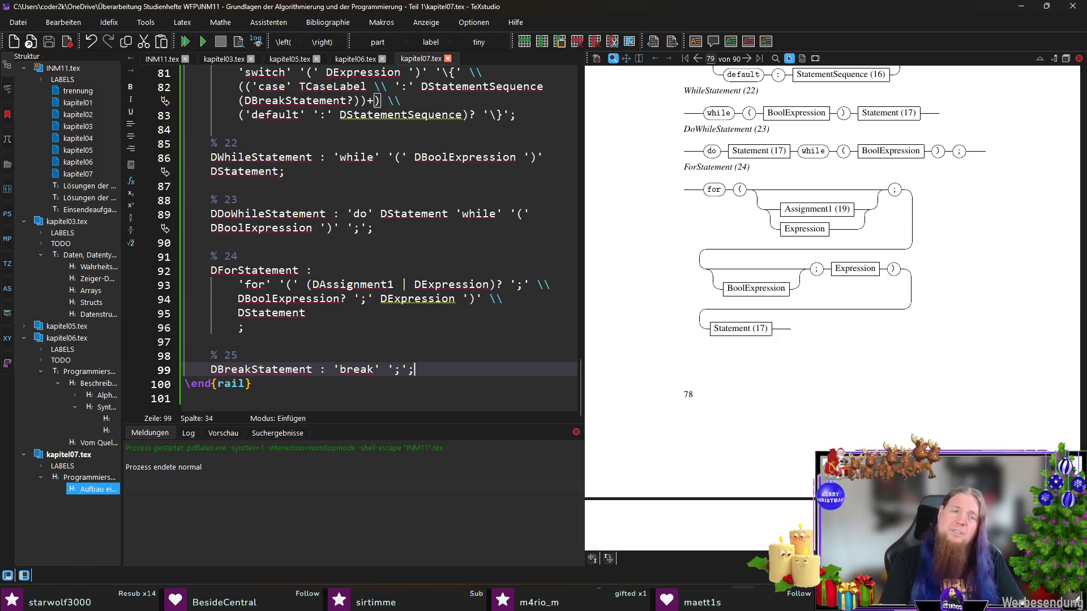
key("Return")
key("Return")
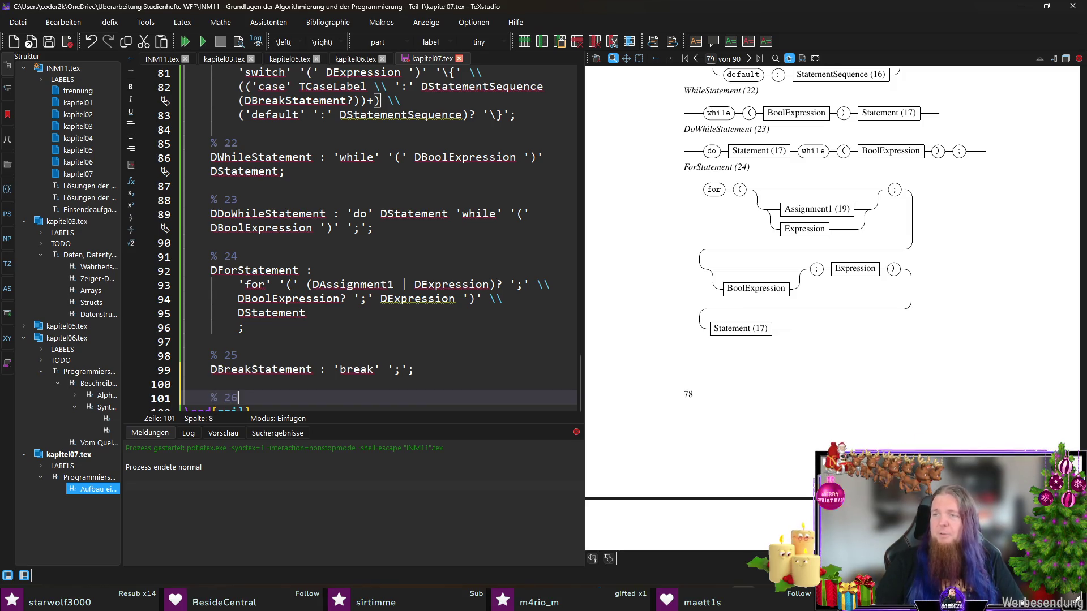
key("Return")
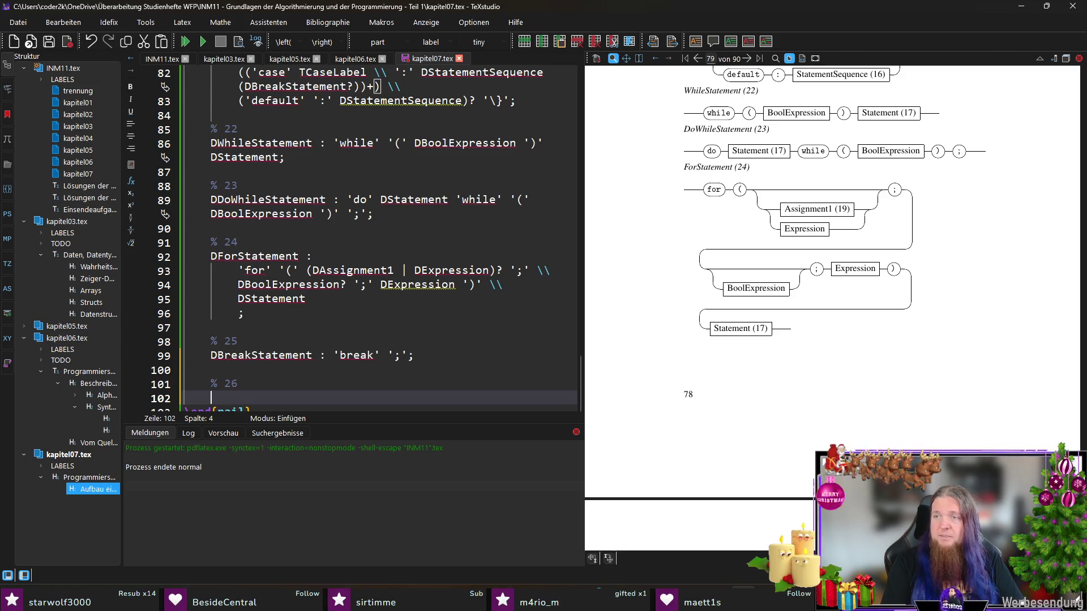
type("DCompoundStatement :")
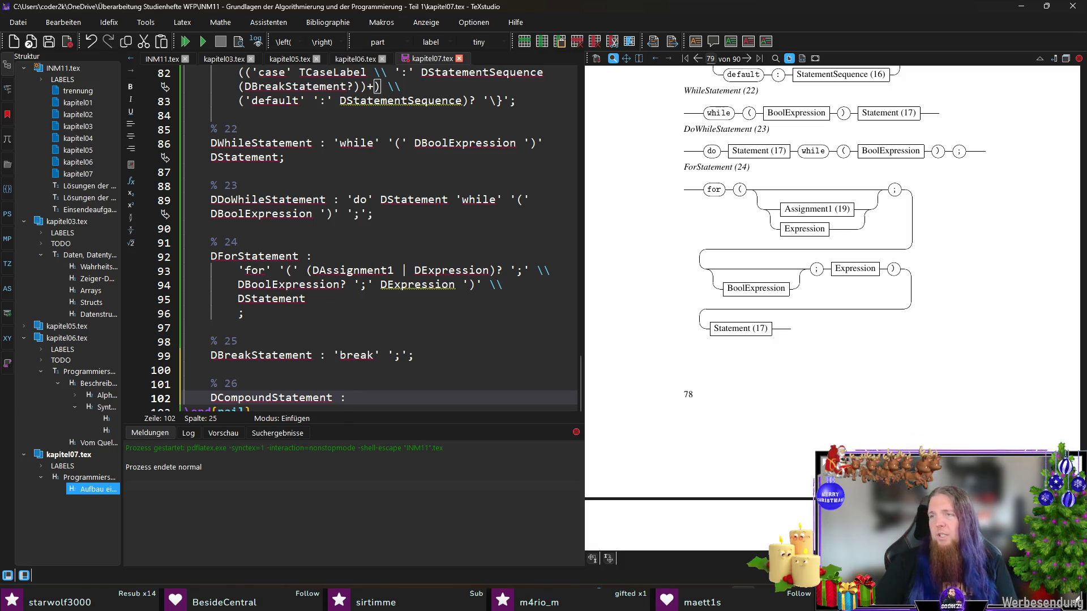
scroll(845, 285, "up", 10)
scroll(849, 288, "down", 5)
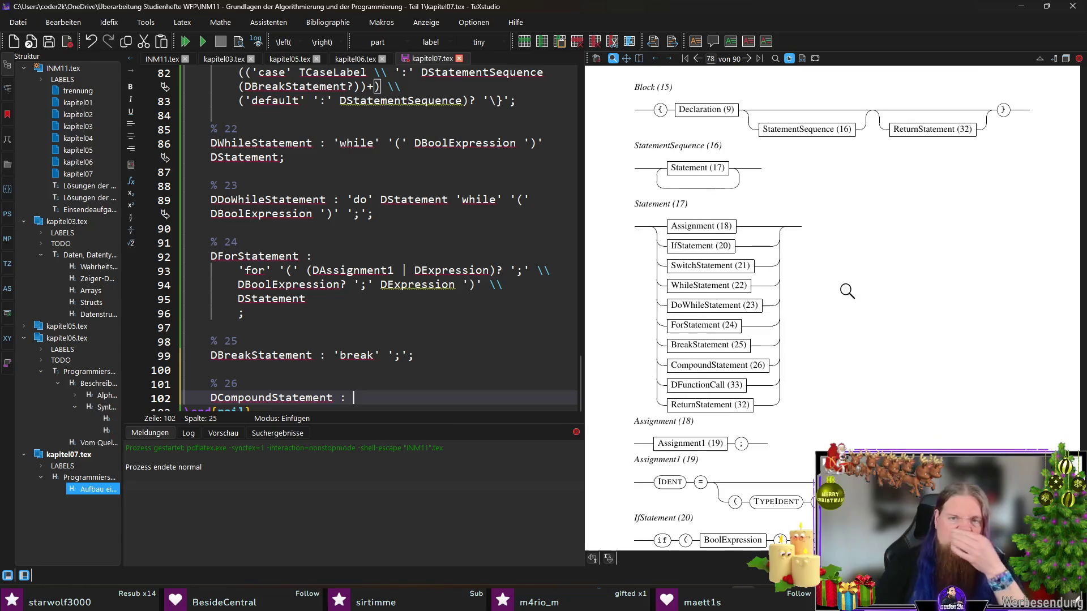
scroll(855, 297, "up", 3)
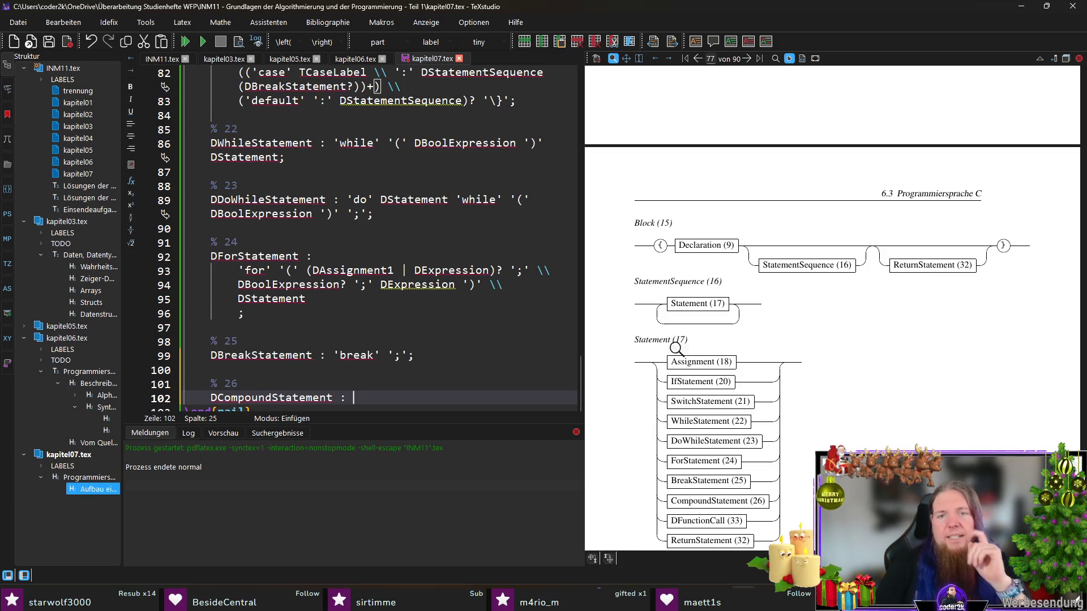
scroll(290, 308, "up", 5)
scroll(290, 306, "up", 4)
scroll(328, 293, "up", 3)
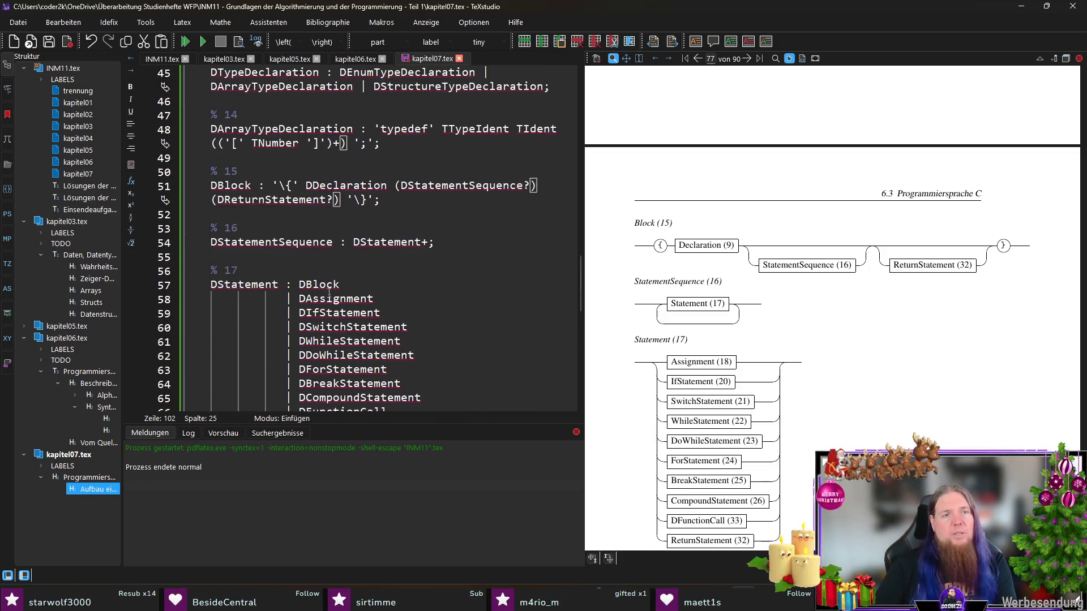
- Remove the DBlock alternative from DStatement and return to the DCompoundStatement rule under % 26
left_click_drag(292, 286, 292, 299)
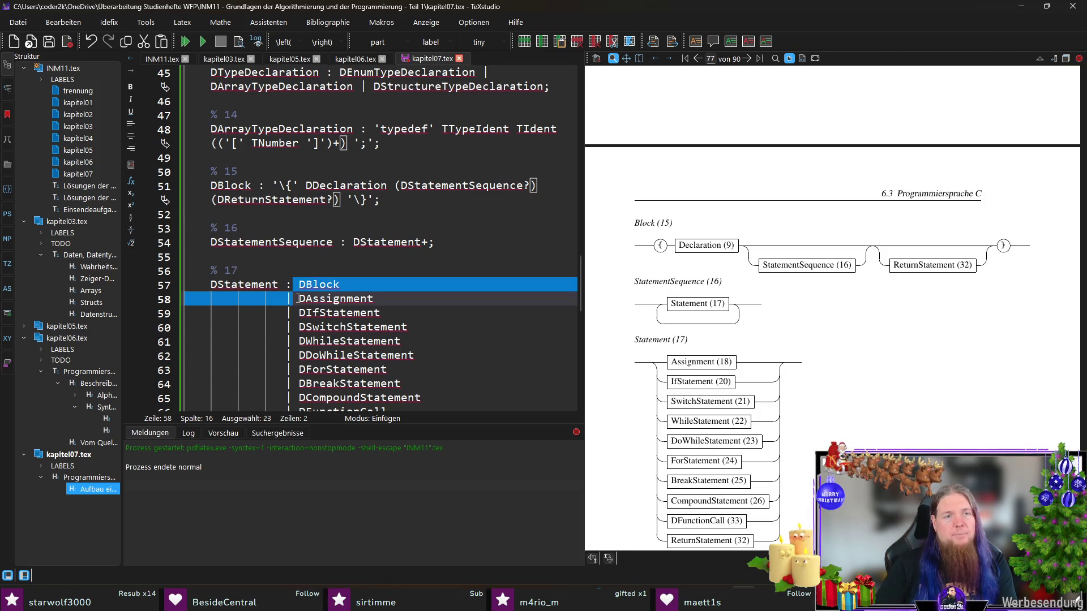
key("Delete")
scroll(485, 289, "down", 3)
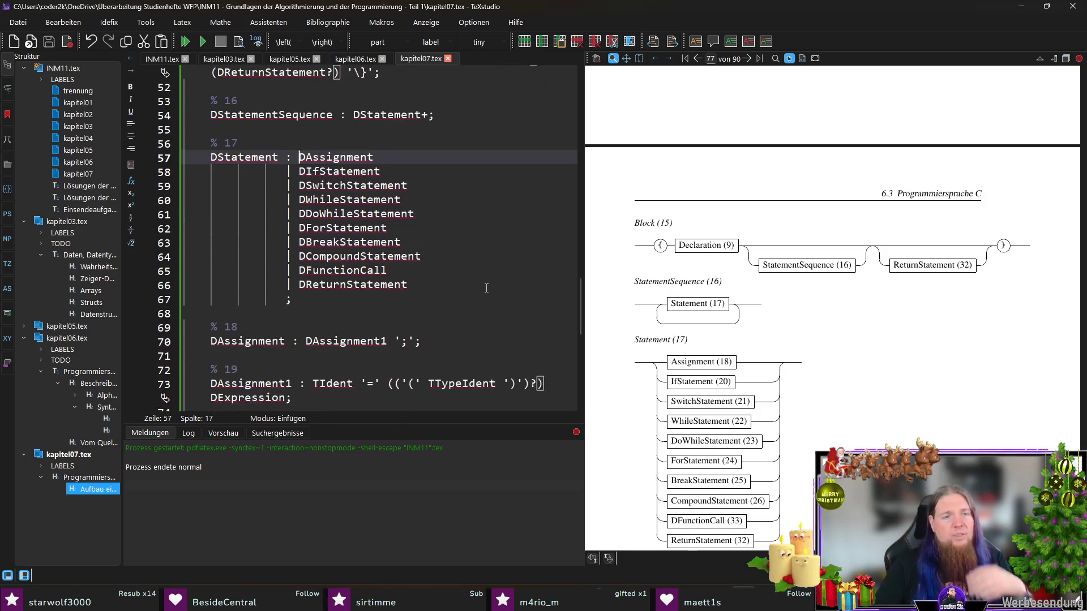
left_click(350, 262)
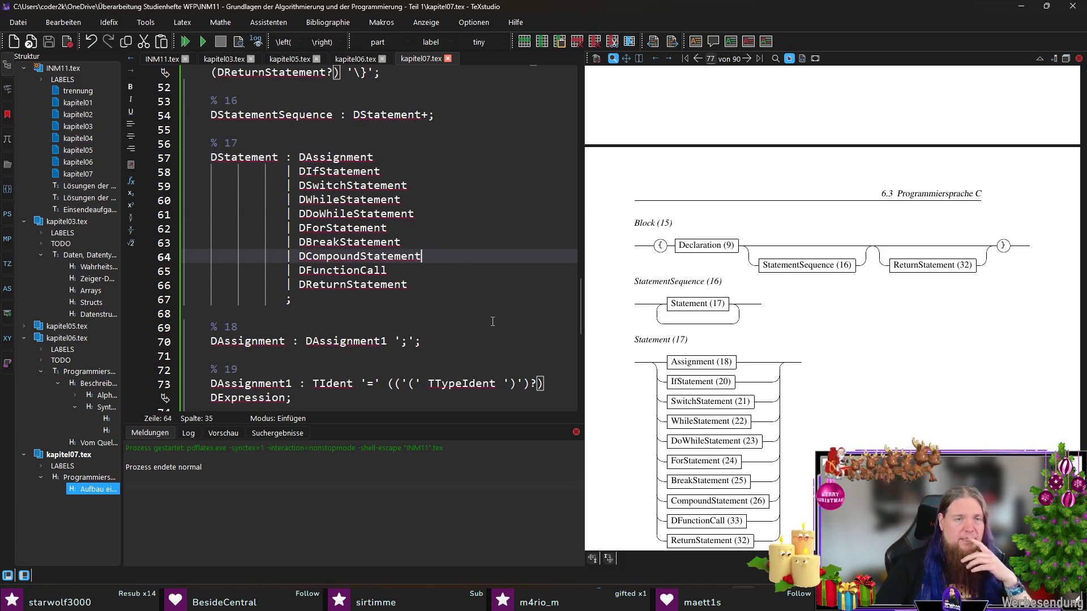
scroll(479, 320, "down", 4)
scroll(474, 319, "down", 6)
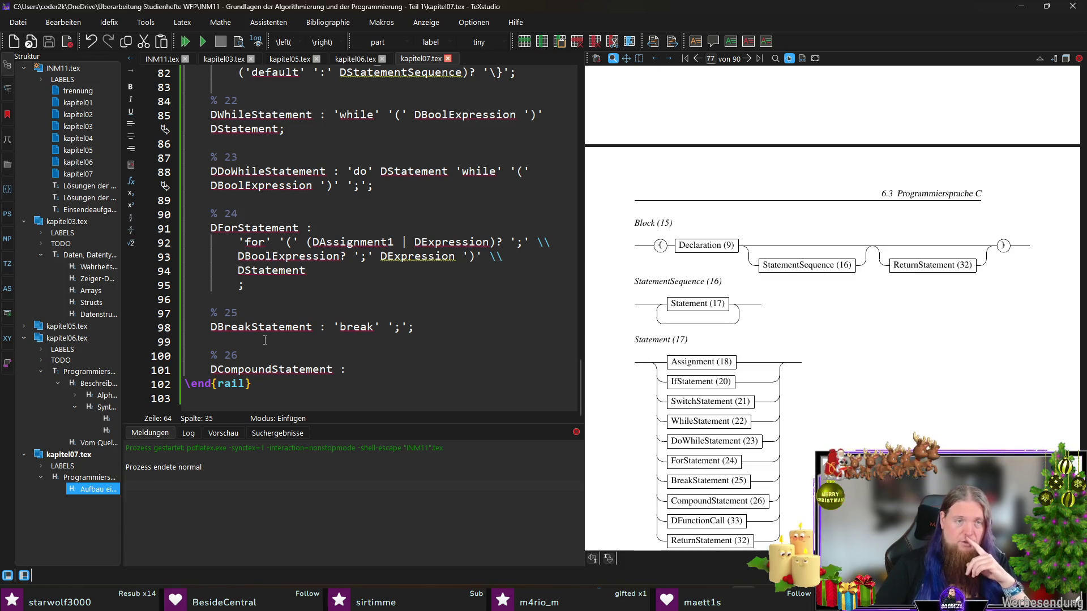
left_click(410, 366)
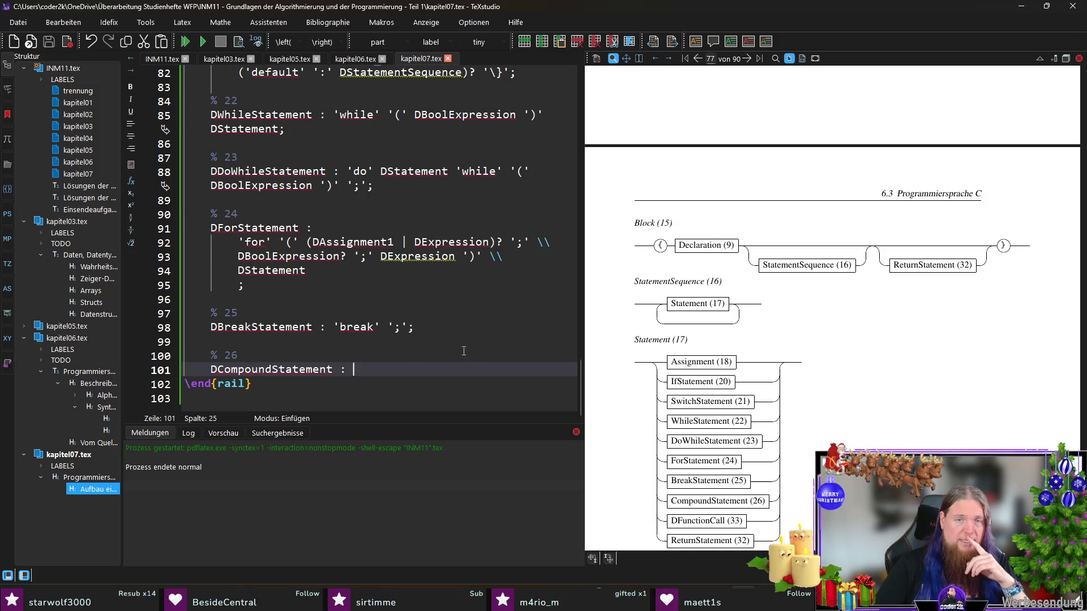
scroll(903, 380, "down", 5)
scroll(903, 381, "down", 3)
scroll(897, 369, "down", 5)
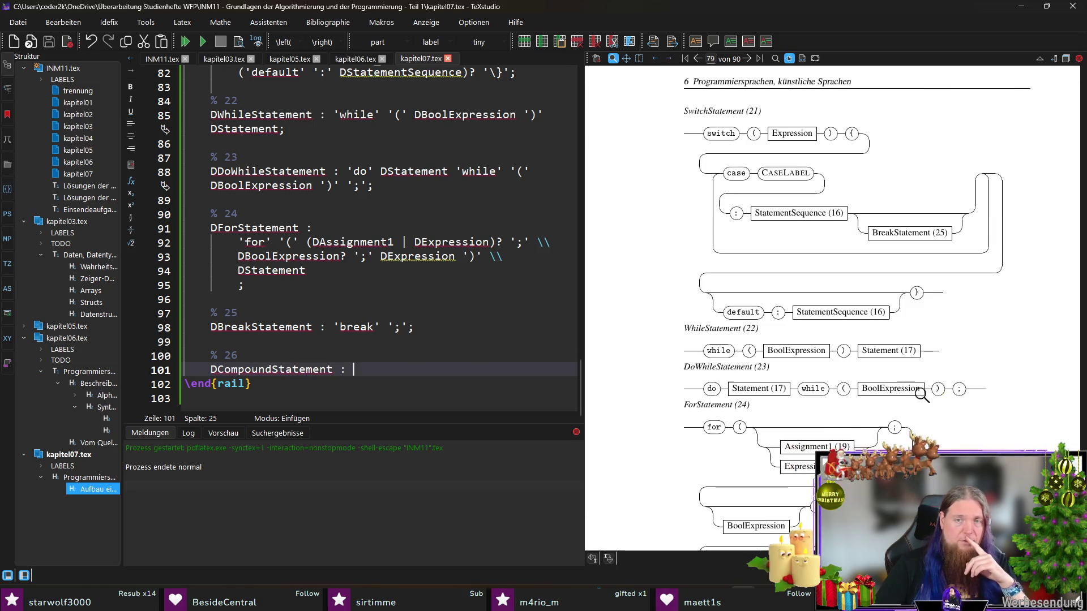
scroll(921, 395, "down", 5)
scroll(922, 388, "down", 6)
scroll(922, 389, "up", 4)
scroll(925, 391, "up", 3)
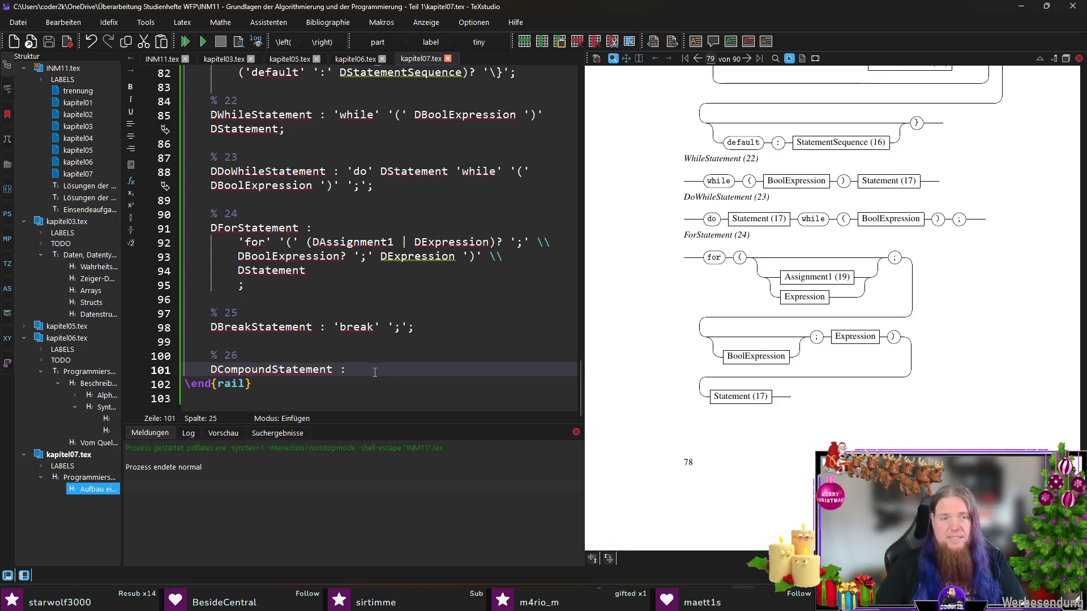
type("'\\{")
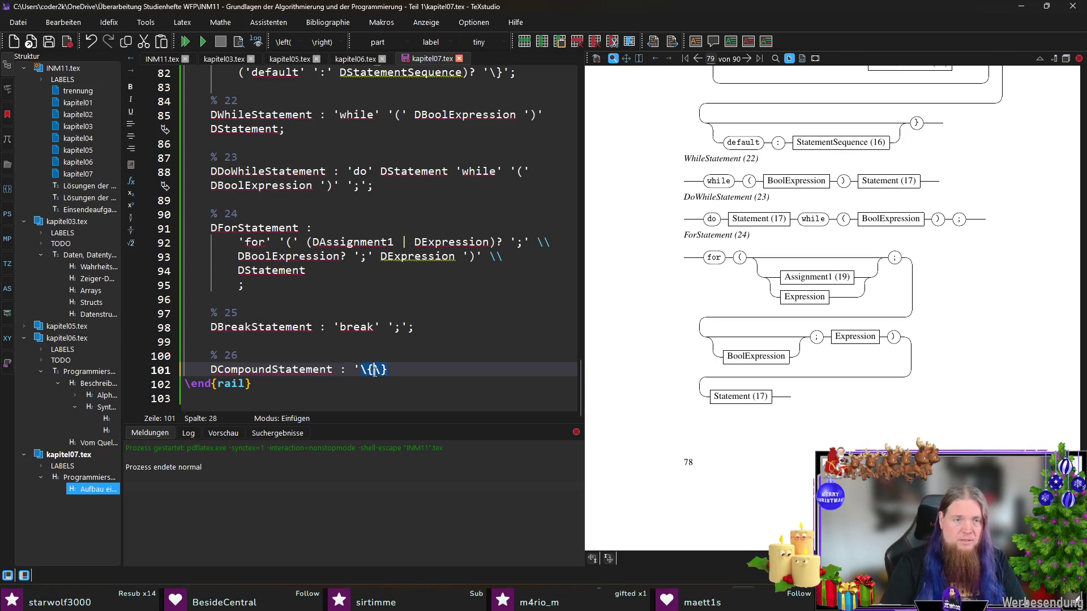
type("''")
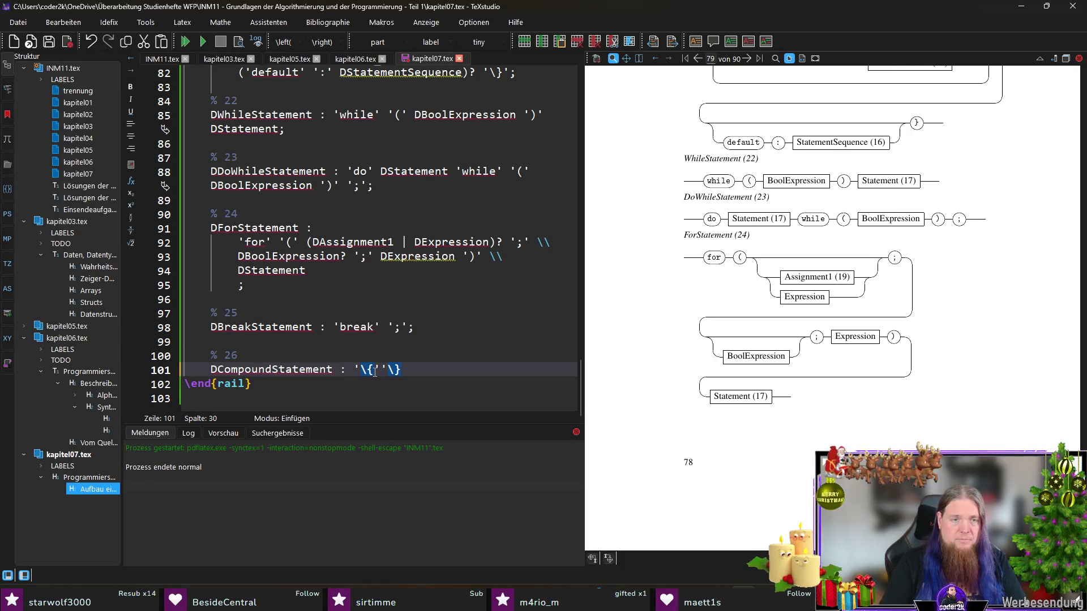
type("';")
- Fill DCompoundStatement as '\{' DDeclaration? DStatementSequence '\}';, save, and start % 27 below
left_click(375, 371)
type("'")
key("Left")
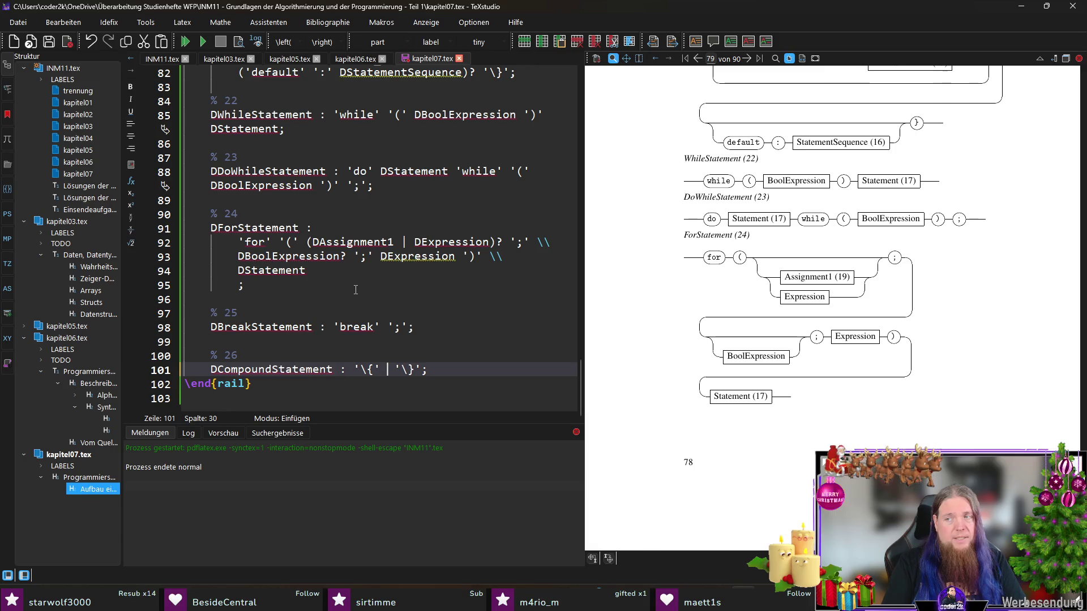
type("DDeclaration")
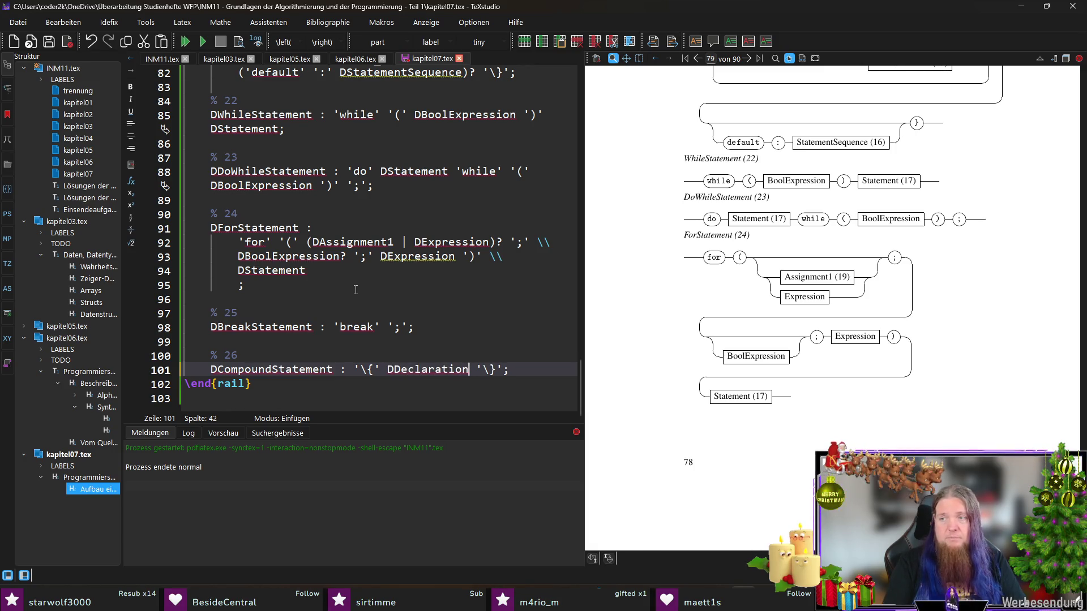
type("?")
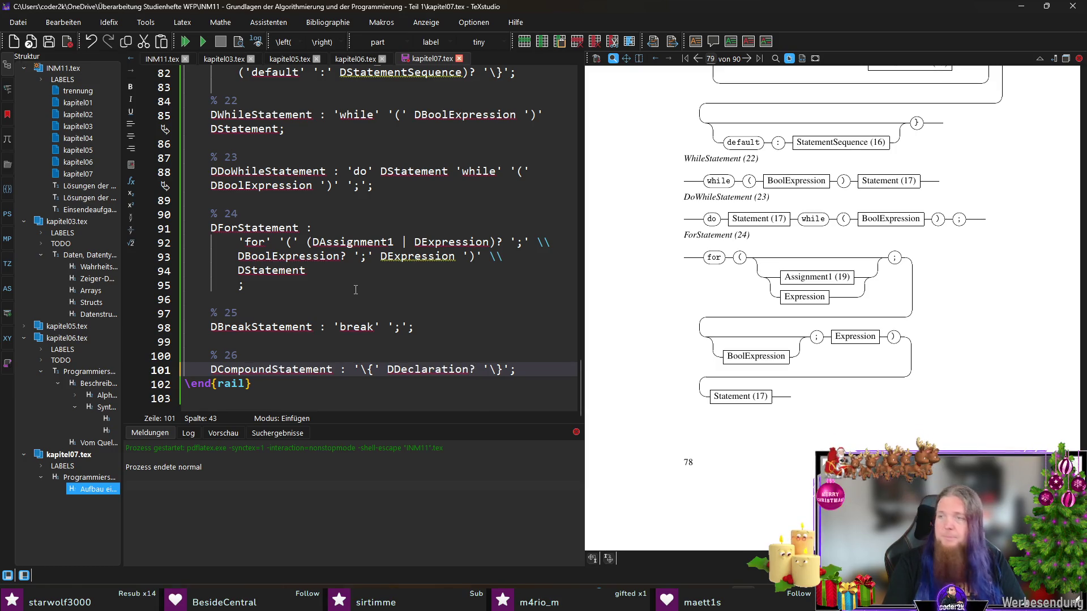
type(" DStatement")
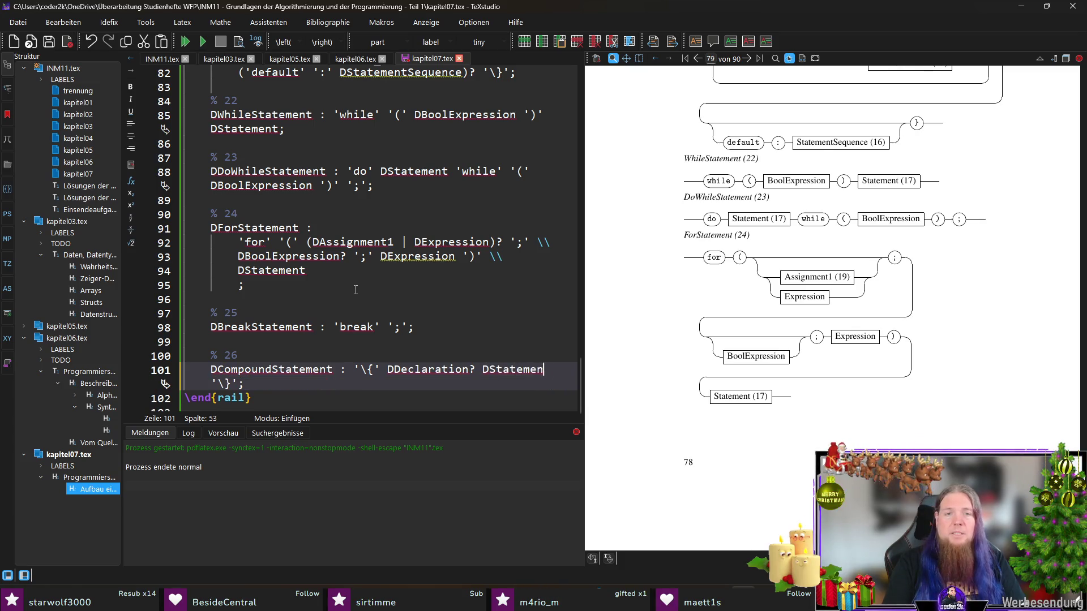
type("Sequence")
key("End")
key("ctrl+s")
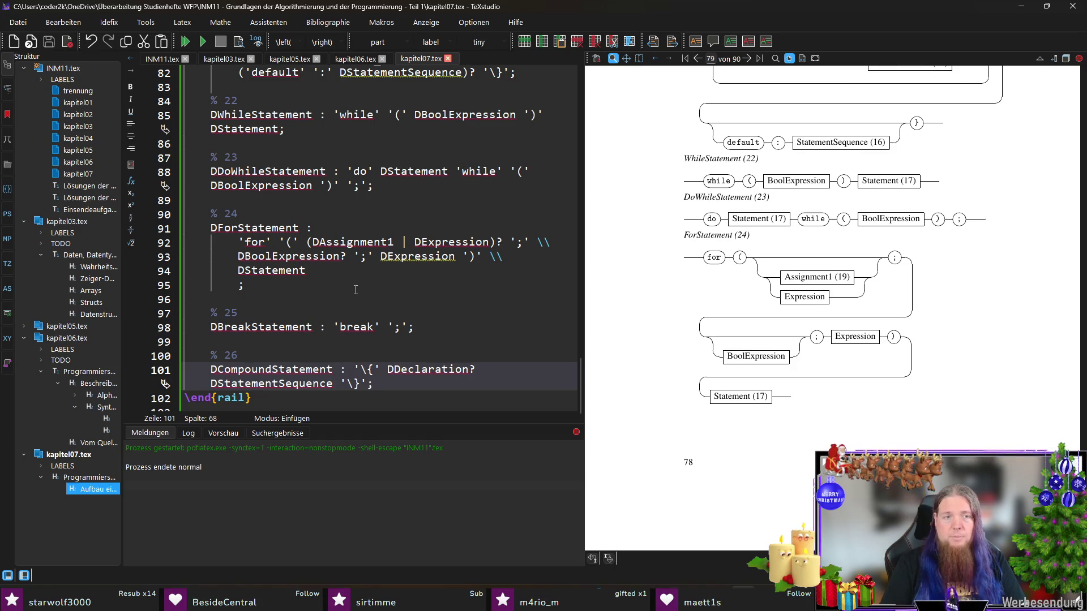
key("Return")
key("Return")
type("% 27")
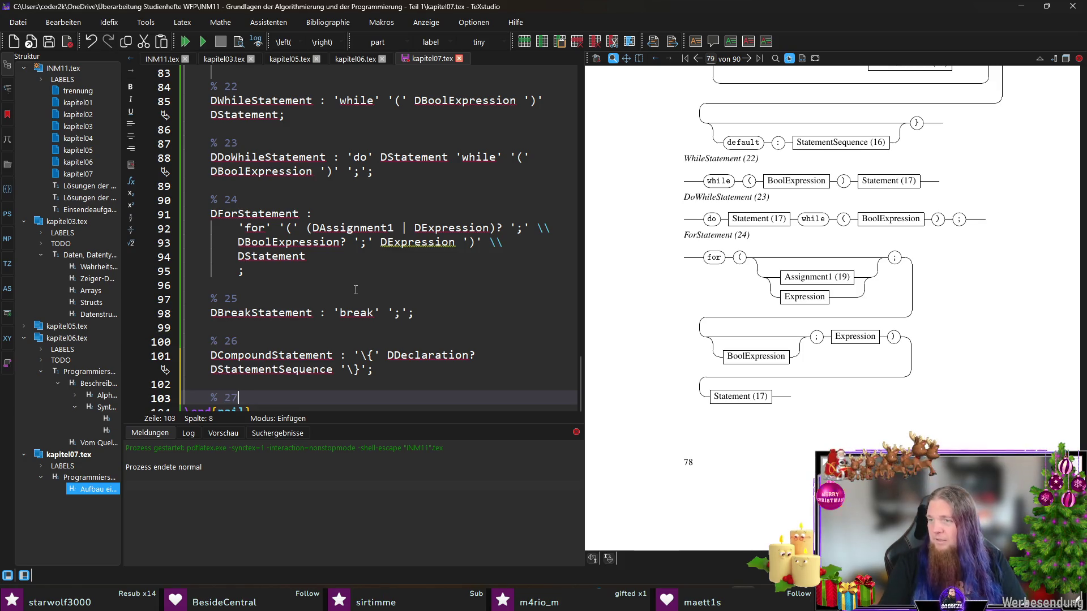
- Write DFunctionSpecification : (DFunctionHeading ';') | DFunctionImplementation; under % 27
key("Return")
type("DFunction")
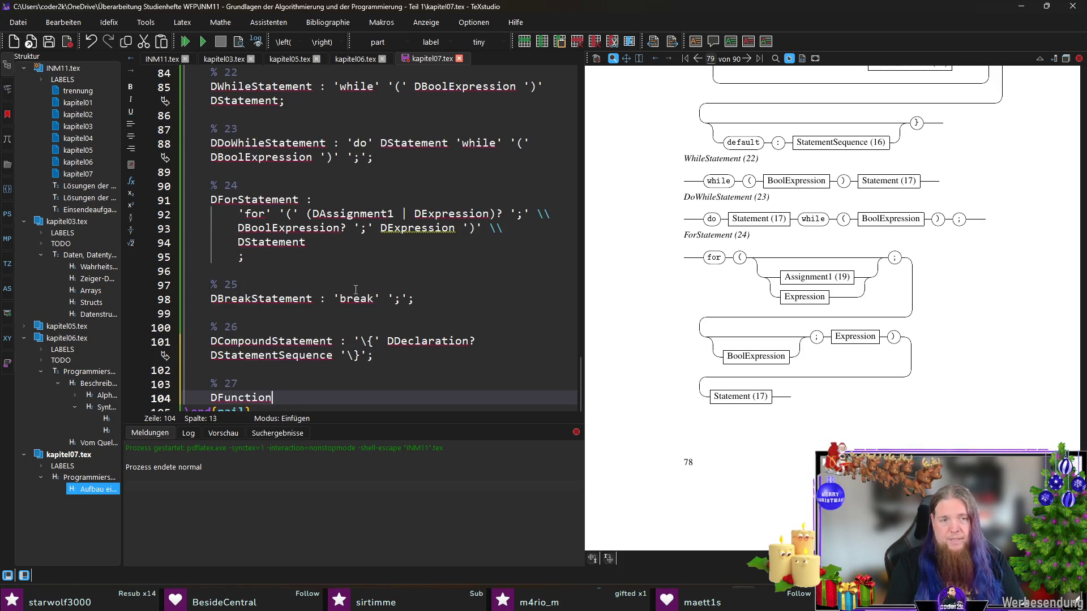
type("Specification ")
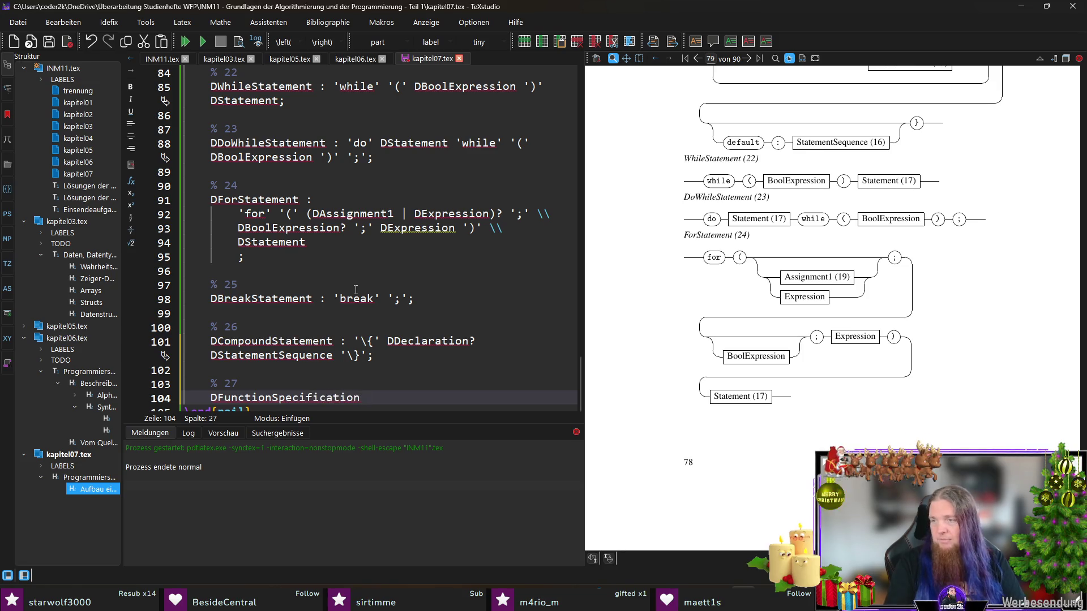
type(":")
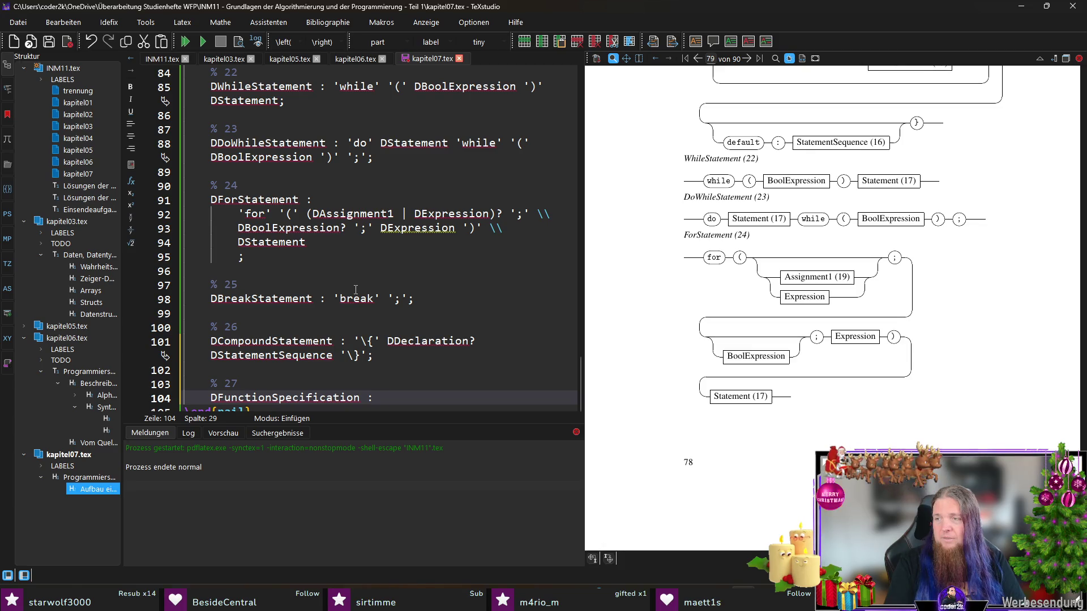
type("()")
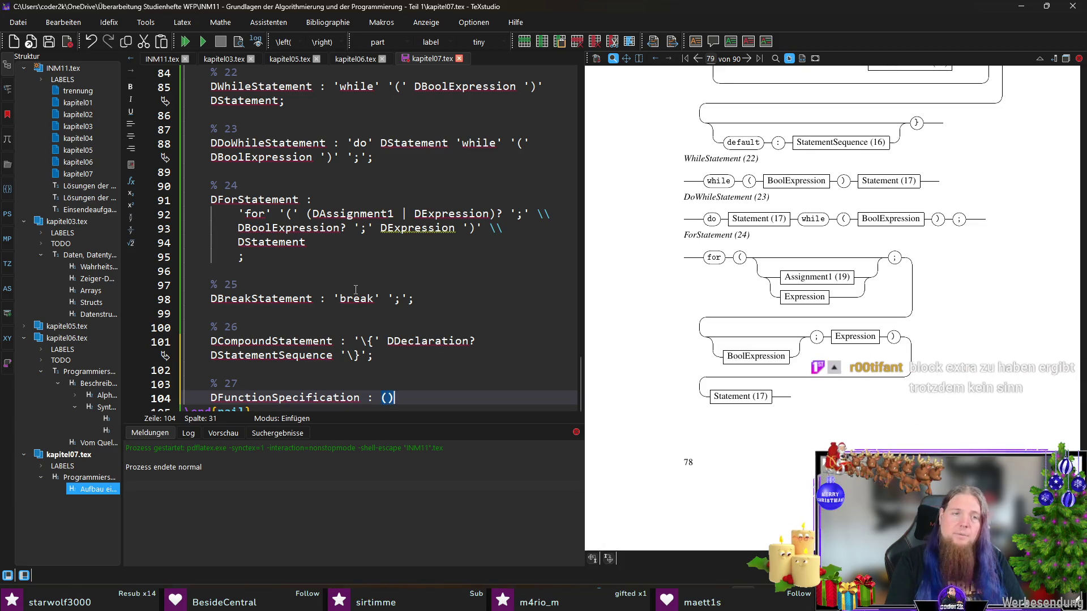
type("DFunctionHeading ';'")
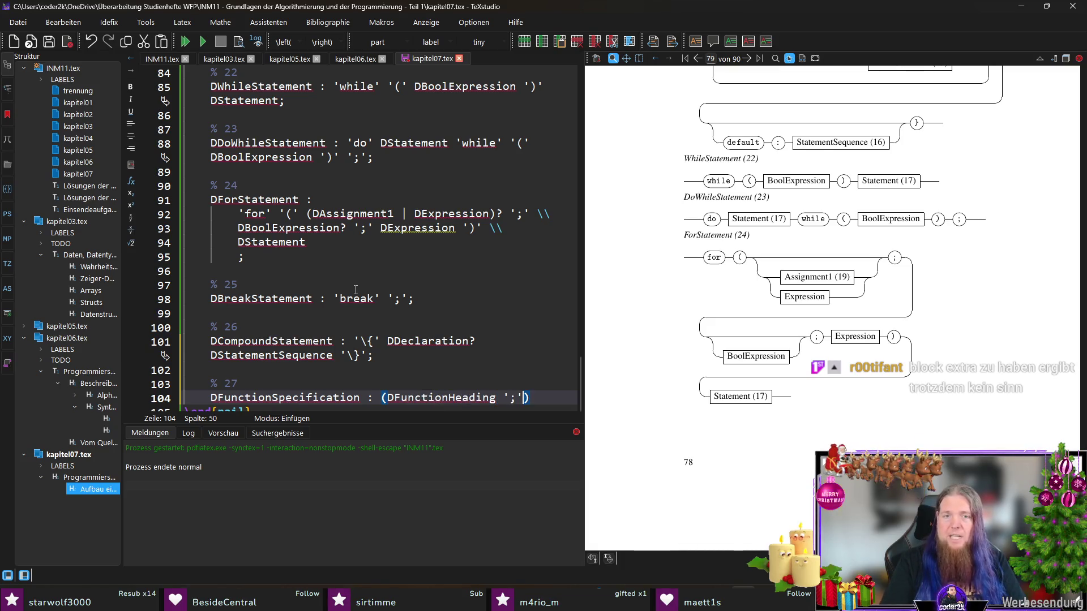
type(" |")
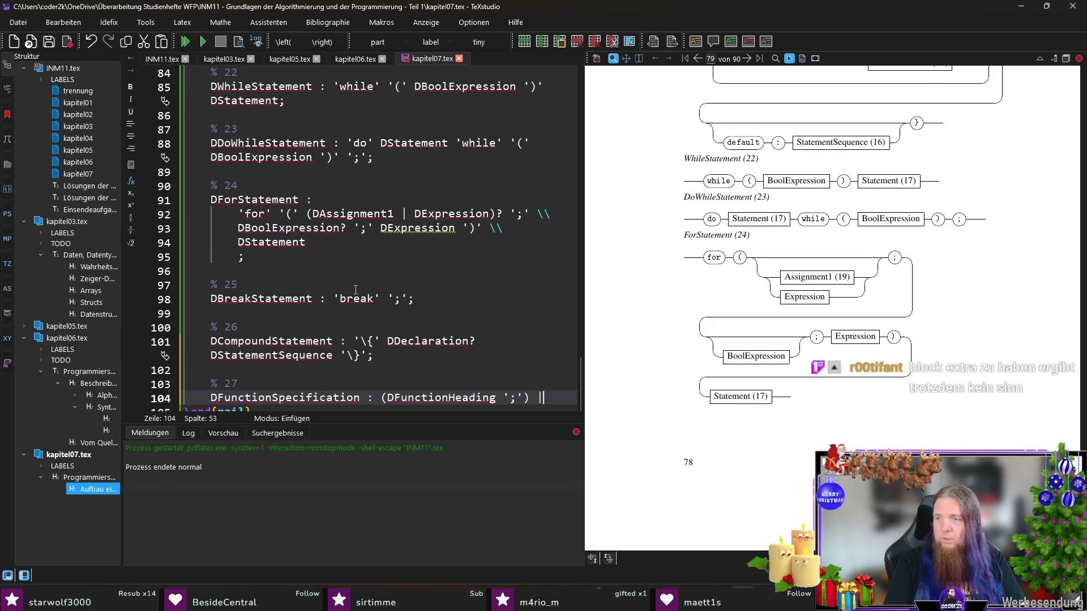
type("unctionImplementation;")
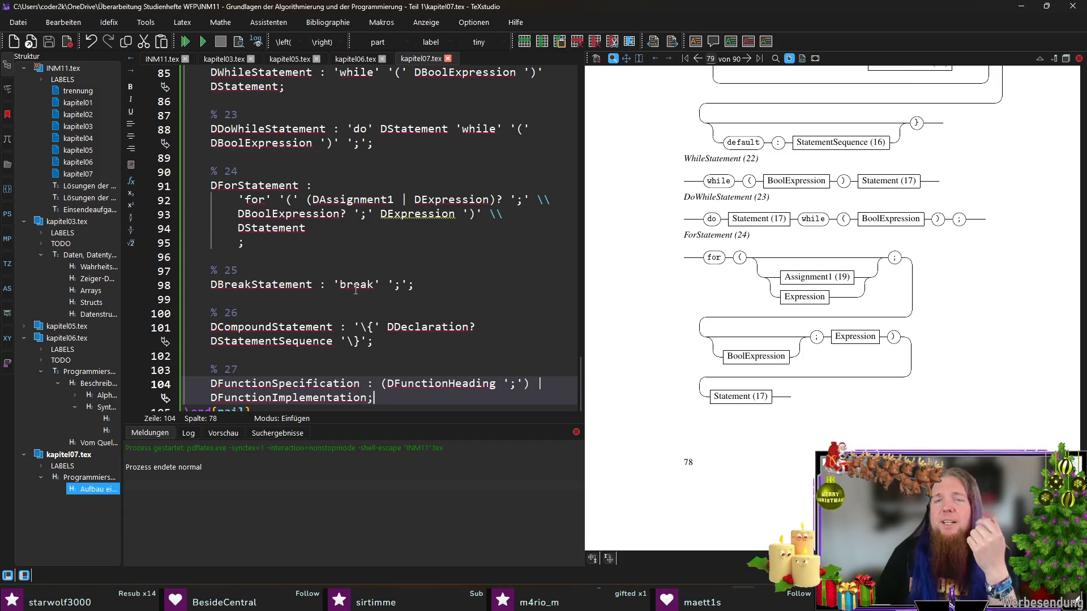
scroll(813, 316, "up", 3)
scroll(813, 316, "up", 3)
scroll(813, 316, "up", 2)
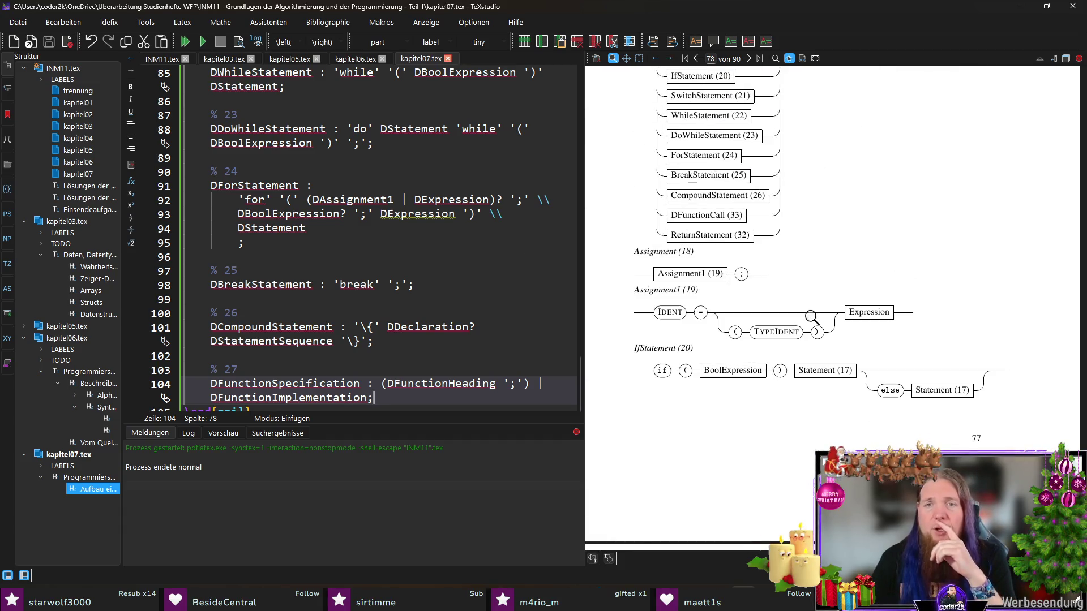
scroll(871, 345, "up", 3)
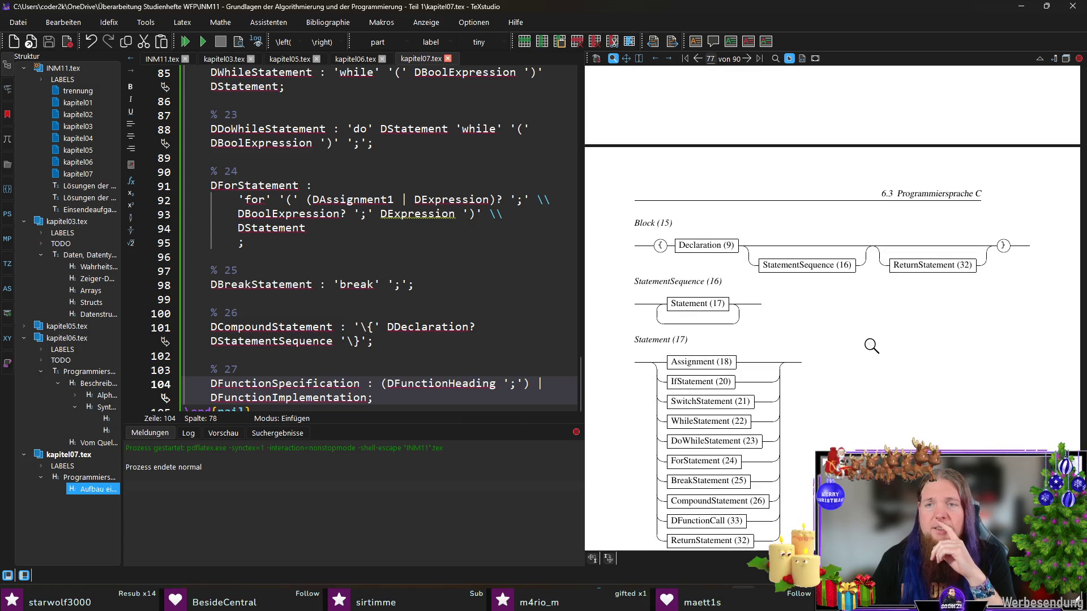
left_click(924, 261)
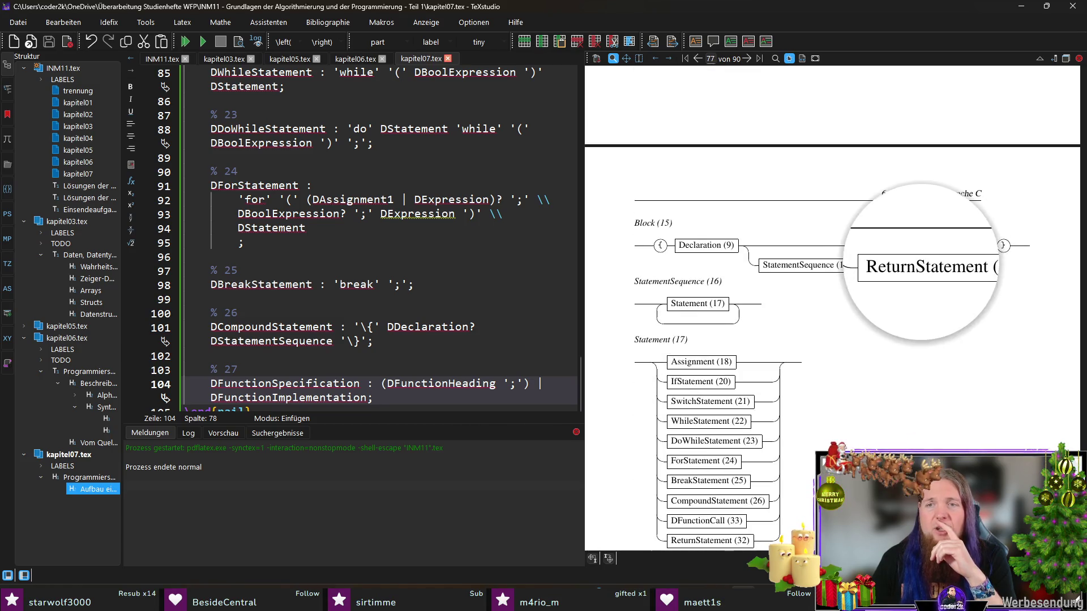
left_click_drag(924, 261, 938, 272)
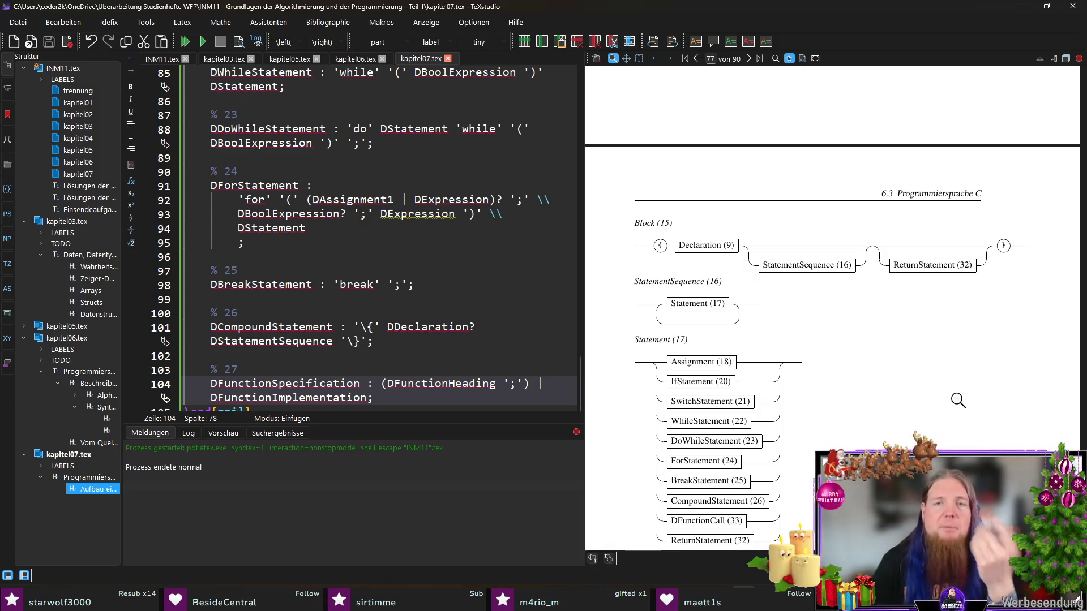
left_click_drag(645, 256, 971, 238)
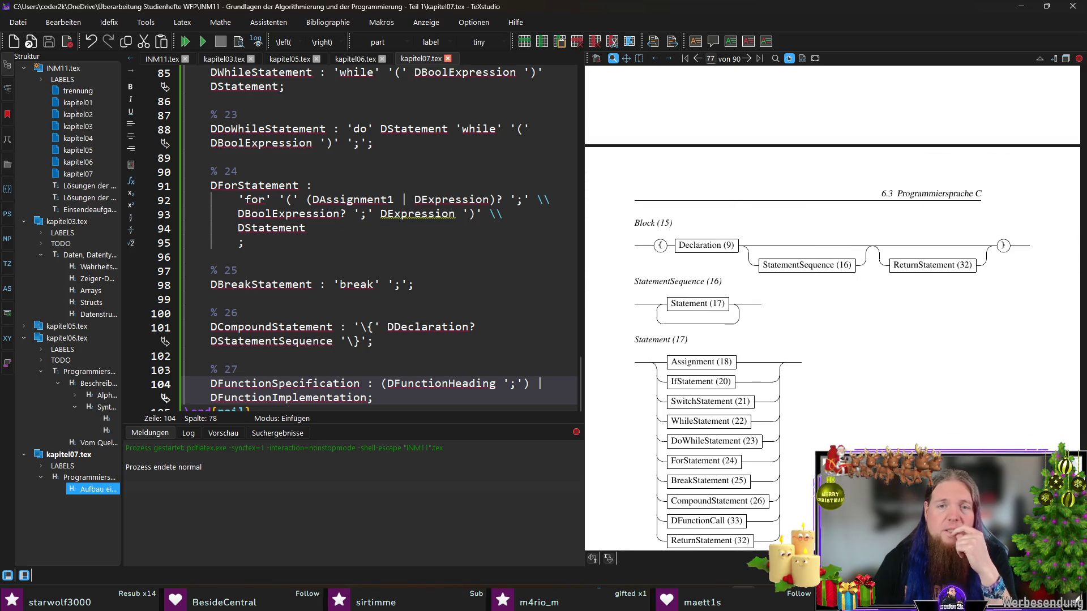
scroll(883, 424, "down", 5)
scroll(883, 424, "down", 5)
scroll(883, 424, "down", 5)
scroll(883, 424, "up", 5)
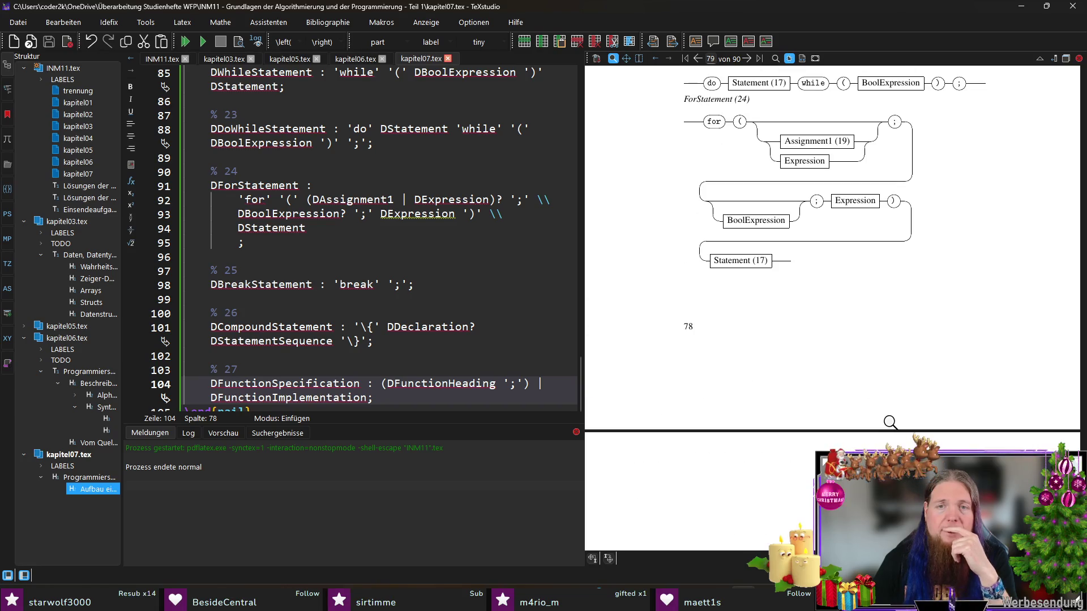
scroll(370, 385, "down", 1)
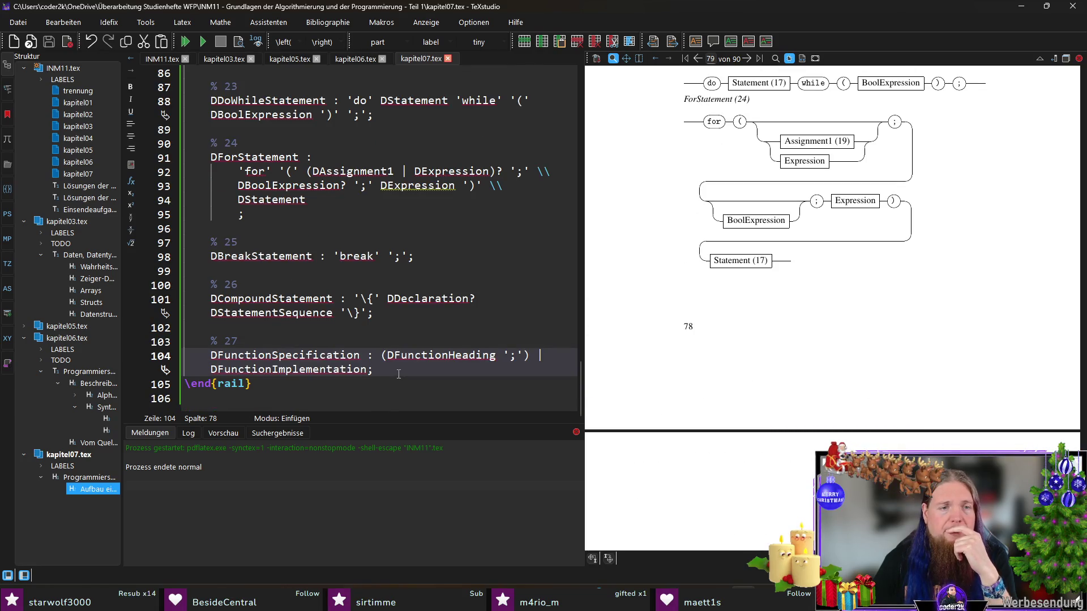
left_click(380, 356)
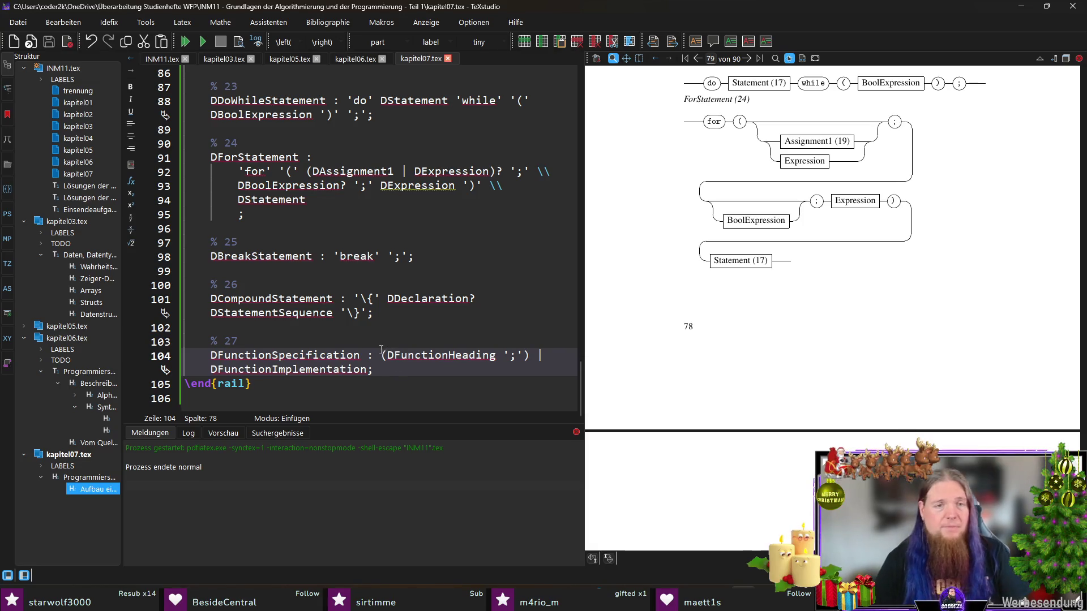
- Wrap the Statement, CompoundStatement, BreakStatement, DoWhile and While rule bodies onto indented lines
key("Return")
key("Tab")
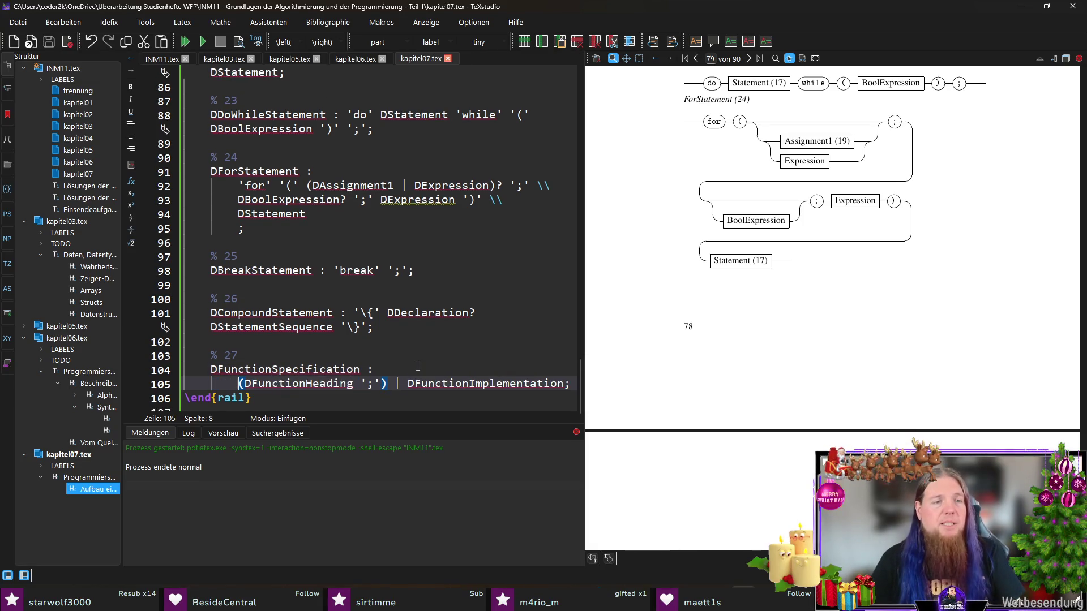
left_click(366, 315)
key("Return")
key("Tab")
left_click(333, 270)
key("Return")
key("Tab")
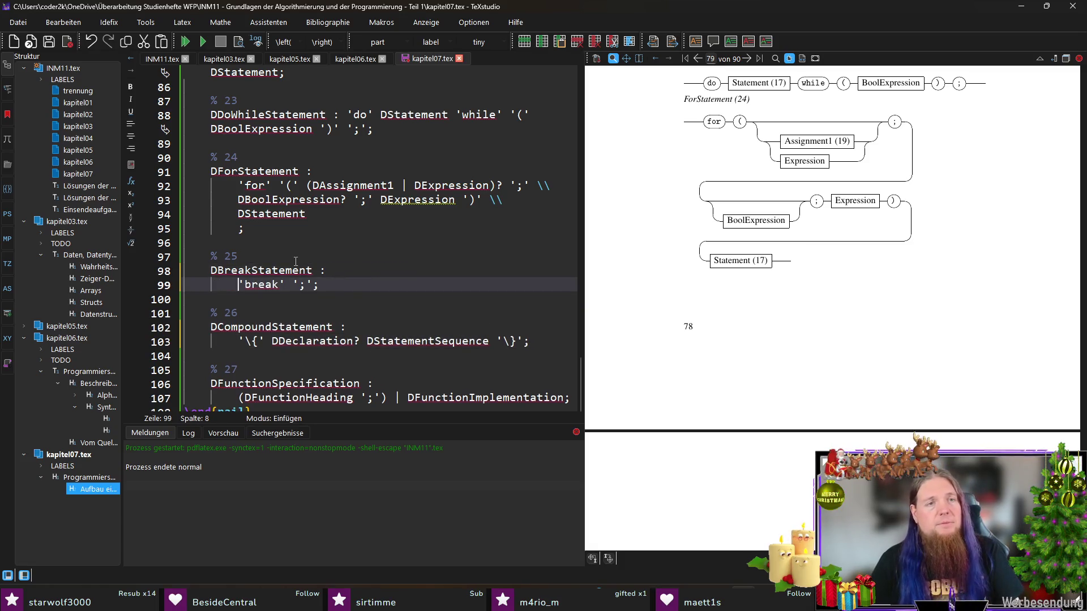
left_click(349, 115)
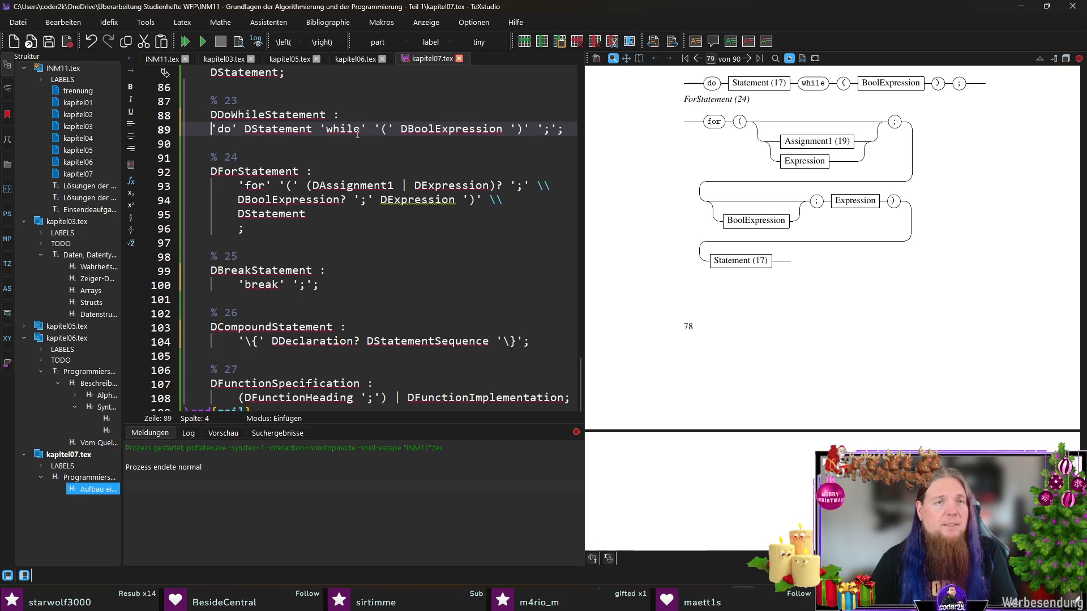
key("Return")
key("Tab")
scroll(366, 201, "up", 3)
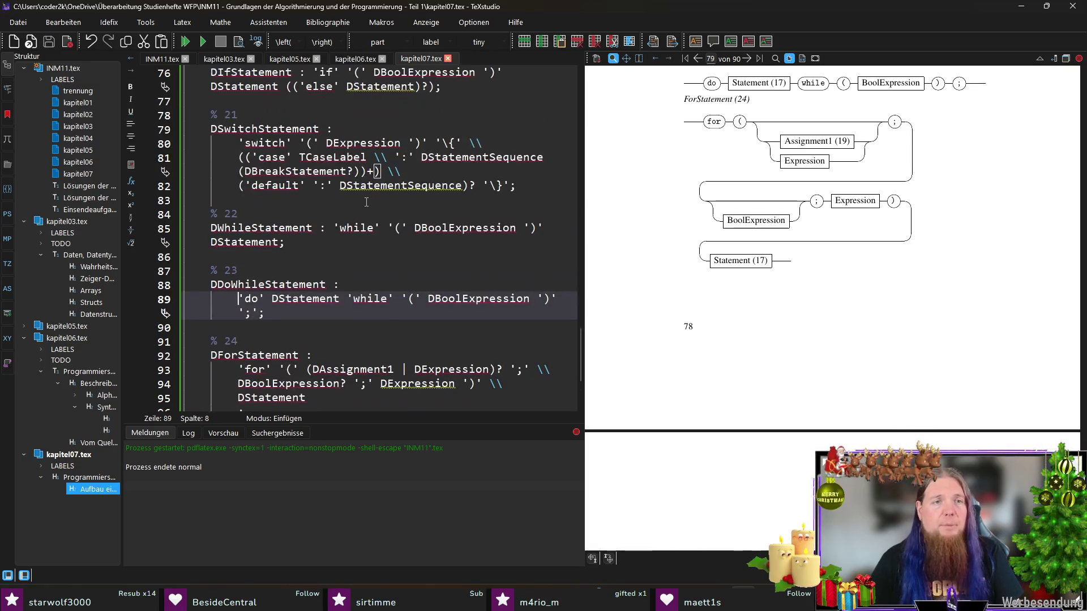
left_click(337, 228)
key("Return")
key("Tab")
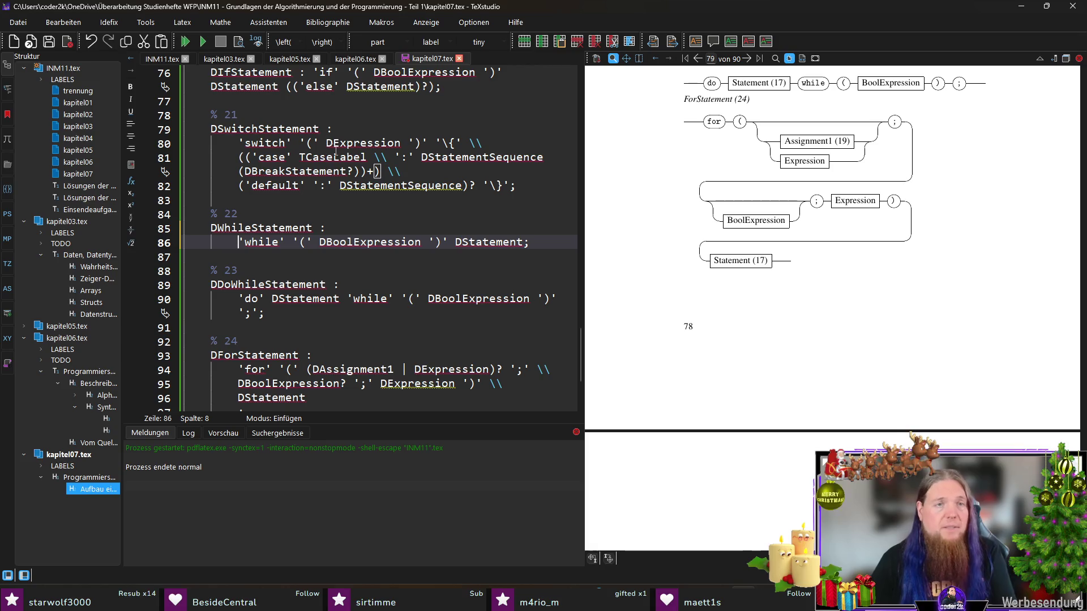
scroll(337, 170, "up", 2)
- Wrap the IfStatement, Assignment1 and Assignment rule bodies onto indented lines and save kapitel07.tex
left_click(319, 156)
key("Return")
key("Tab")
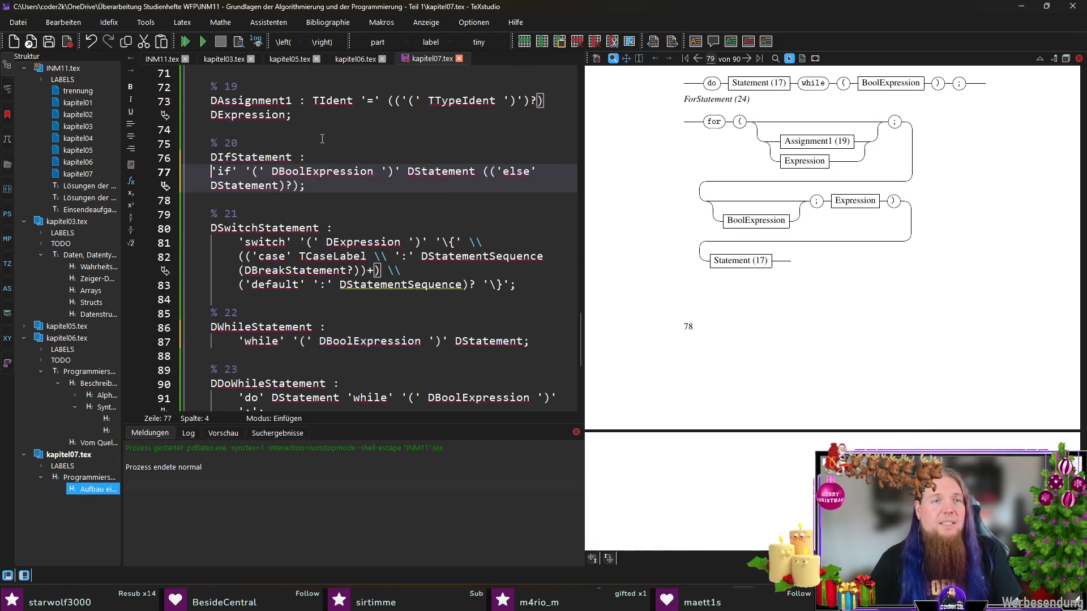
left_click(311, 101)
key("Return")
key("Tab")
scroll(344, 202, "up", 4)
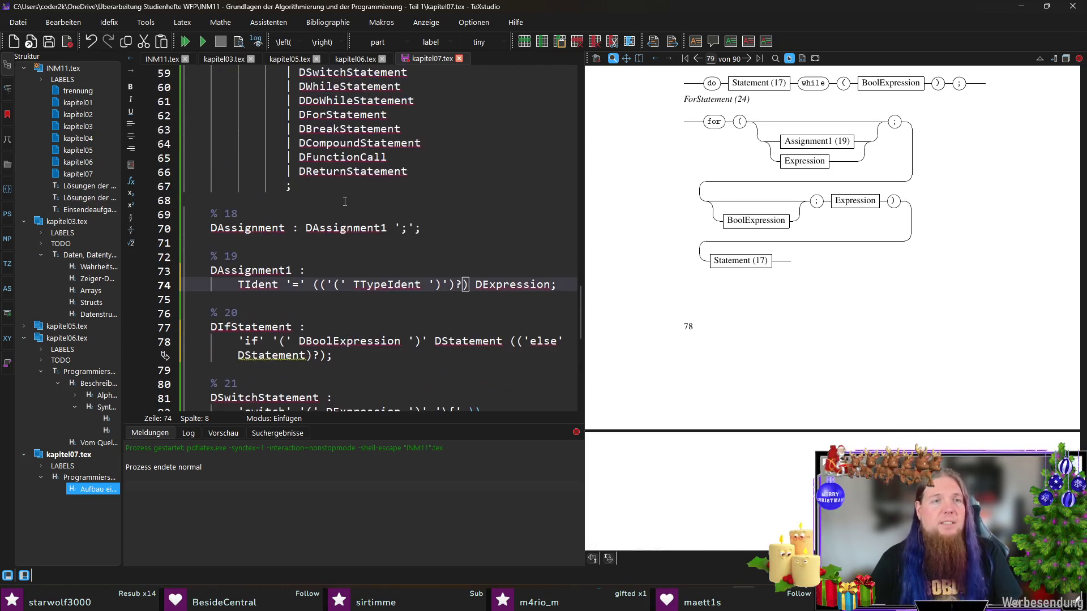
left_click(306, 228)
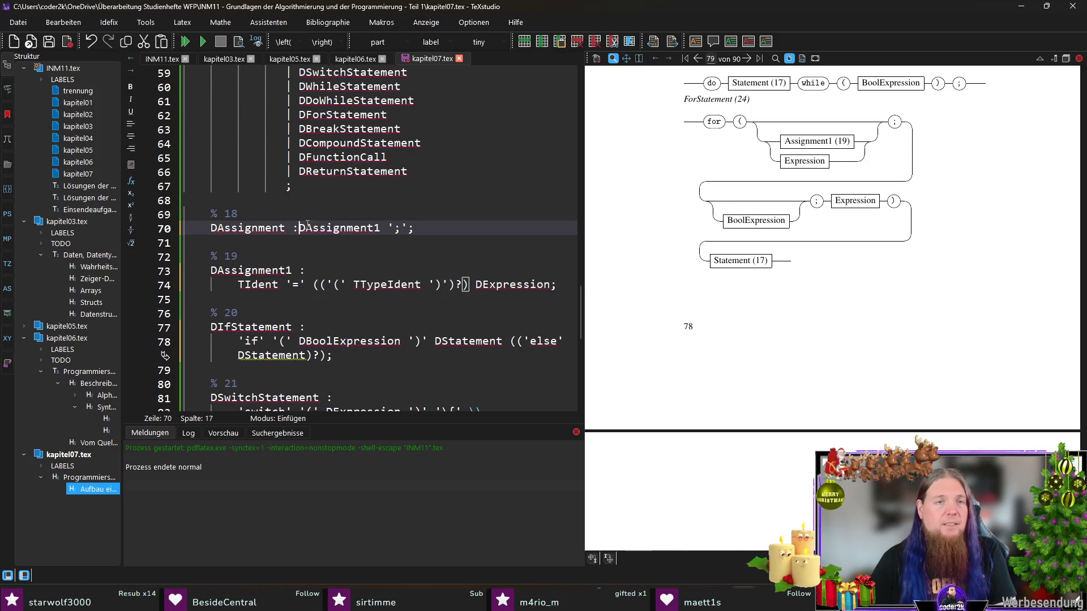
key("Return")
key("Tab")
scroll(330, 230, "up", 2)
key("ctrl+s")
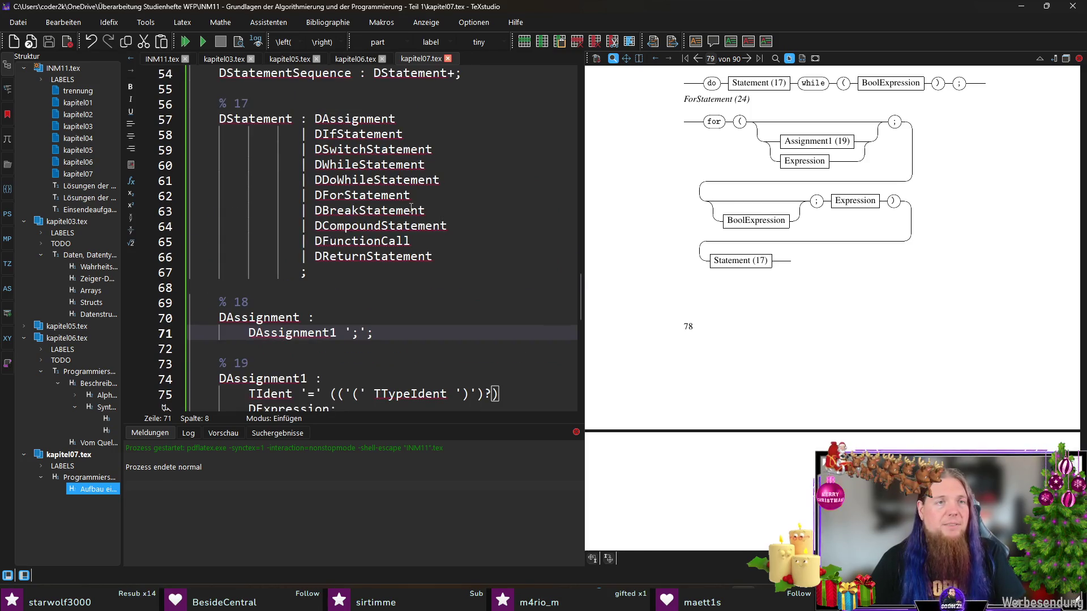
scroll(412, 209, "down", 2)
scroll(411, 208, "down", 2)
scroll(369, 239, "down", 8)
scroll(370, 239, "down", 1)
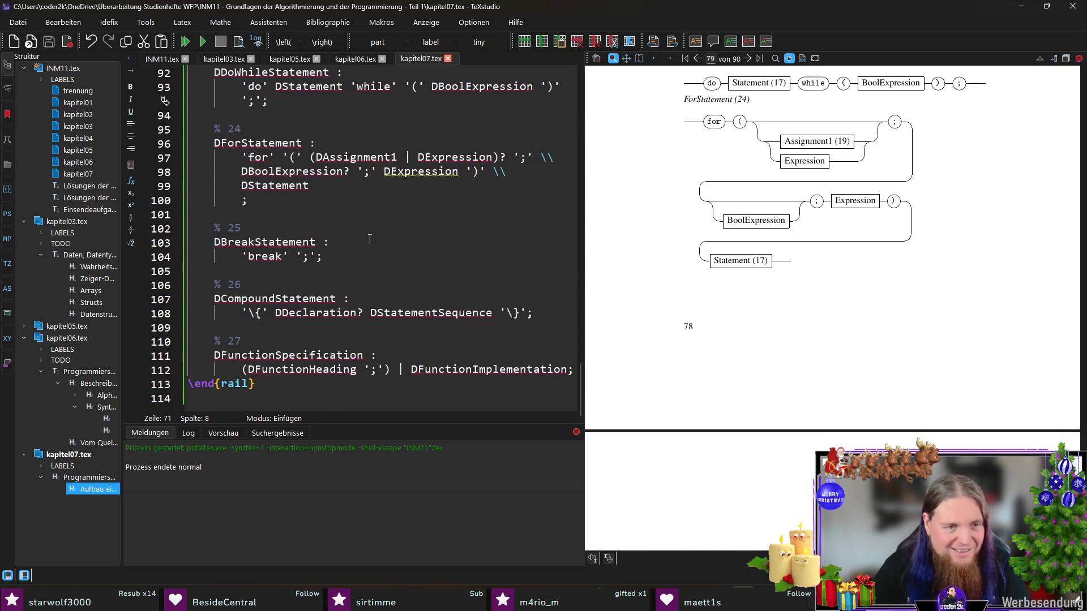
- Open room after the FunctionSpecification rule for a new rule numbered 28
left_click(385, 371)
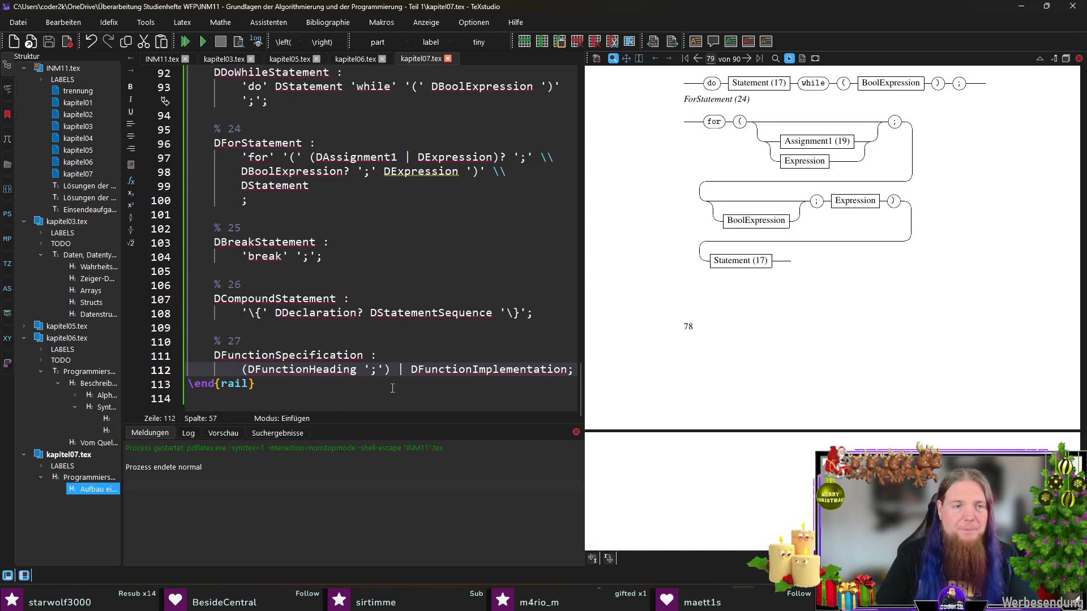
key("End")
key("Return")
key("Return")
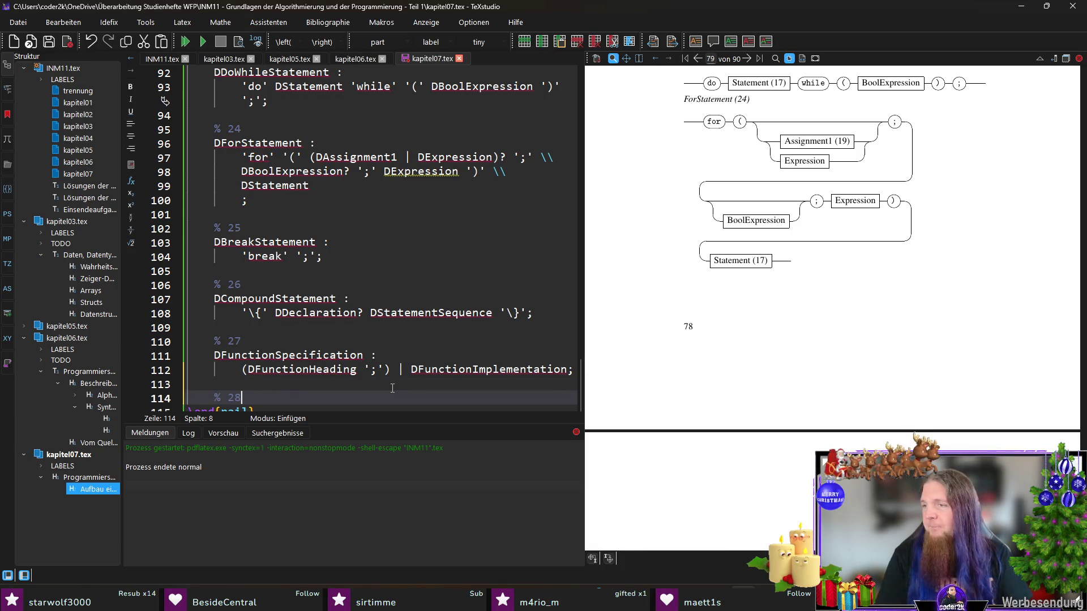
scroll(321, 343, "down", 1)
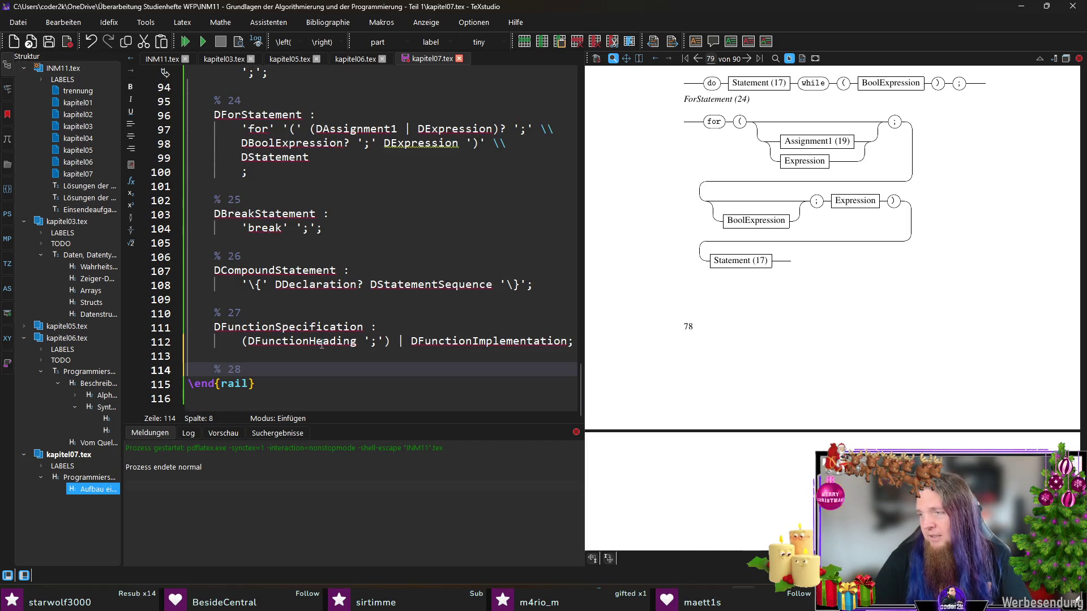
- Select the FunctionSpecification alternatives and switch to INM11.tex
double_click(489, 341)
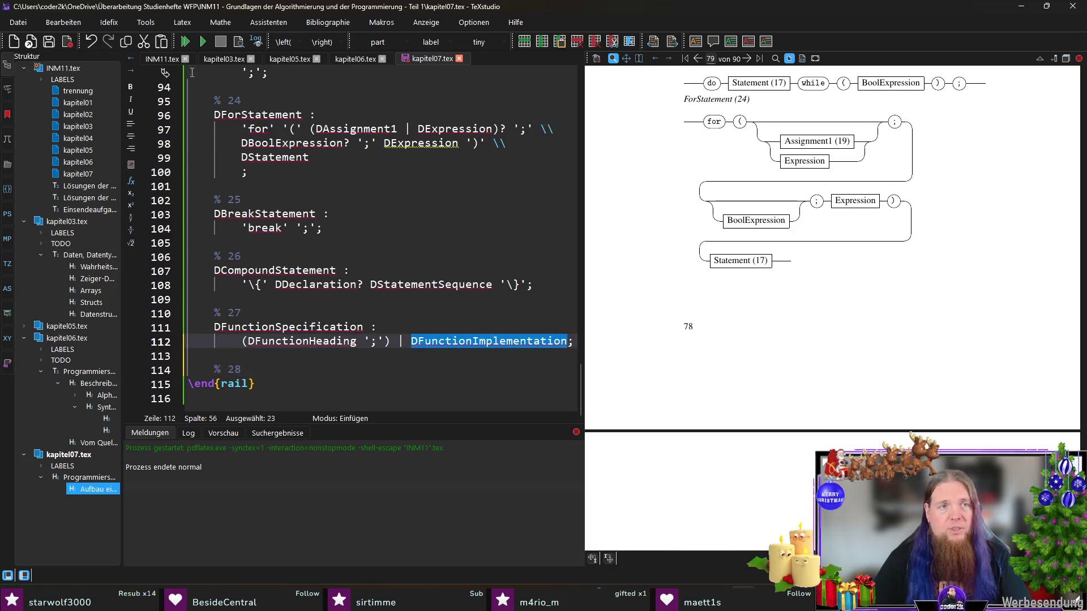
left_click(248, 341, "shift")
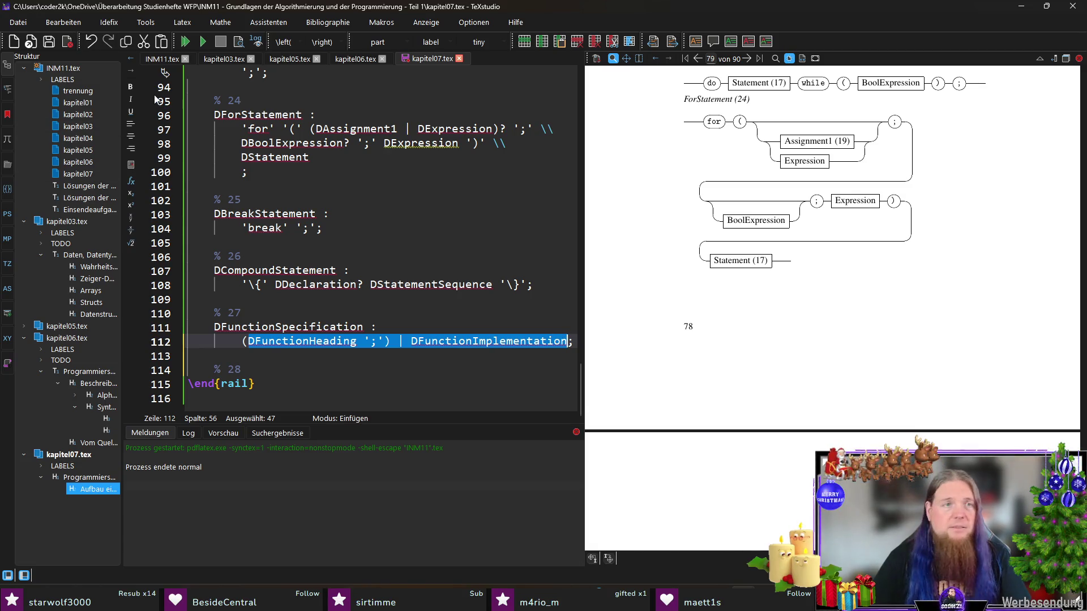
left_click(153, 58)
scroll(425, 269, "down", 3)
scroll(475, 254, "up", 1)
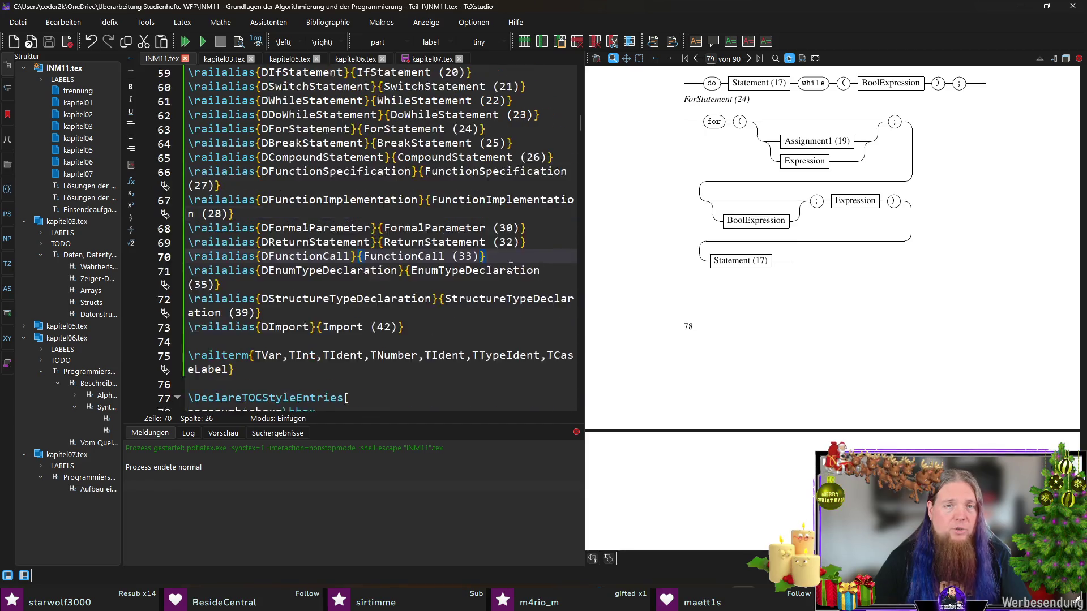
scroll(514, 245, "up", 1)
- Duplicate the FunctionImplementation \railalias line below itself
left_click(244, 230)
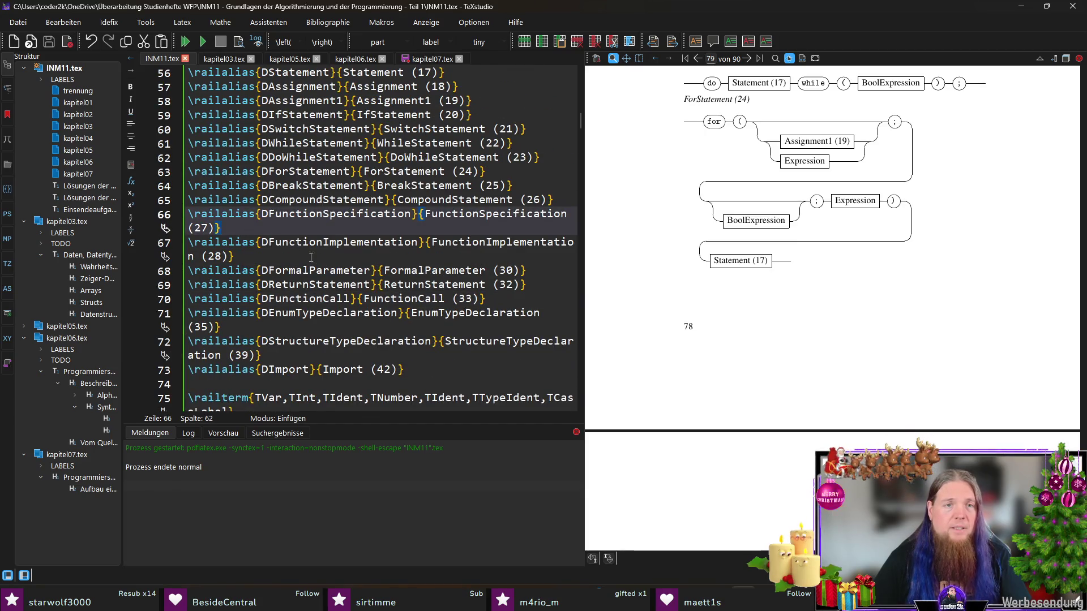
left_click(329, 259)
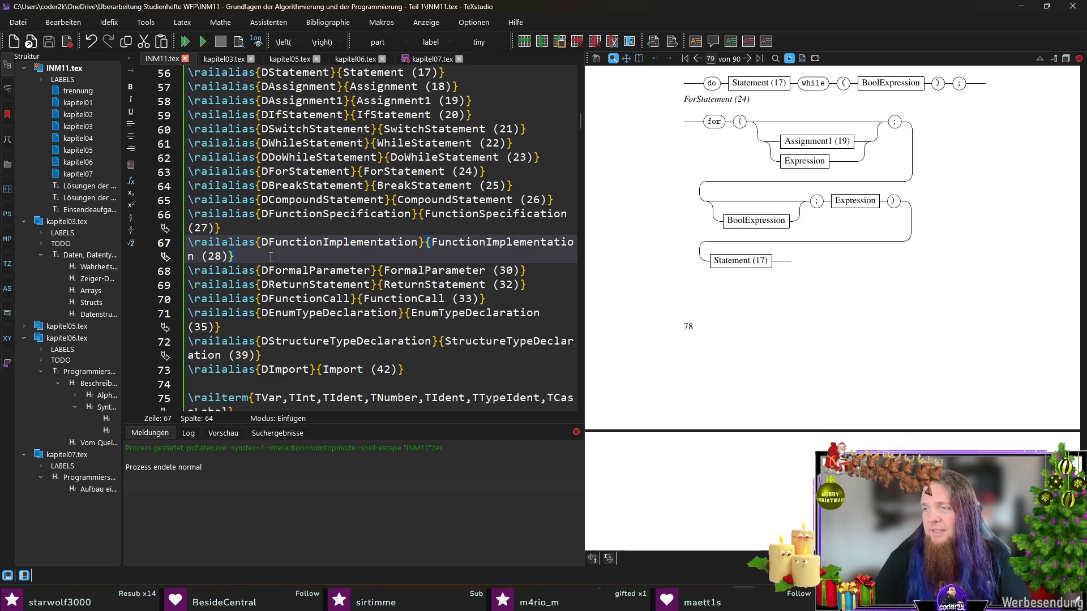
key("shift+Home")
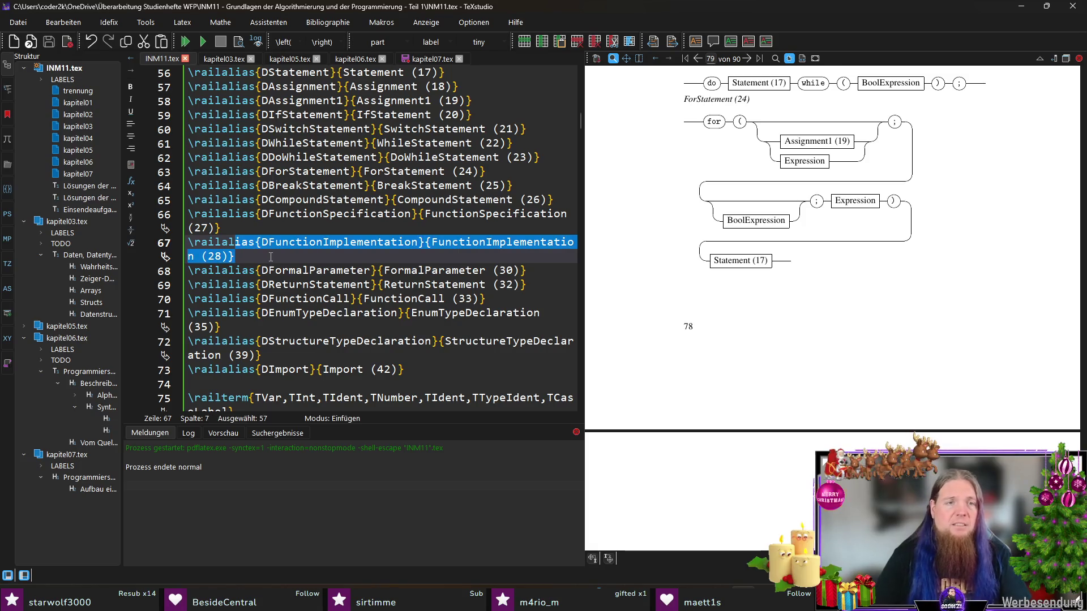
key("Home")
type("\\railalias{DFunctionImplementation}{FunctionImplementation (28)}")
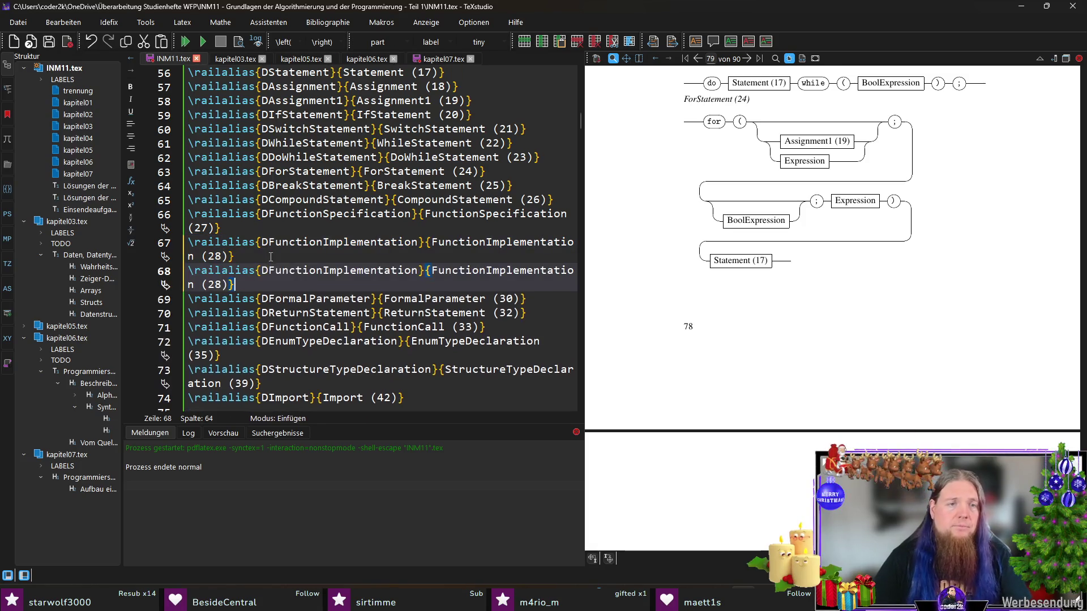
- Rename the copy to a DFunctionHeading → FunctionHeading (29) alias and return to kapitel07.tex at % 28
left_click(322, 270)
key("ctrl+shift+Right")
type("Heading")
key("ctrl+shift+Right")
key("ctrl+c")
double_click(504, 270)
key("ctrl+v")
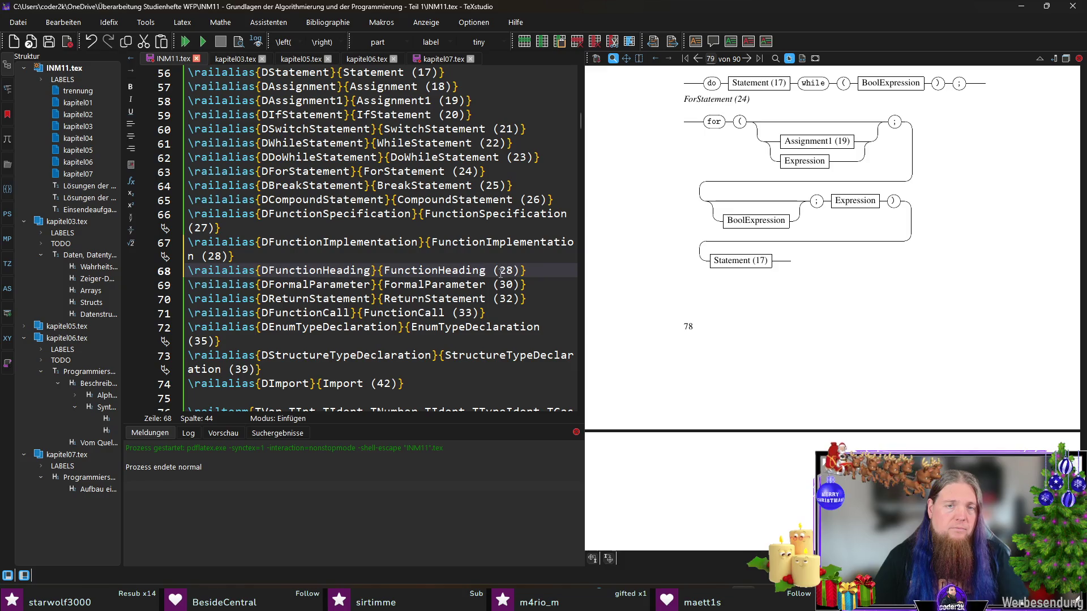
double_click(503, 270)
type("29")
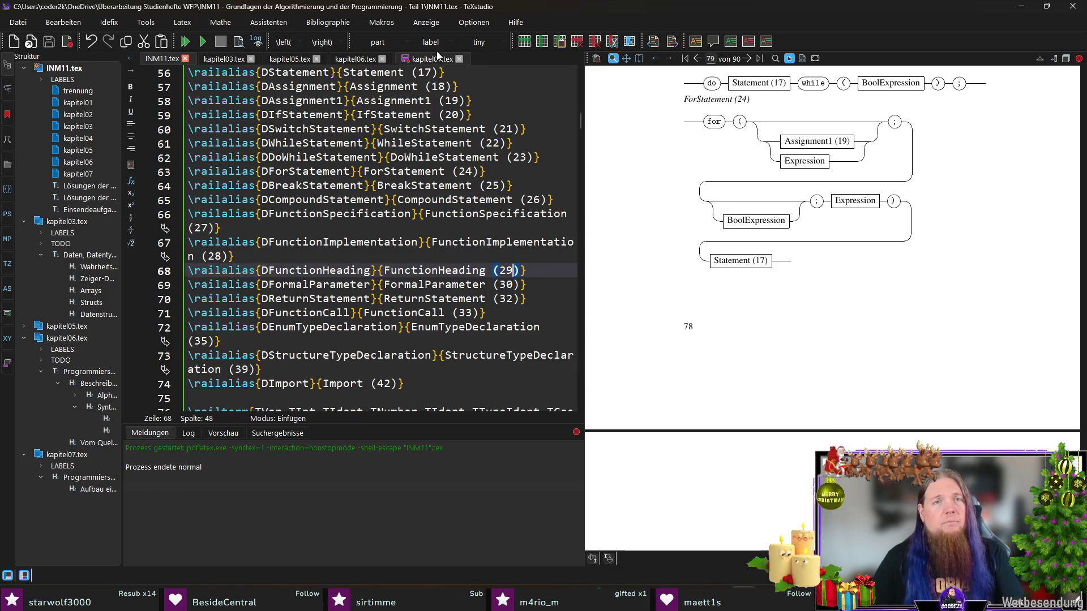
left_click(437, 53)
key("Return")
type("% 28")
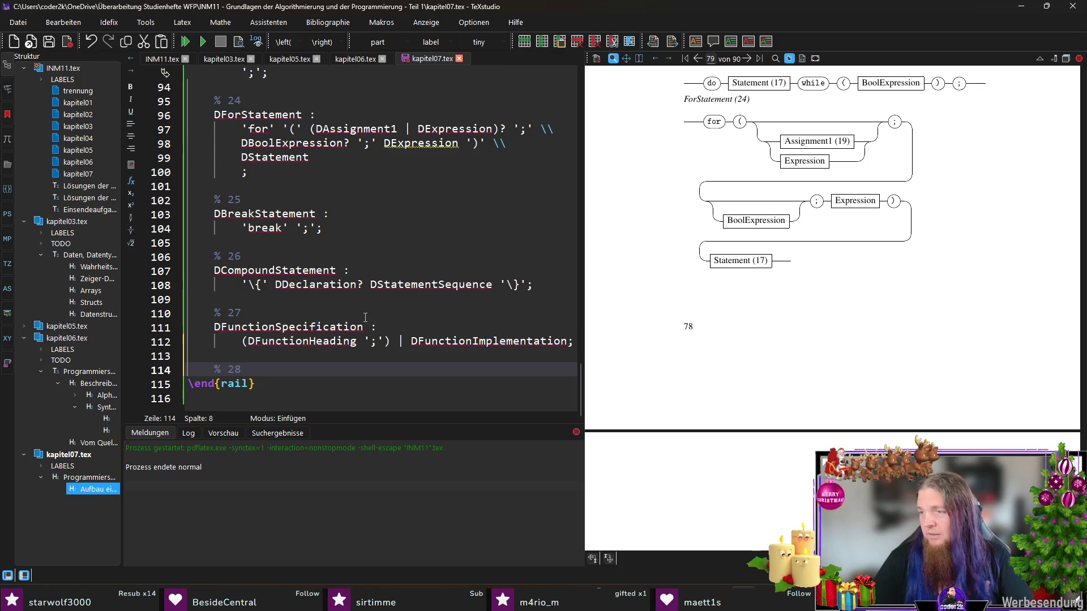
- Write DFunctionImplementation : with an indented body line beginning DFunctionHeading DBlock; under % 28
key("Return")
type("DFunc")
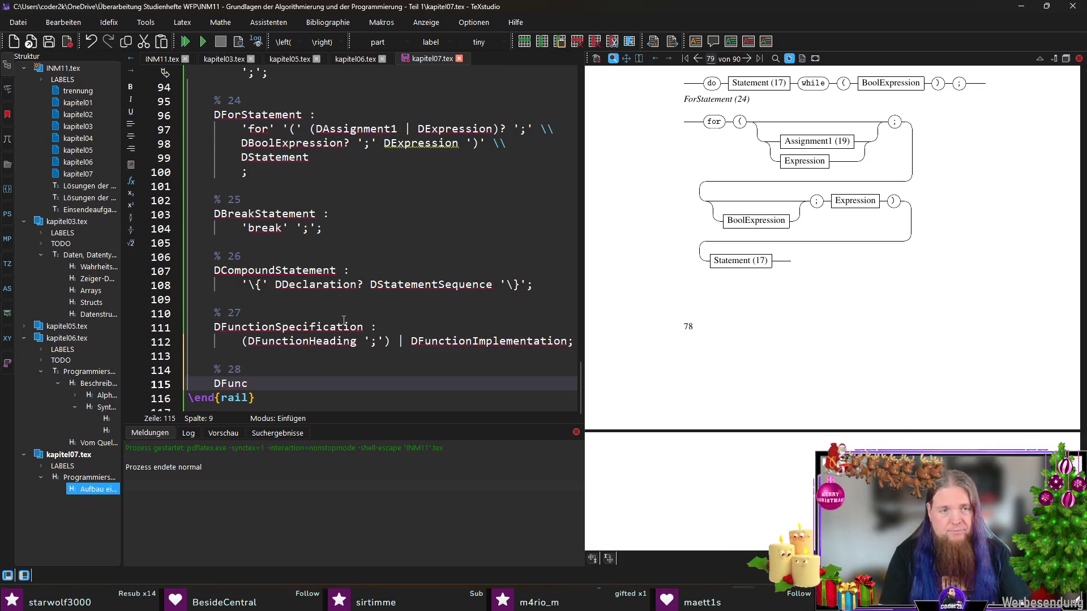
type("tionHeading :")
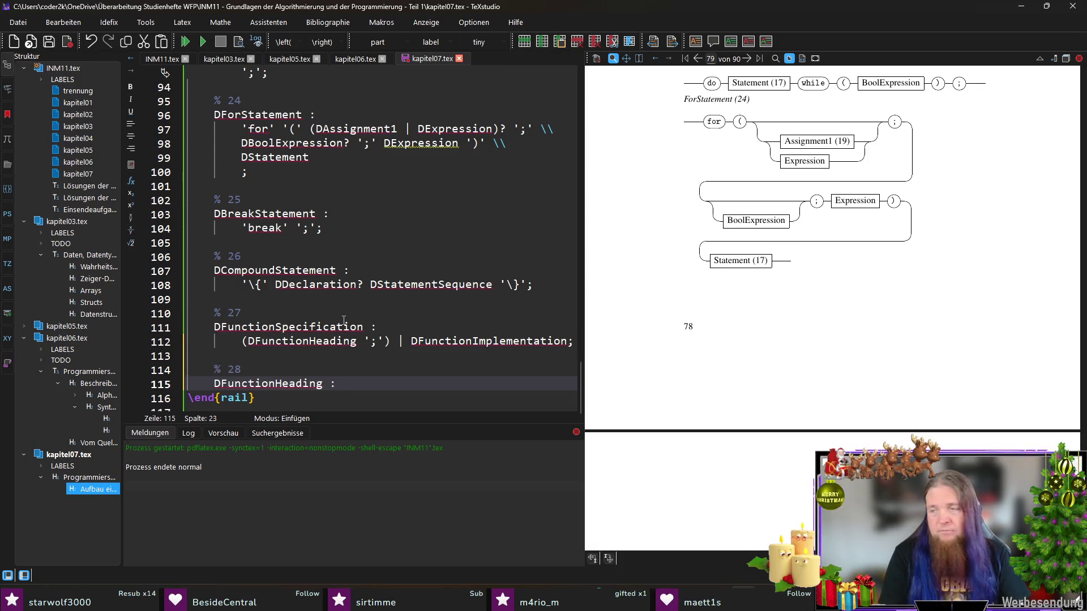
key("Return")
key("Tab")
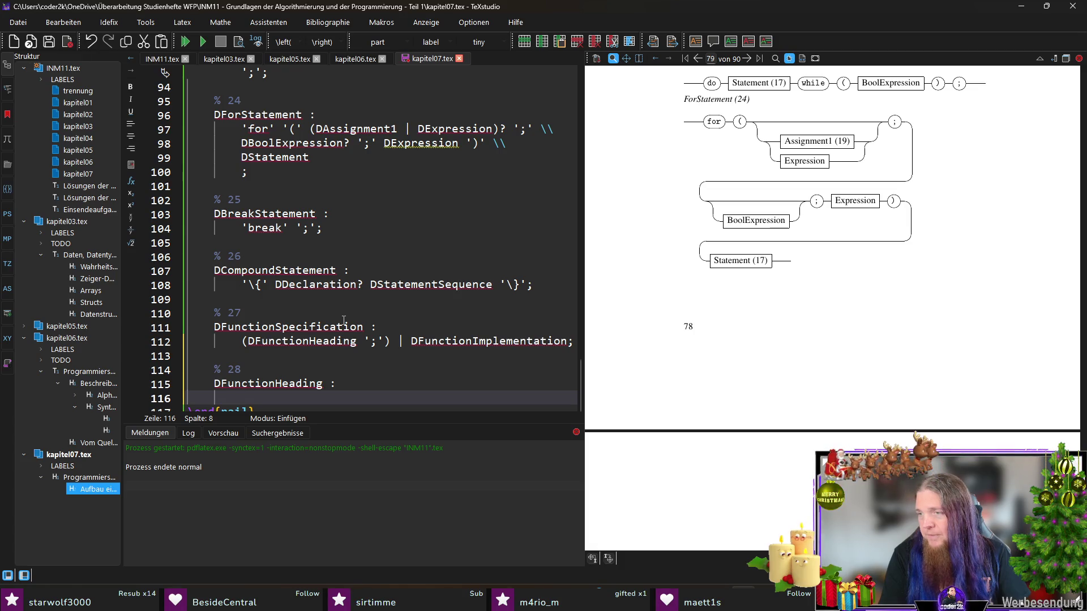
key("Up")
key("Right")
key("Right")
key("Right")
key("Right")
key("Right")
key("shift+End")
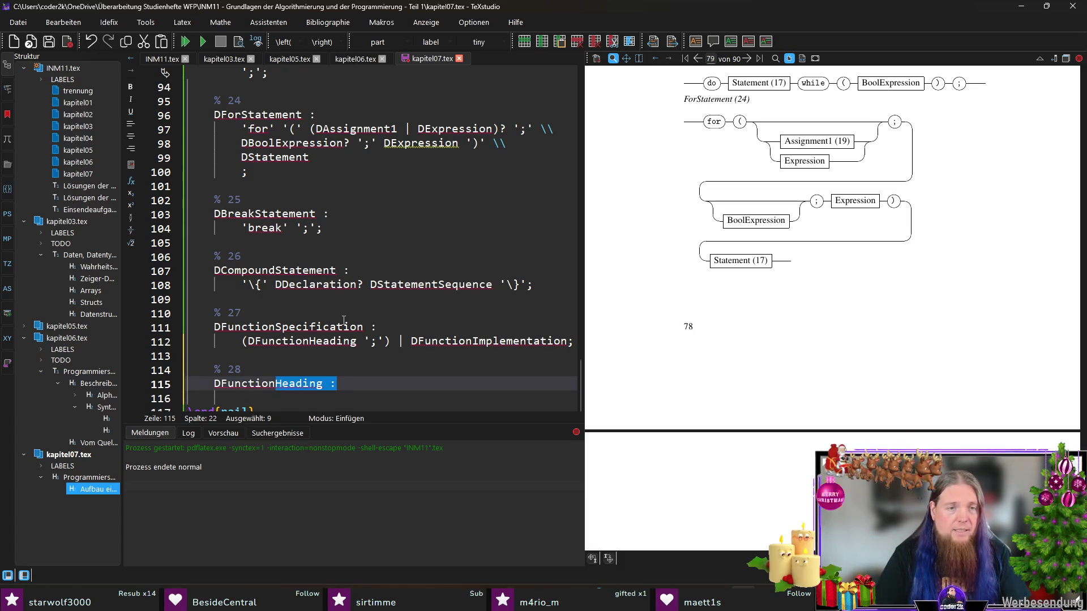
key("shift+Left")
key("shift+Left")
type("Implement")
key("Return")
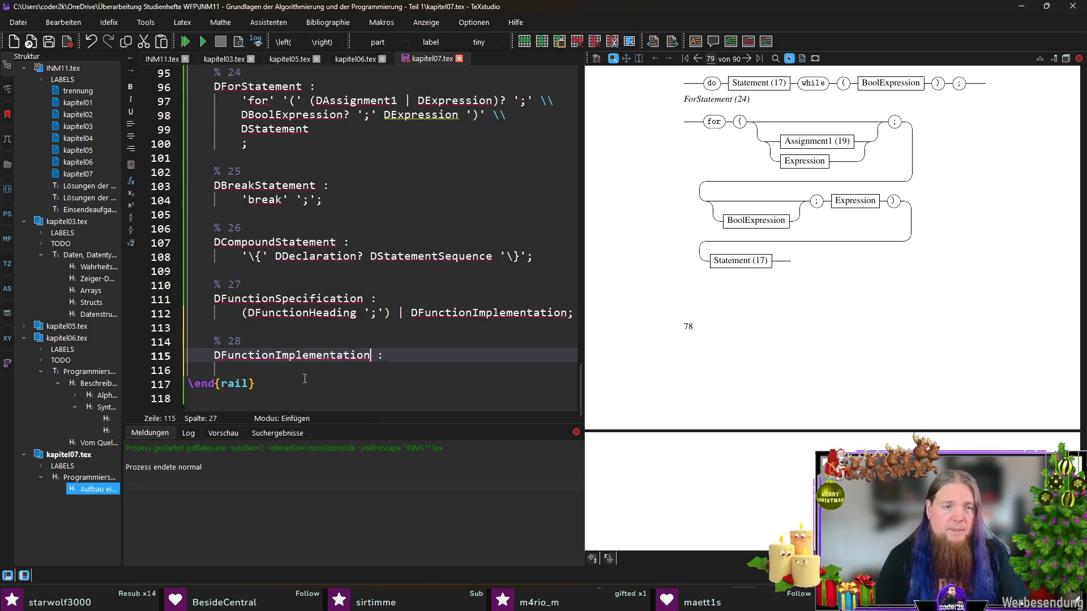
key("Tab")
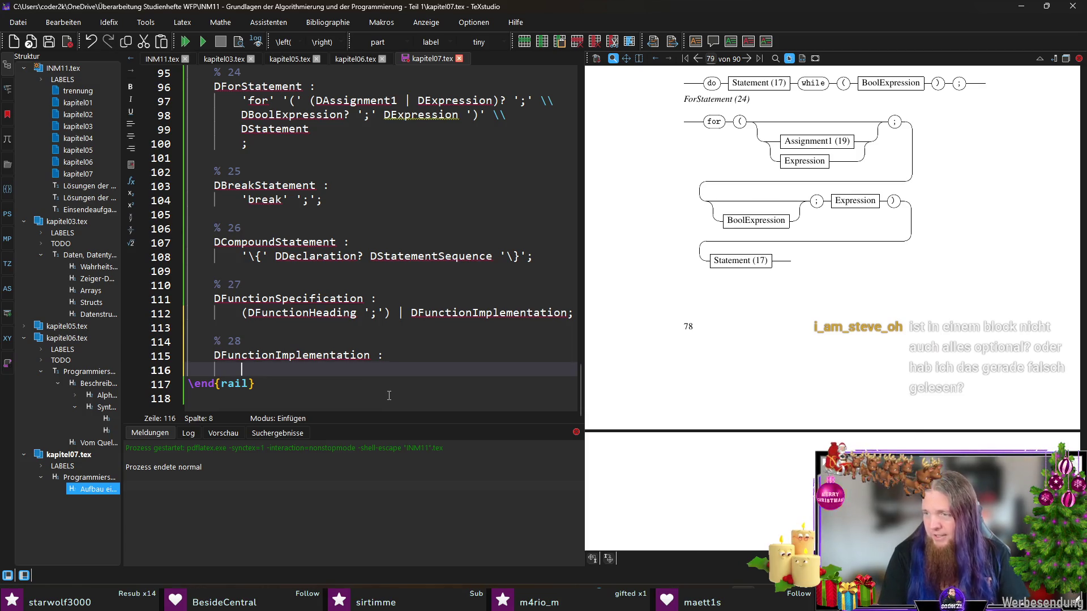
type("DFunctionHeading B")
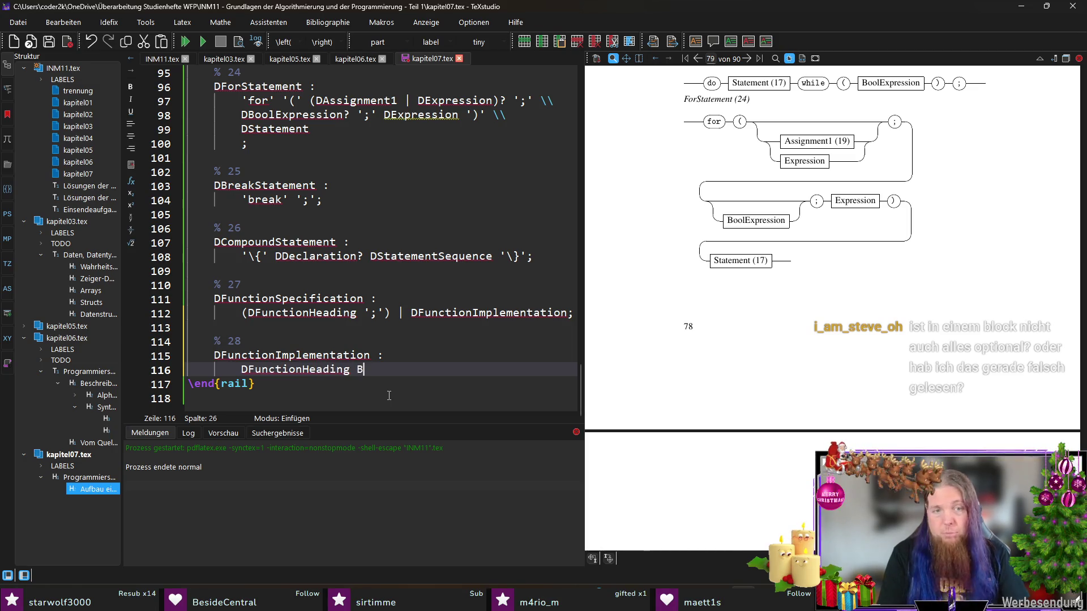
key("BackSpace")
type("DBlock")
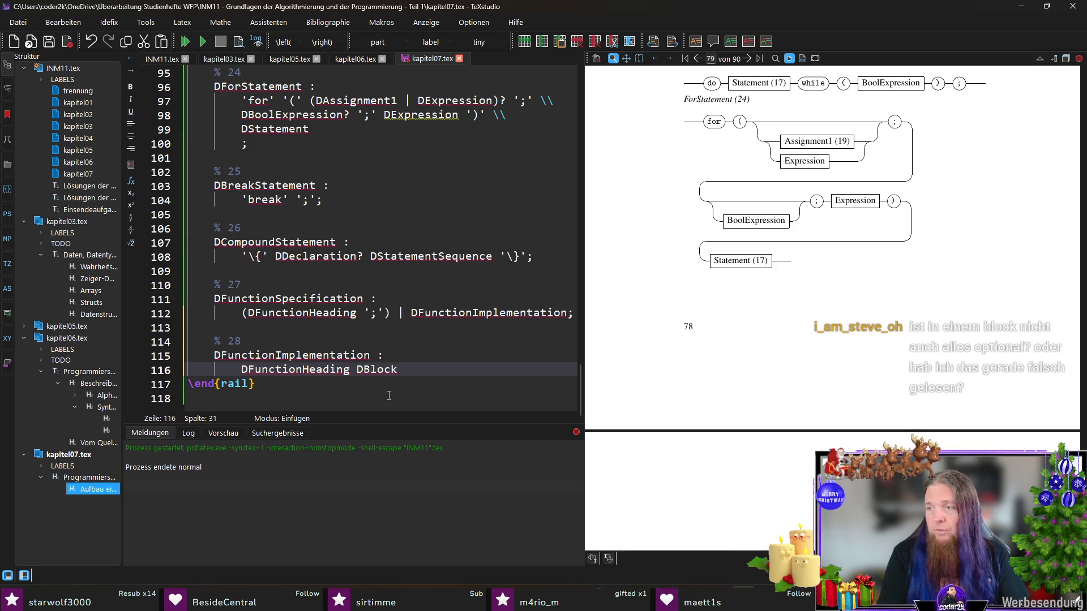
type(";")
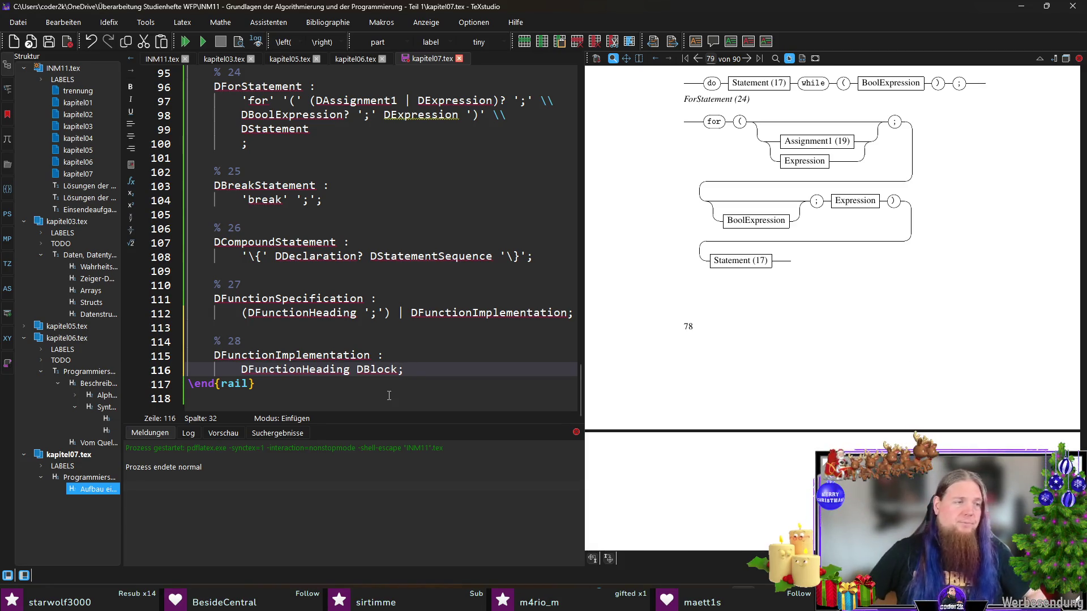
scroll(964, 257, "up", 5)
scroll(963, 257, "up", 3)
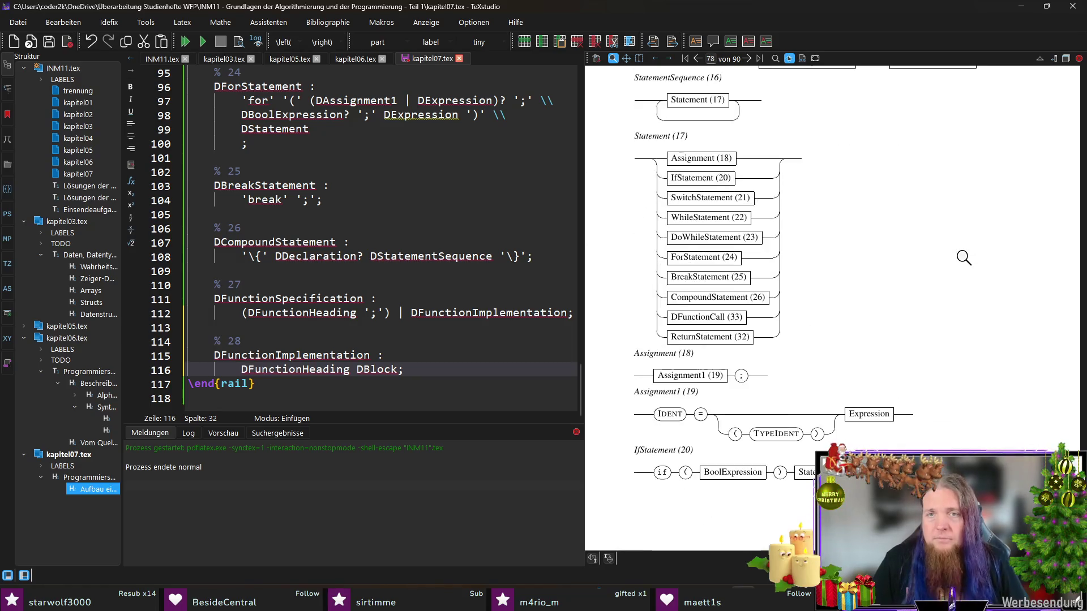
scroll(963, 257, "up", 1)
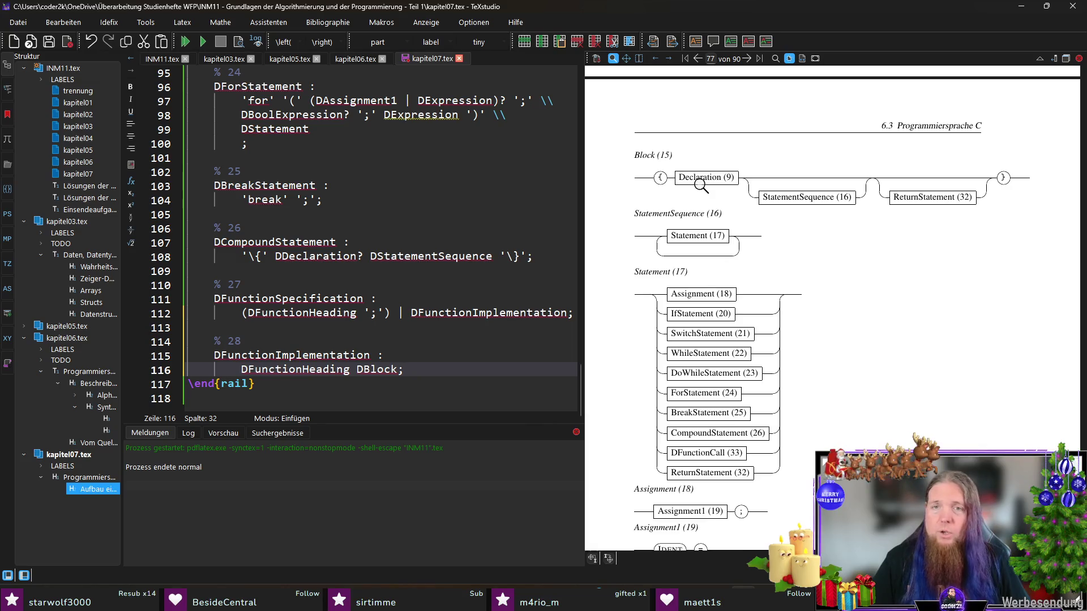
scroll(835, 340, "down", 2)
scroll(842, 296, "down", 1)
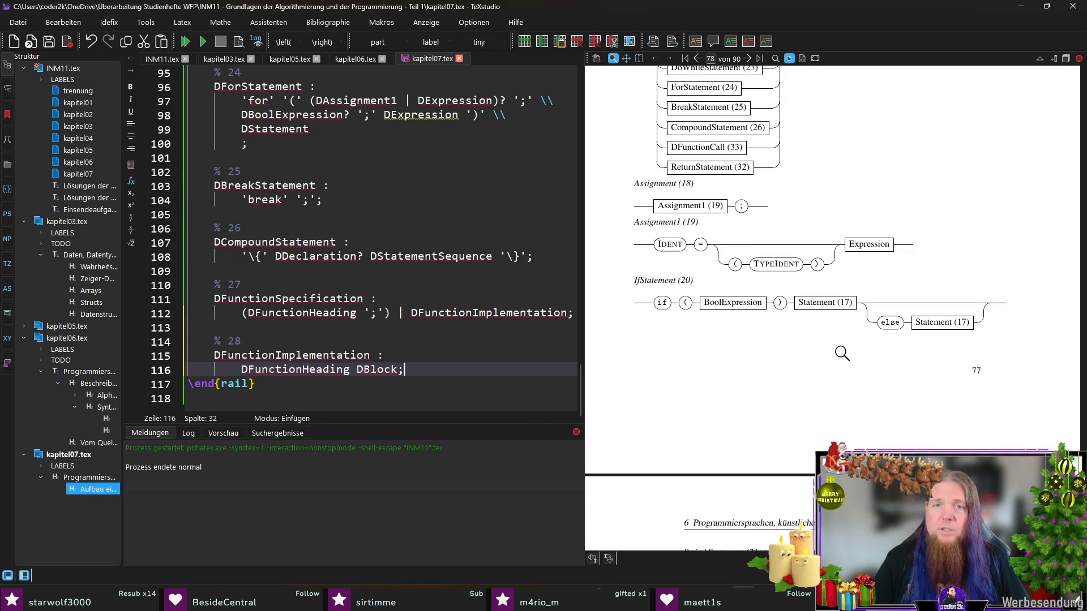
scroll(842, 354, "up", 1)
scroll(842, 357, "up", 2)
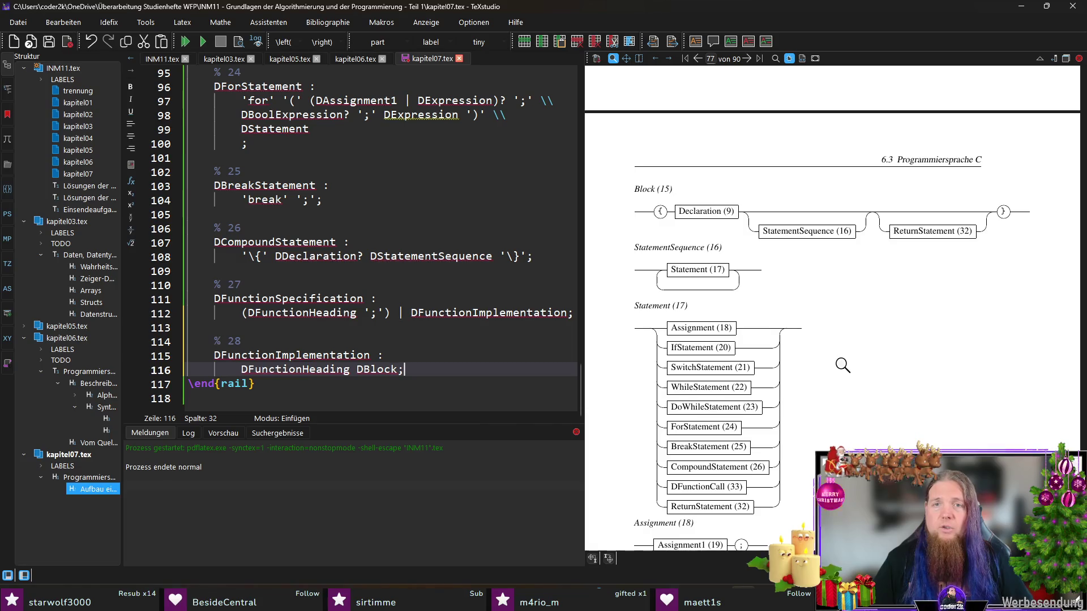
scroll(839, 345, "up", 3)
scroll(857, 334, "up", 2)
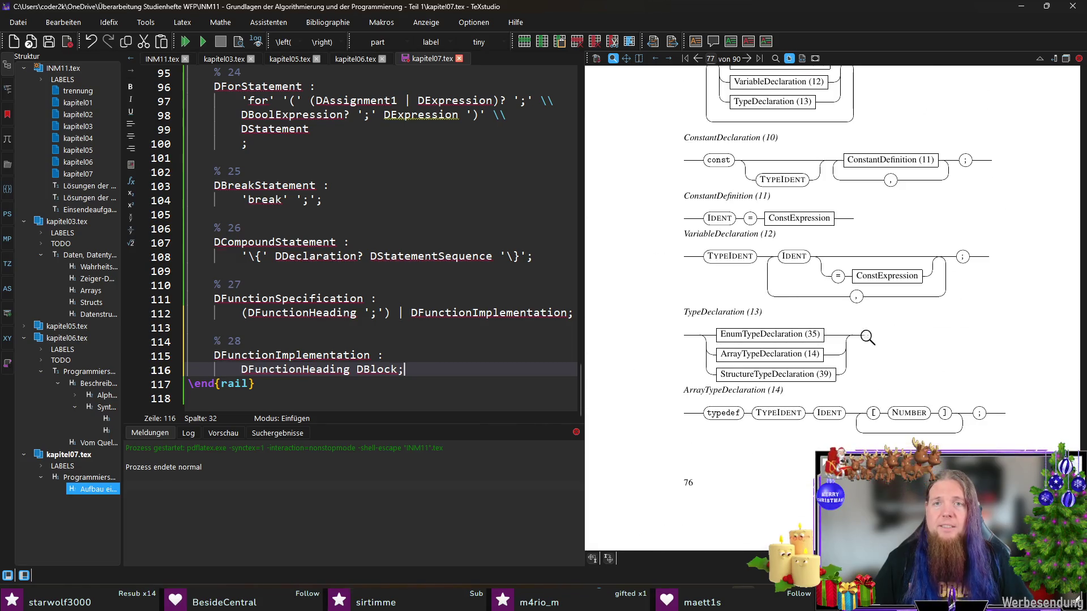
scroll(937, 324, "up", 2)
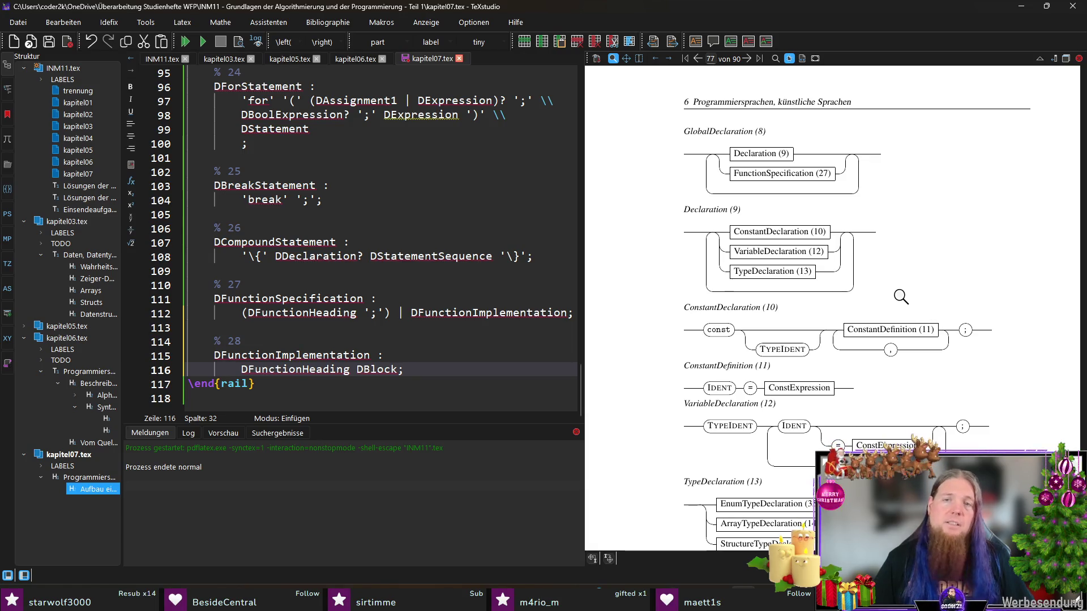
scroll(899, 314, "down", 3)
scroll(902, 319, "down", 3)
scroll(903, 323, "down", 3)
scroll(905, 331, "down", 3)
scroll(904, 331, "up", 1)
scroll(898, 329, "up", 2)
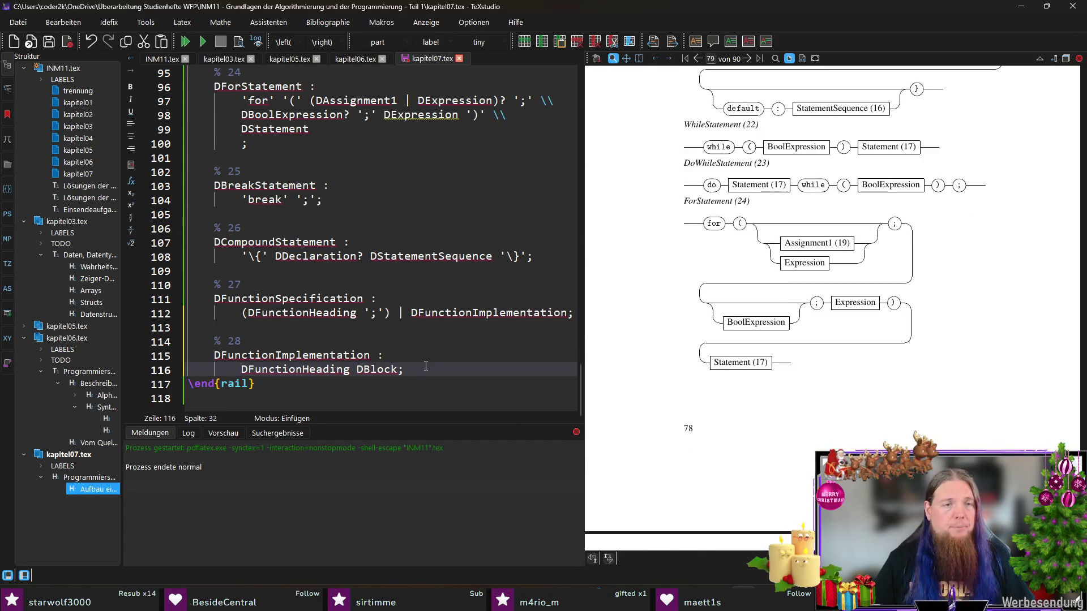
- Finish rule 28 'DFunctionImplementation : DFunctionHeading DBlock;' and leave a blank line below it
key("Return")
- Write rule 29 'DFunctionHeading : TTypeIdent TIdent '(' DFormalParameters ')';' and save kapitel07.tex
key("Return")
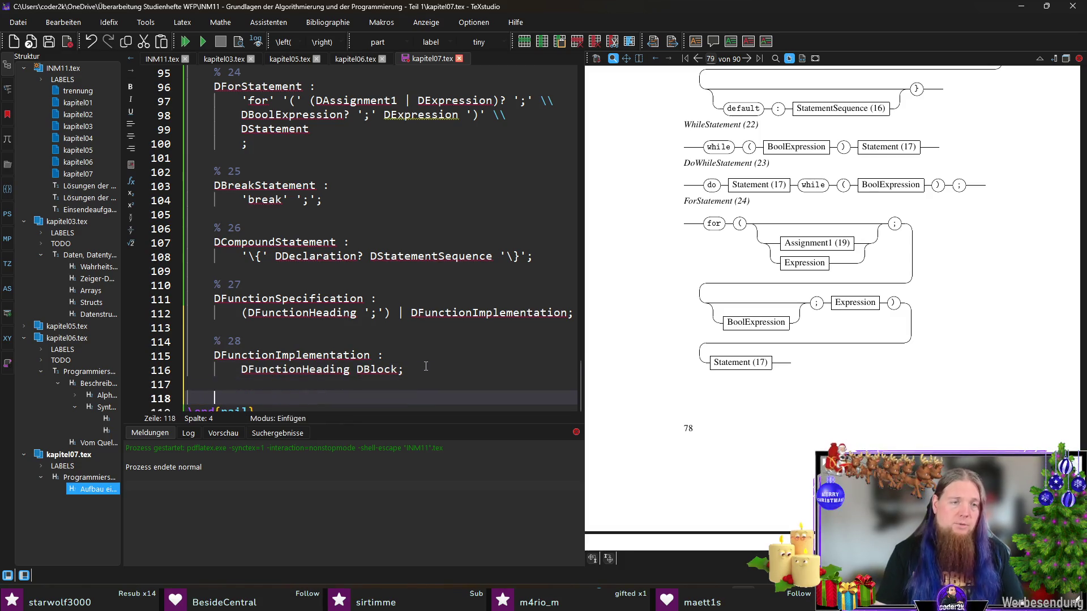
type("% 29")
key("Return")
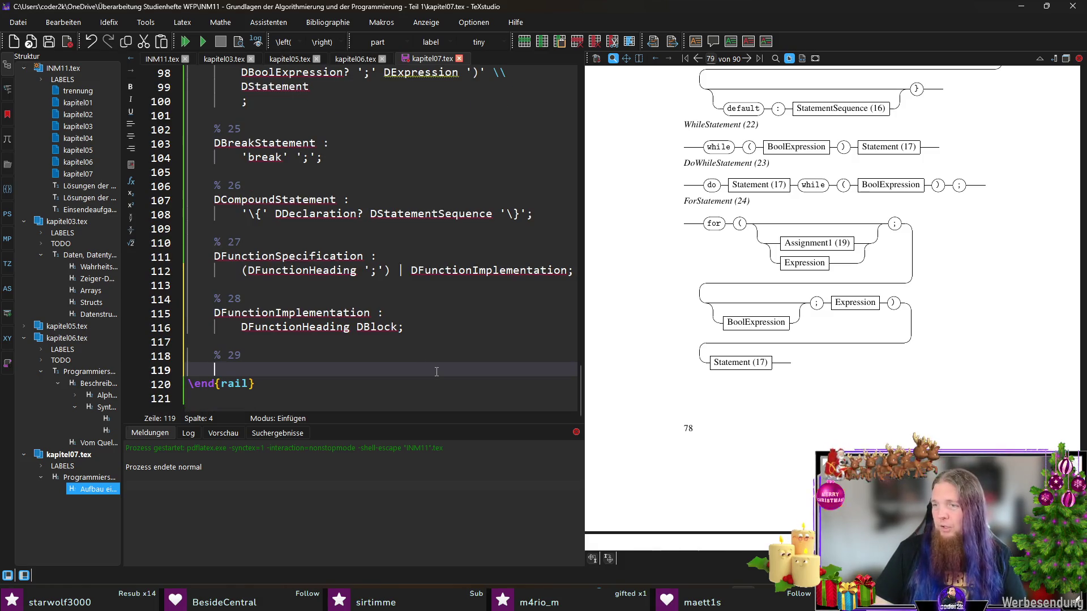
type("DFunctionHeading")
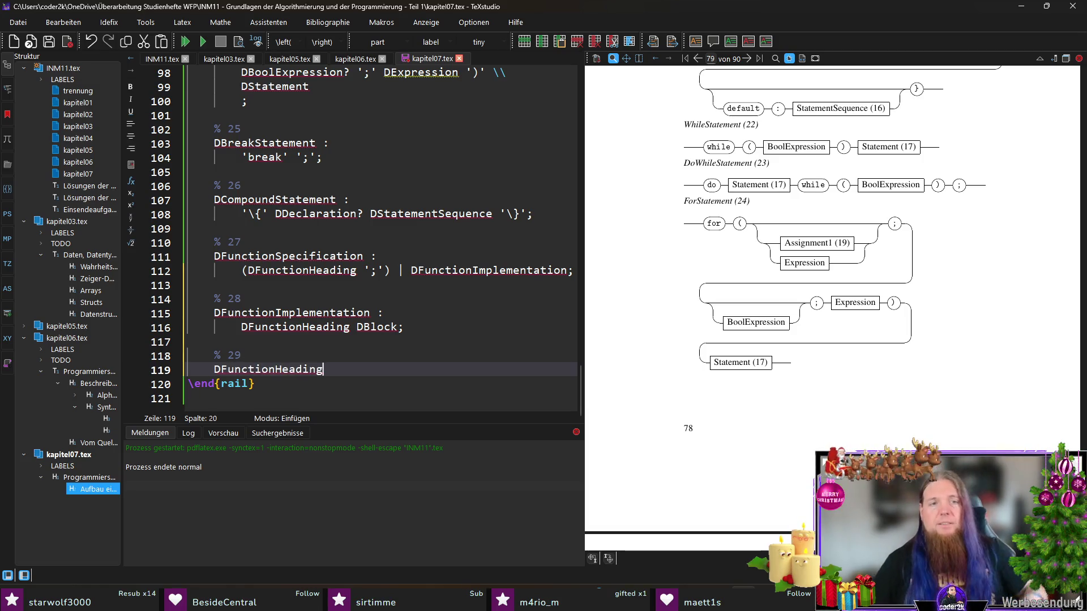
type(" :")
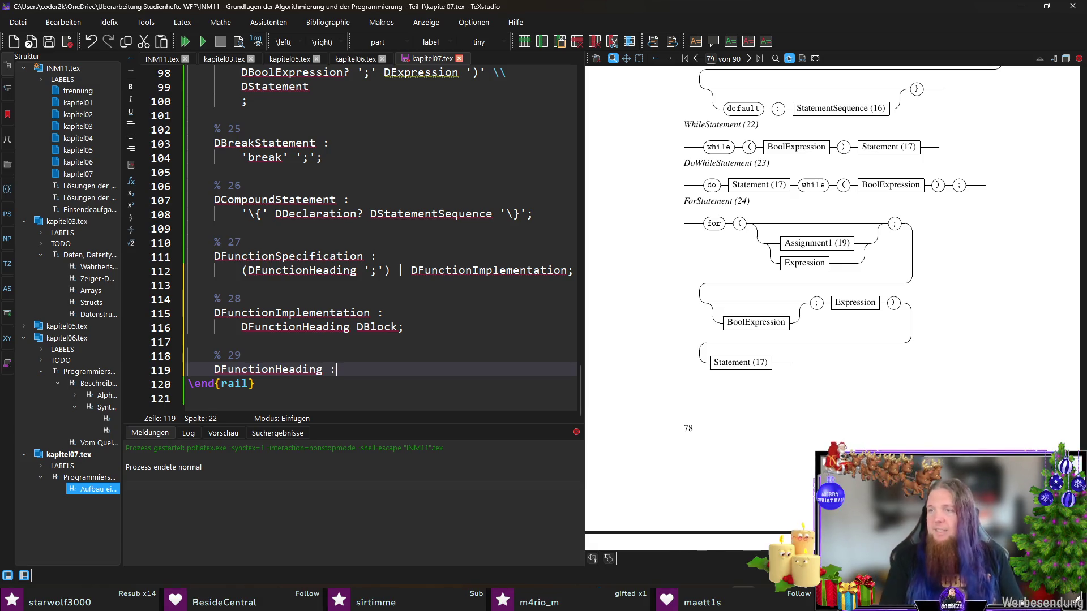
key("Return")
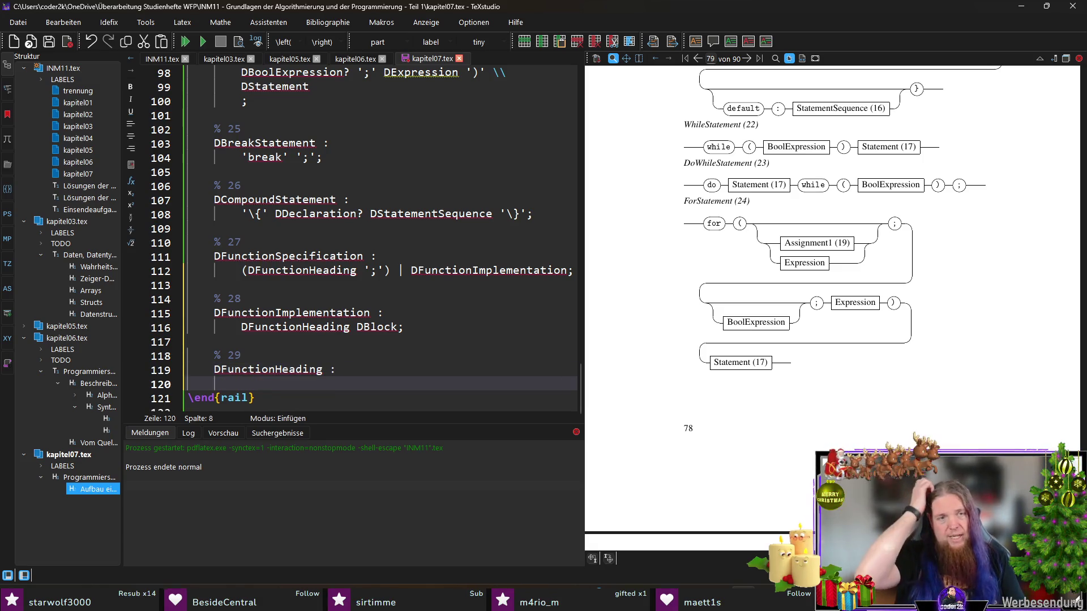
type("TypeIdent")
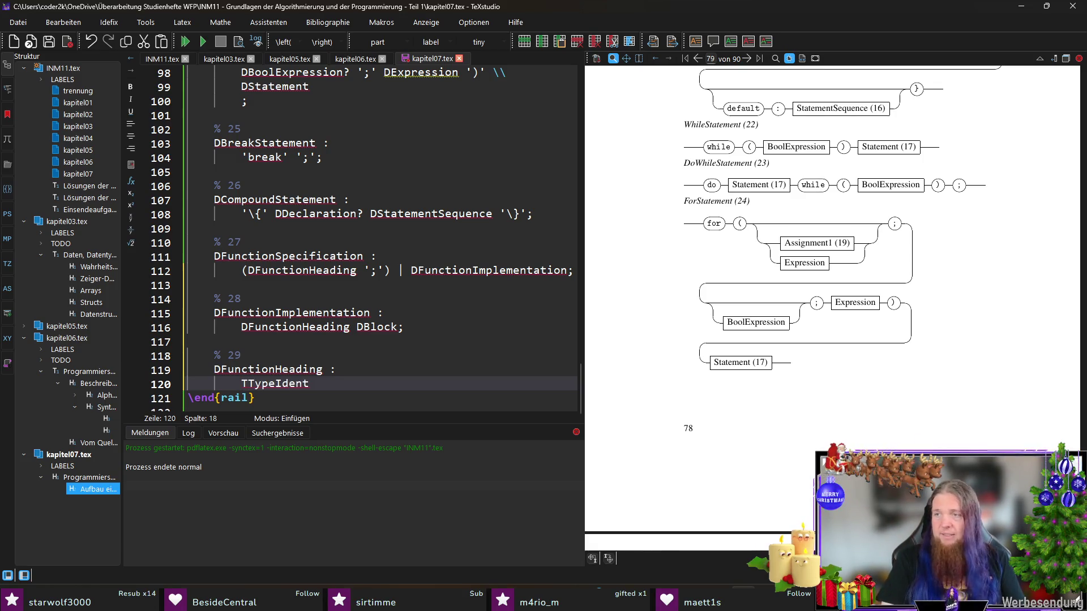
type(" TIdent '('")
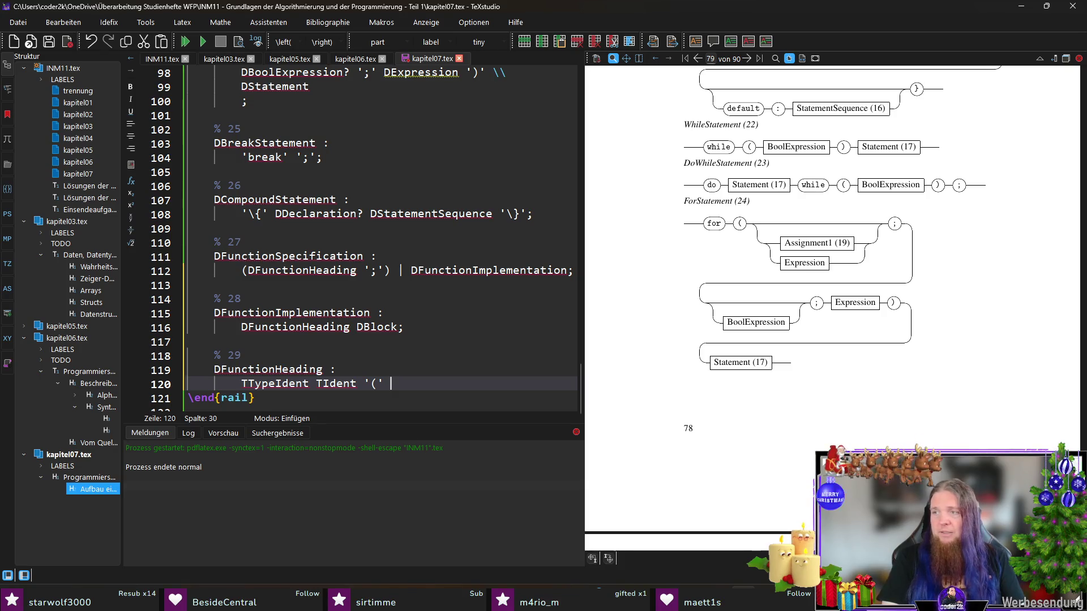
type(" DFormalParameters '")
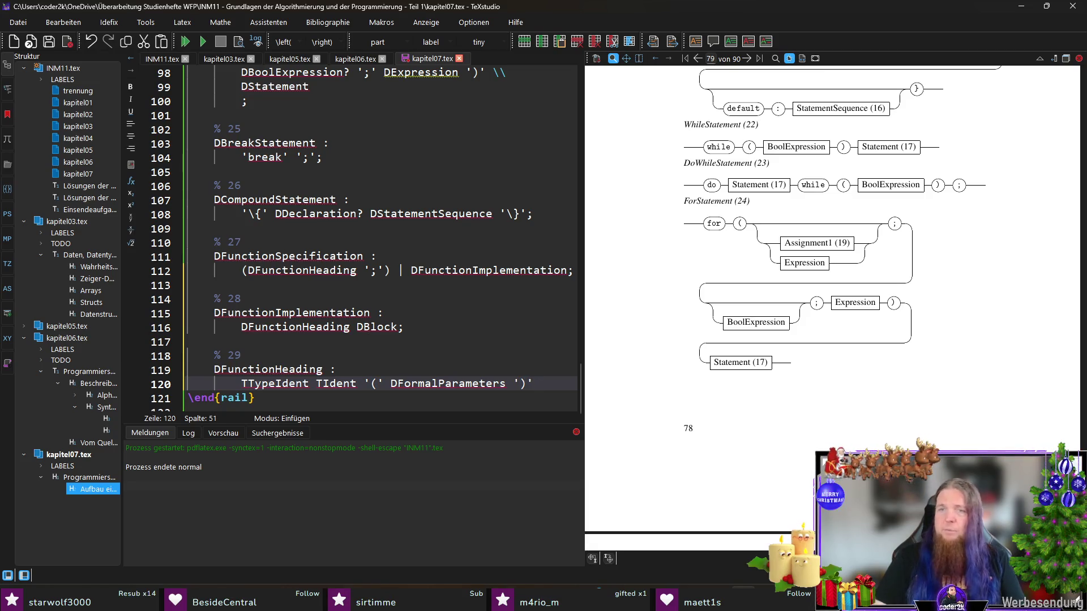
key("BackSpace")
type(";")
key("ctrl+s")
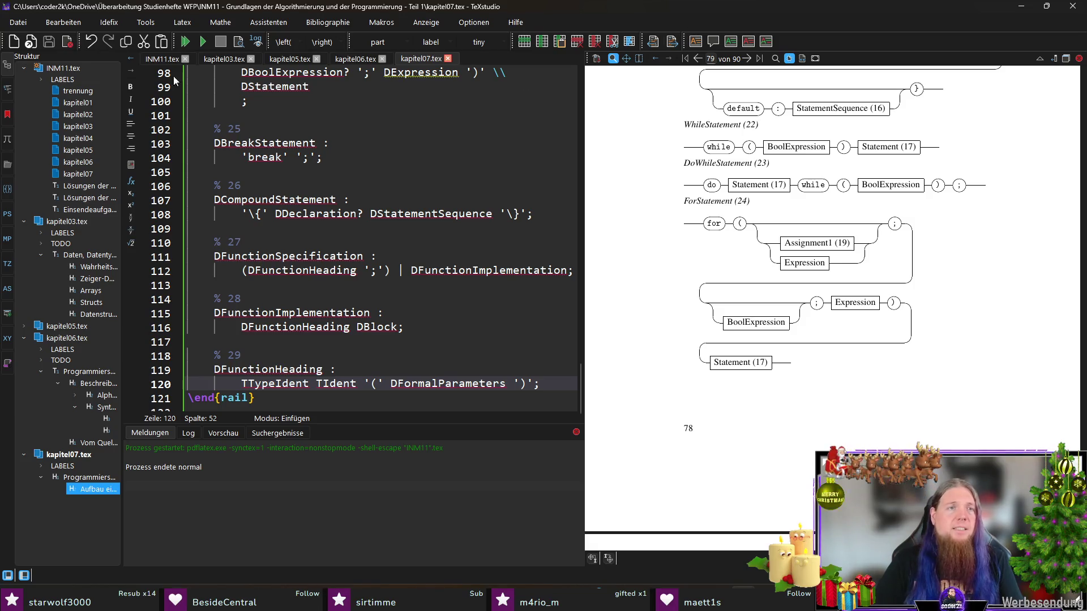
- Rename both FormalParameter names in the INM11.tex railalias to FormalParameters, then return to kapitel07.tex
left_click(162, 59)
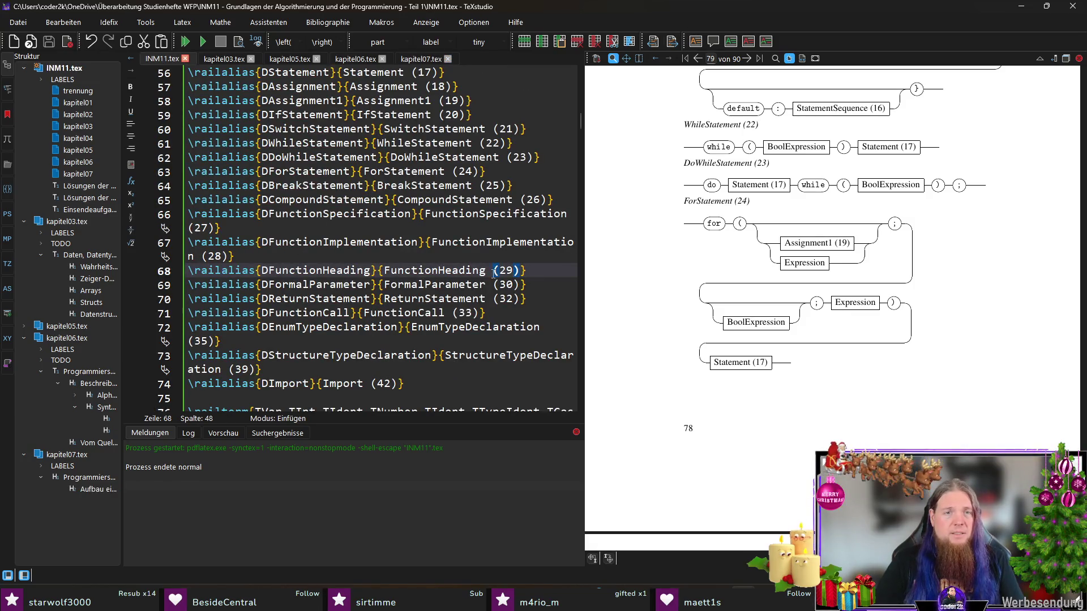
left_click(439, 285)
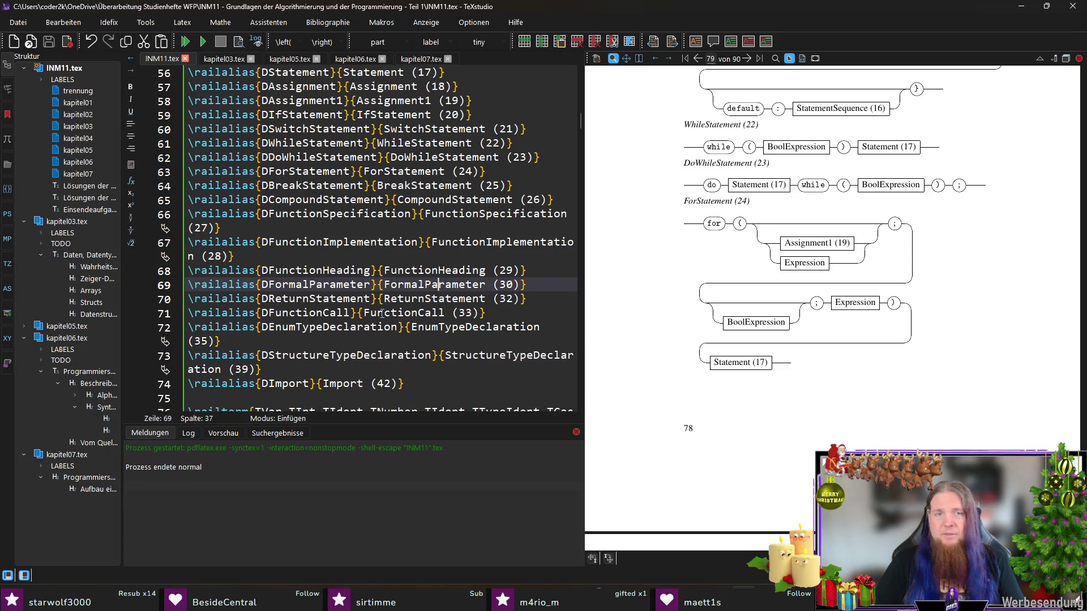
type("s")
left_click(492, 284)
type("s")
left_click(418, 60)
left_click(501, 300)
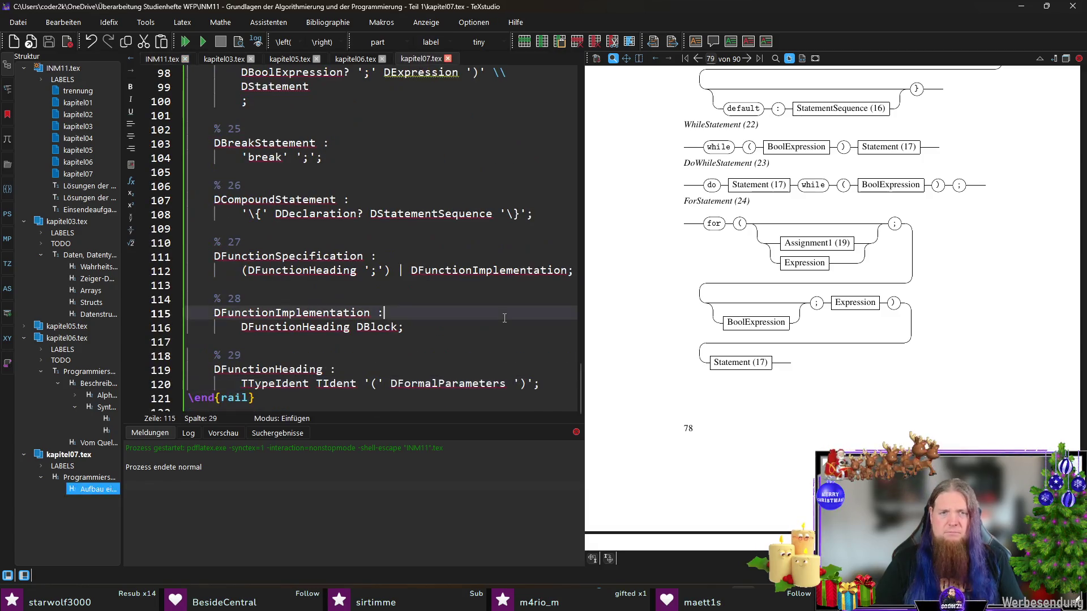
- Find the DFormalParameter reference via a 'formalpara' search, make it DFormalParameters and save
key("ctrl+f")
type("formalpara")
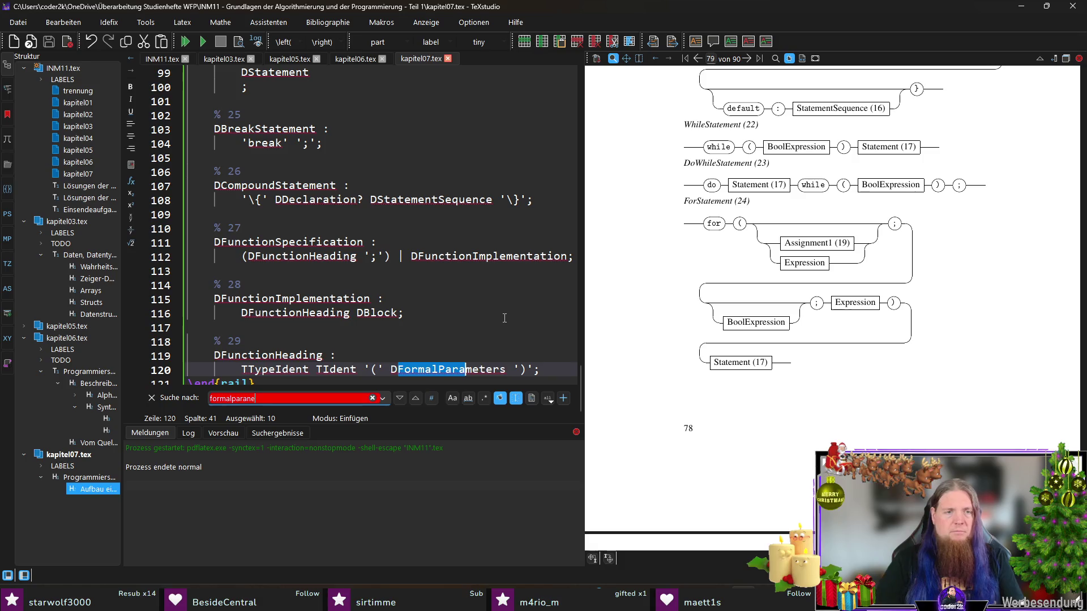
key("Return")
key("Return")
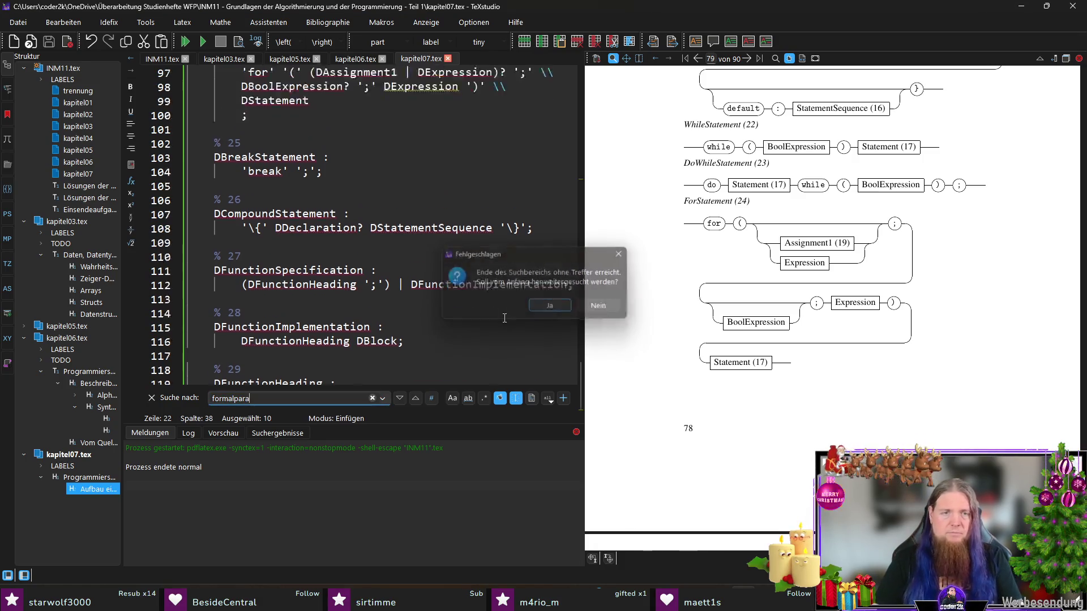
left_click(481, 142)
type("s) ')' \\\\")
key("ctrl+g")
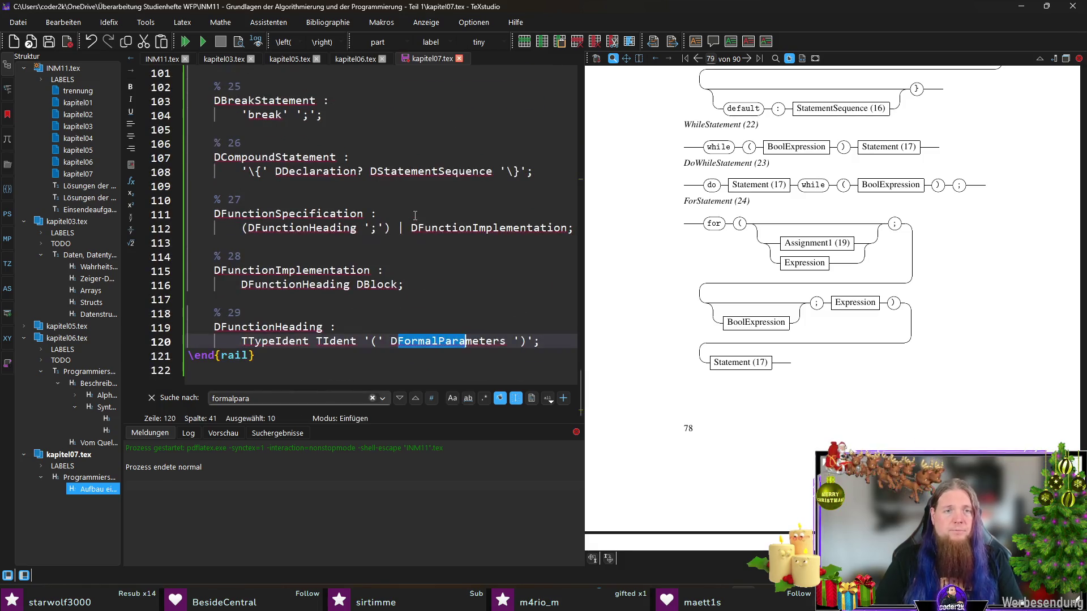
key("End")
key("ctrl+s")
key("Escape")
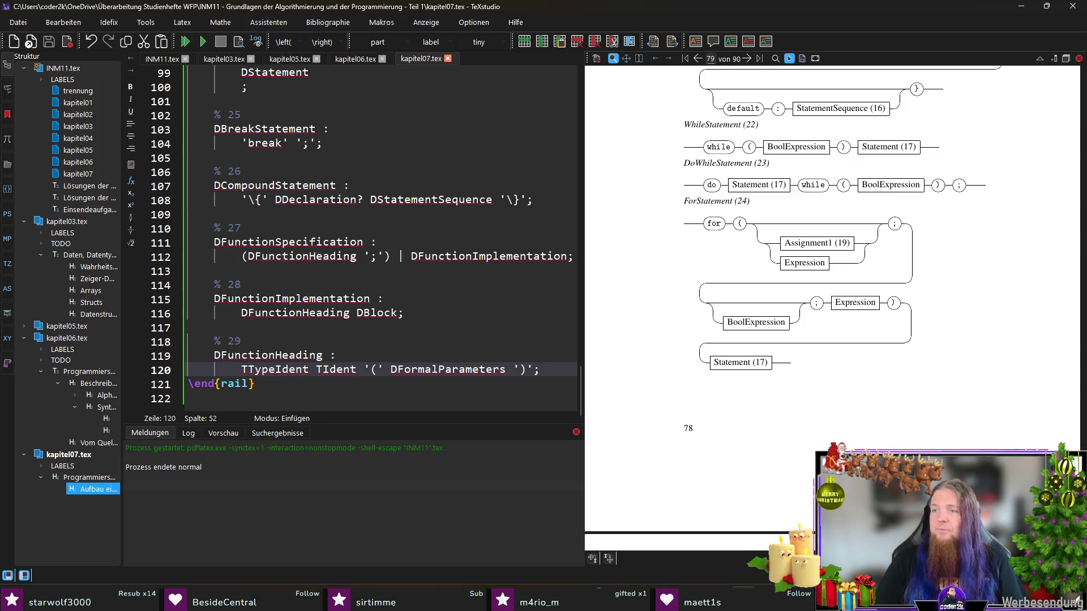
key("Return")
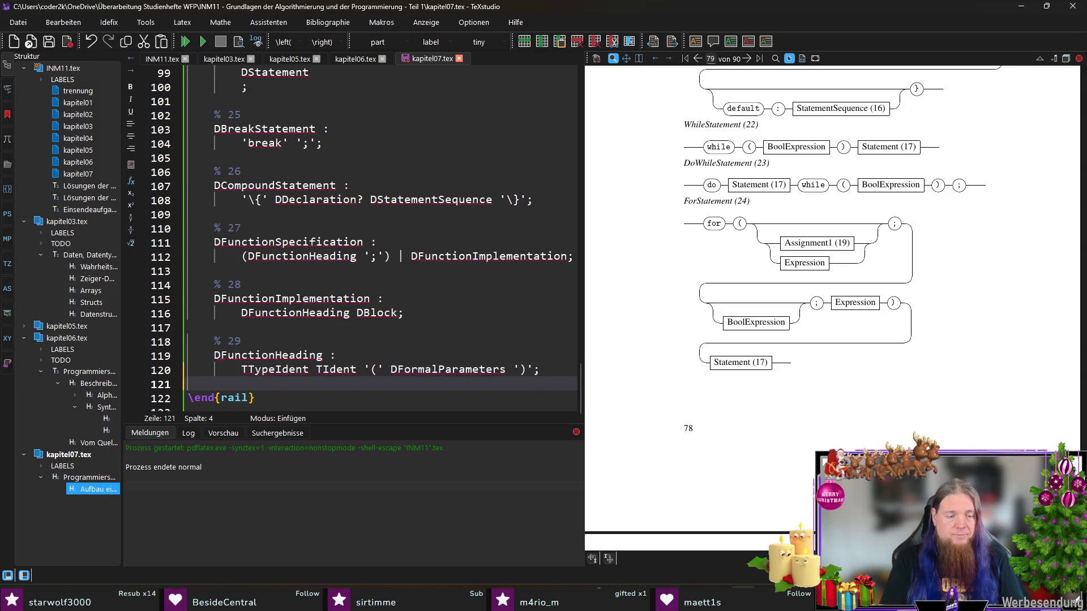
- Start rule 30 with its comment and 'DFormalParameters' name line, opening an indented body
key("Return")
type("Forma")
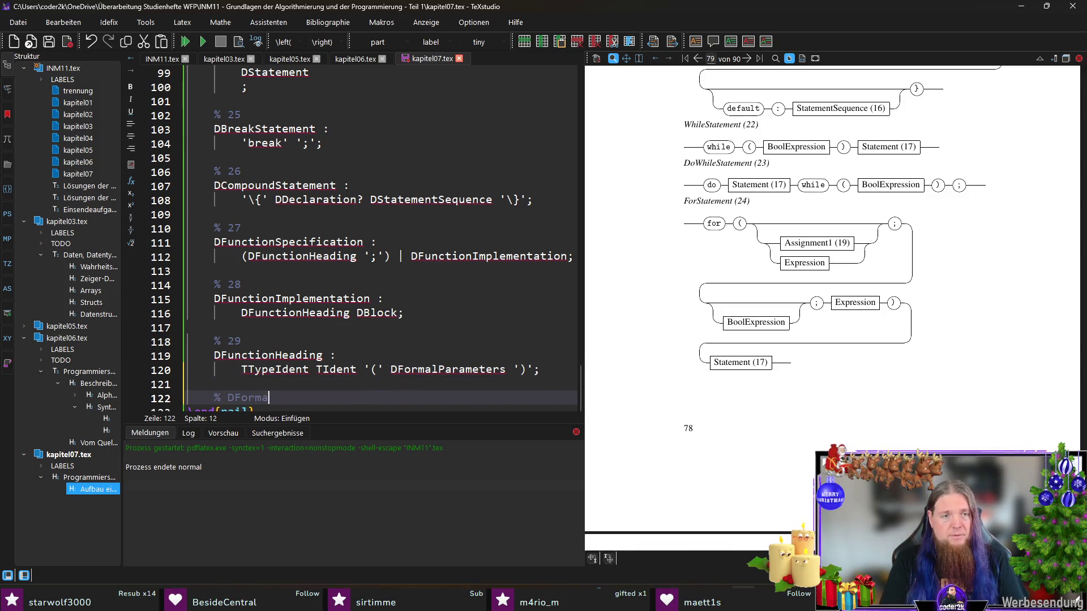
key("BackSpace")
key("BackSpace")
key("BackSpace")
type("ama")
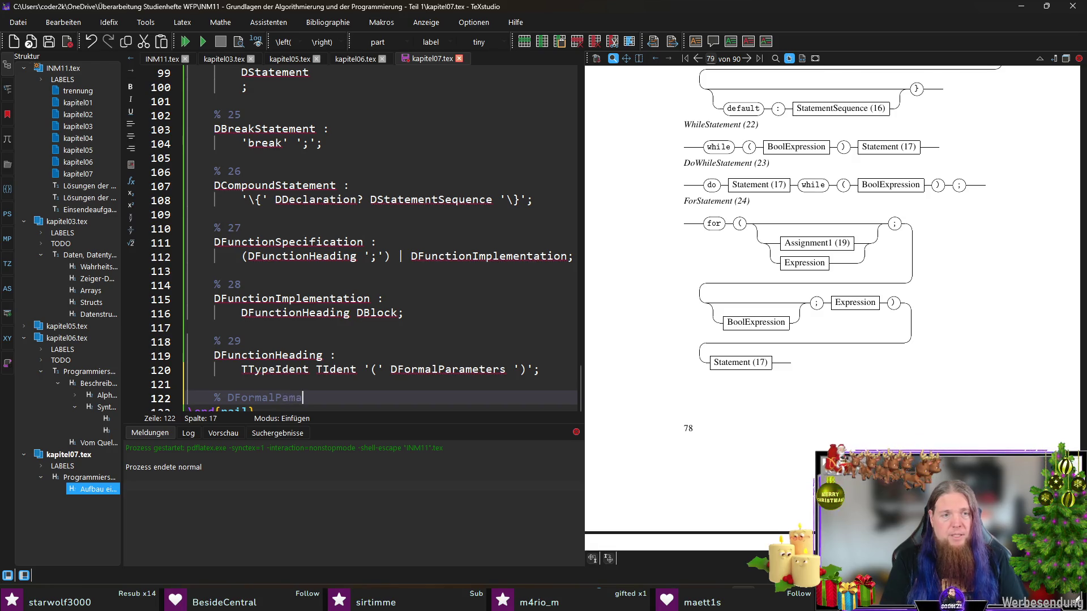
key("BackSpace")
key("BackSpace")
type("rameters")
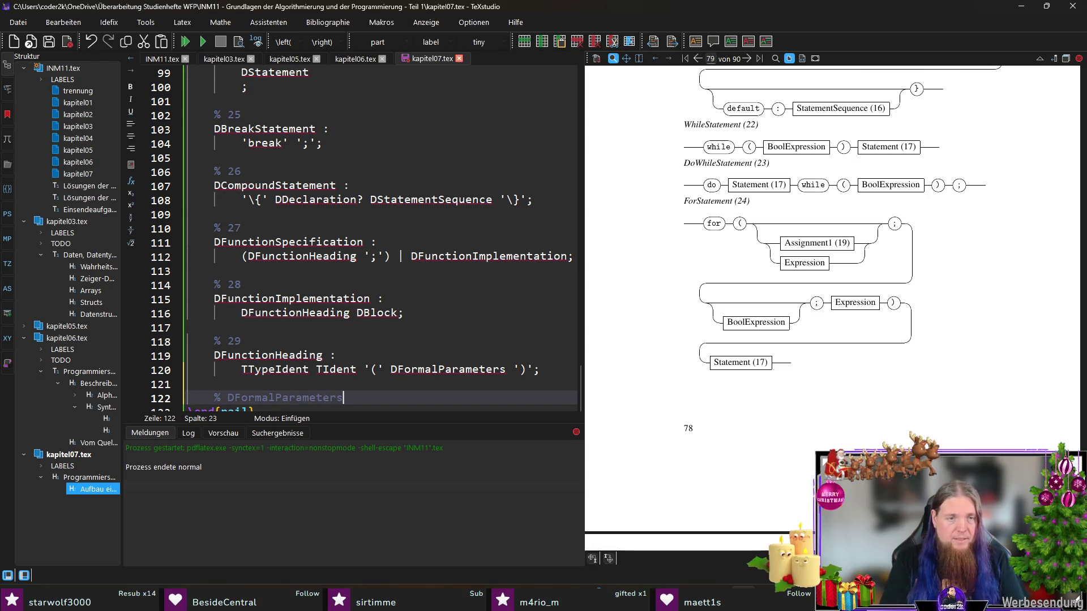
key("ctrl+shift+Left")
key("Left")
key("Return")
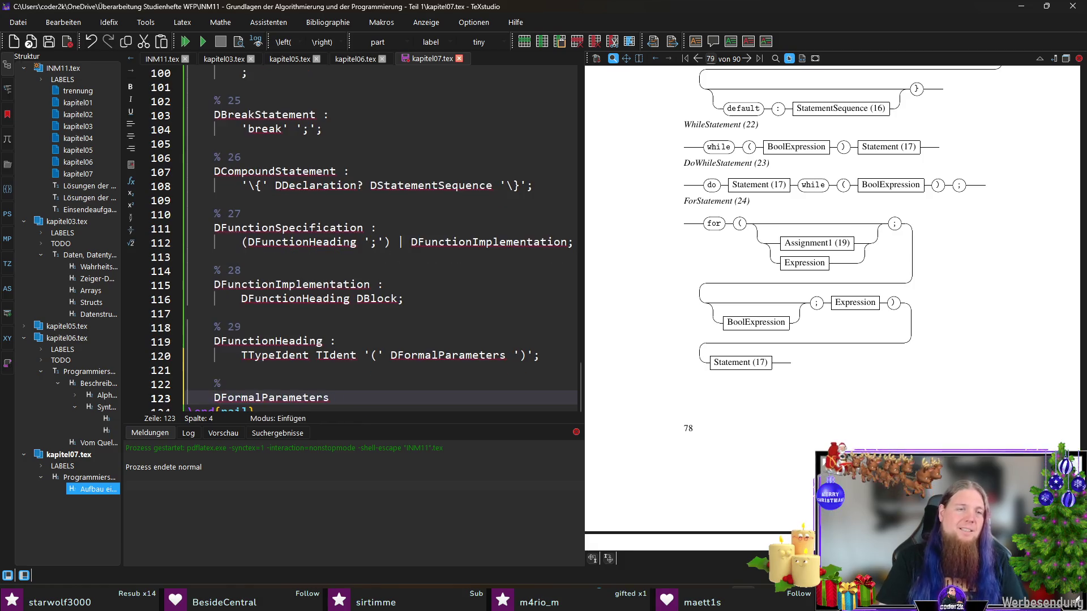
key("Up")
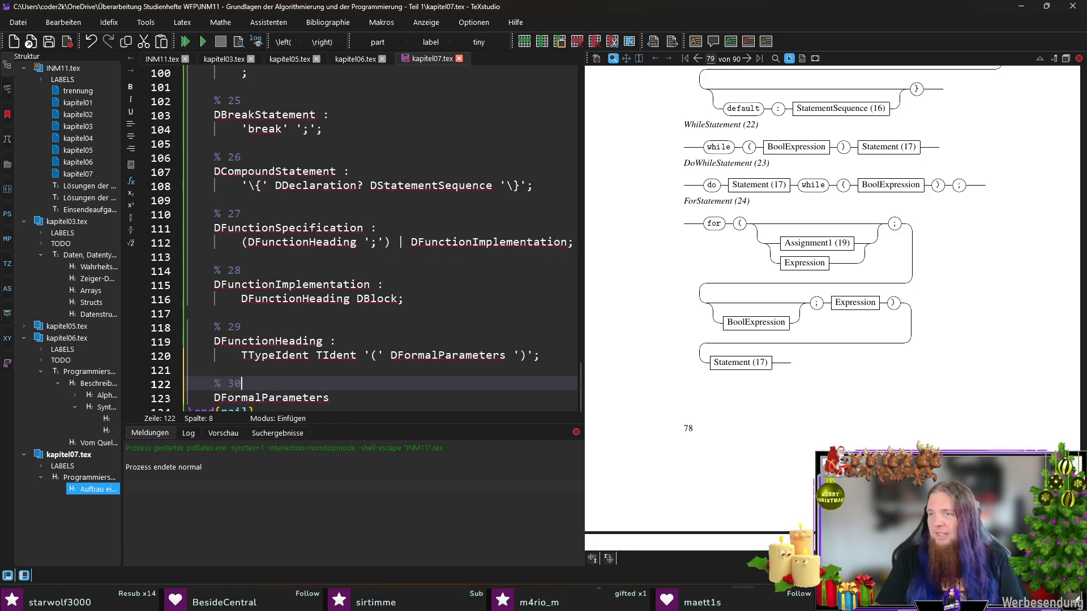
key("Down")
key("End")
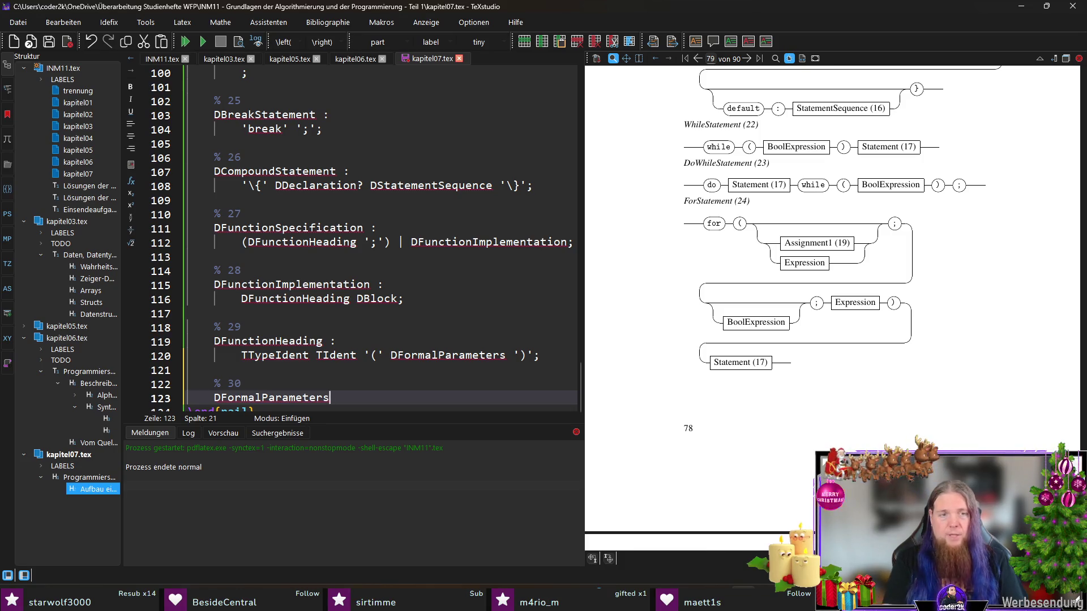
type(":")
key("Return")
key("Tab")
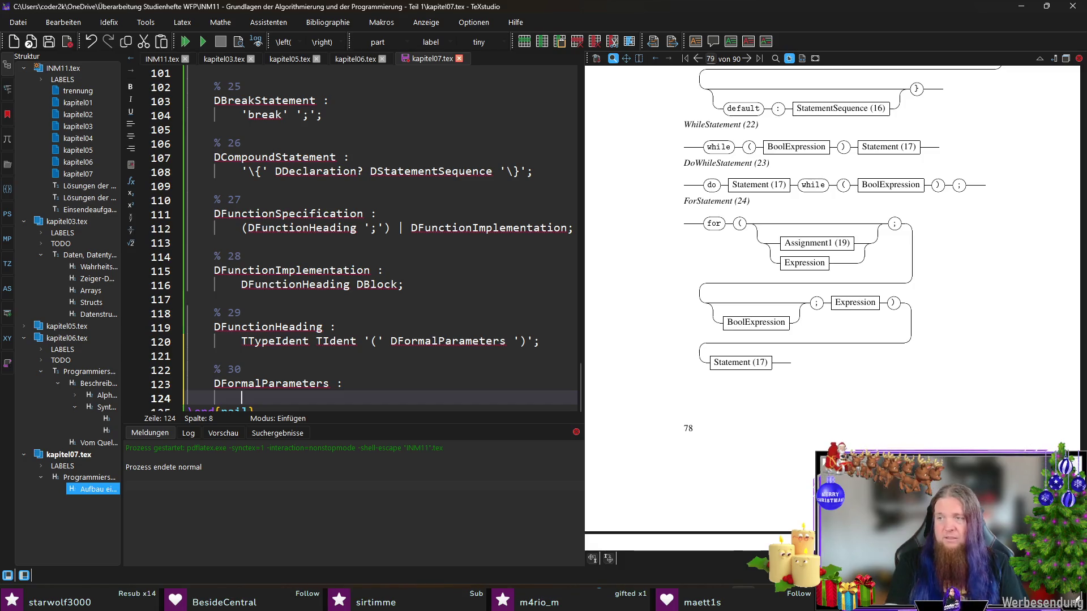
type("DPar")
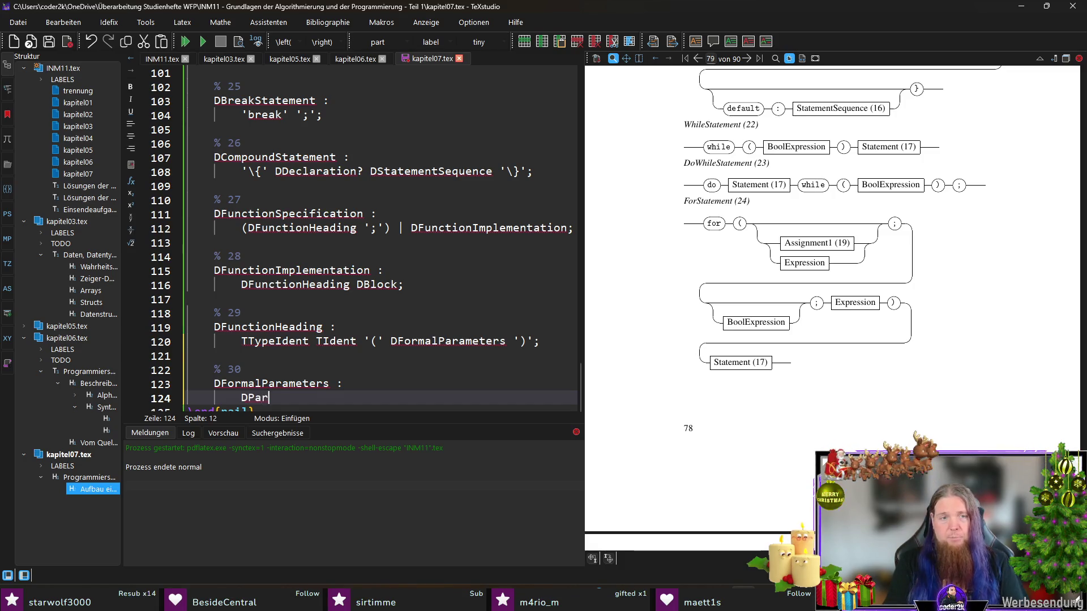
type("amSection")
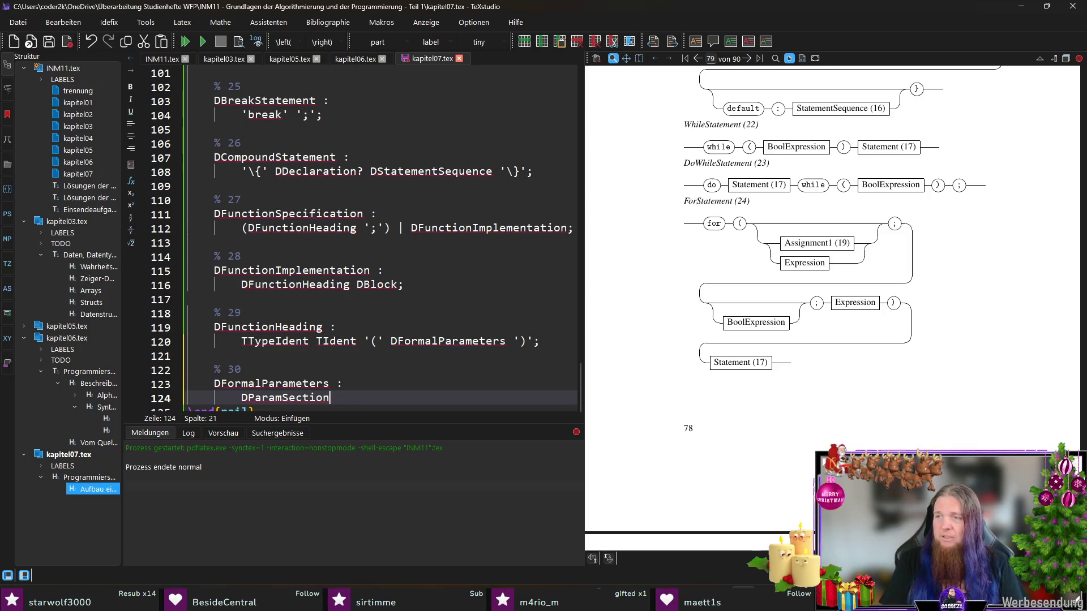
type(" + ',")
- Give DFormalParameters the alternatives (DParamSection + ',') | 'void' | () with the semicolon on its own line, save, and copy DParamSection
key("shift+Home")
type("(")
key("End")
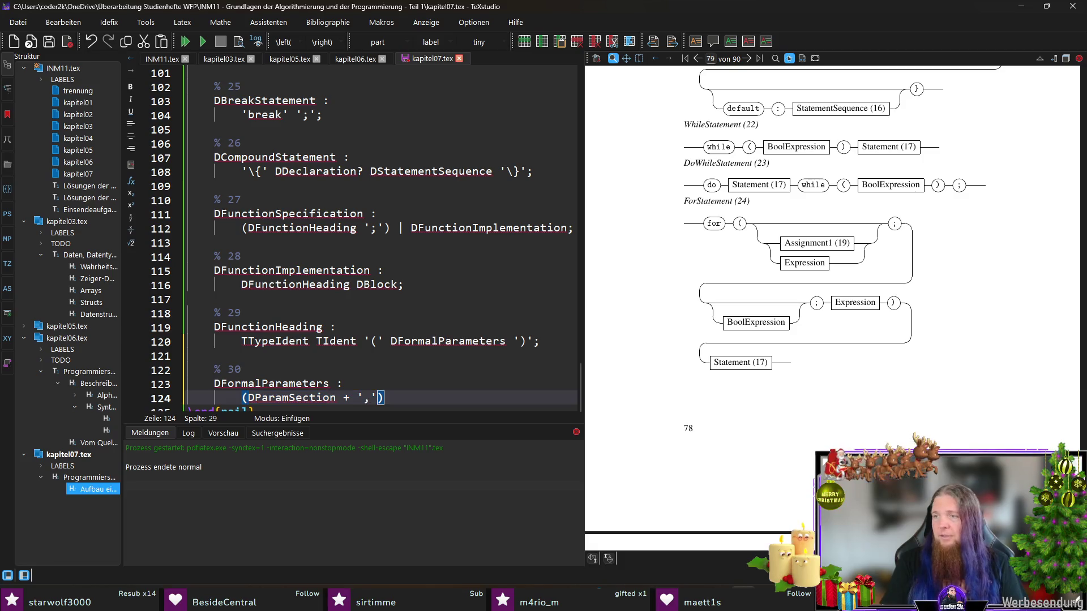
key("Return")
type("|")
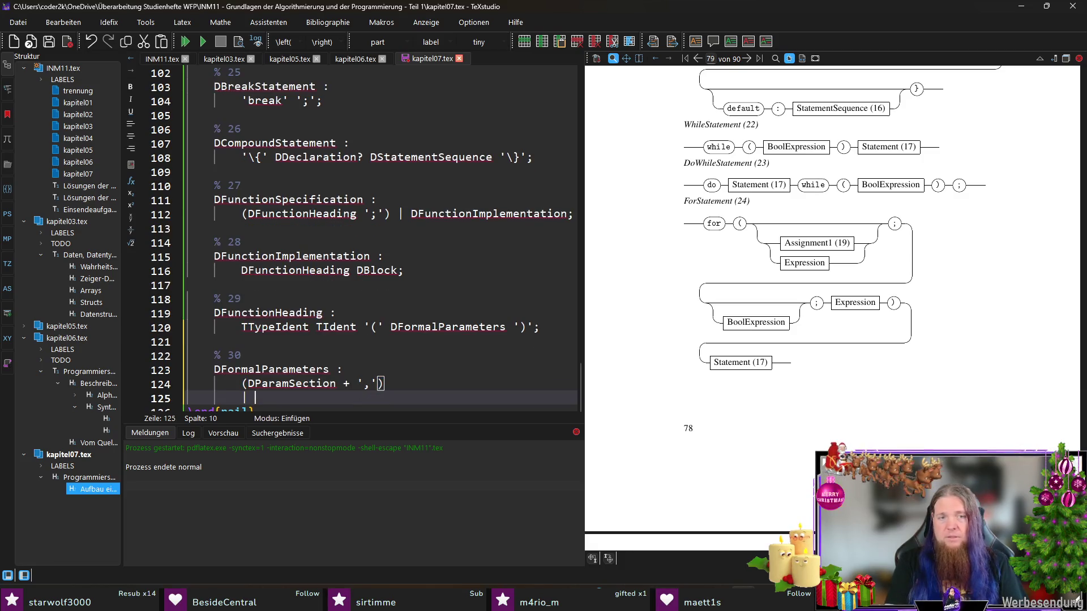
type("'void")
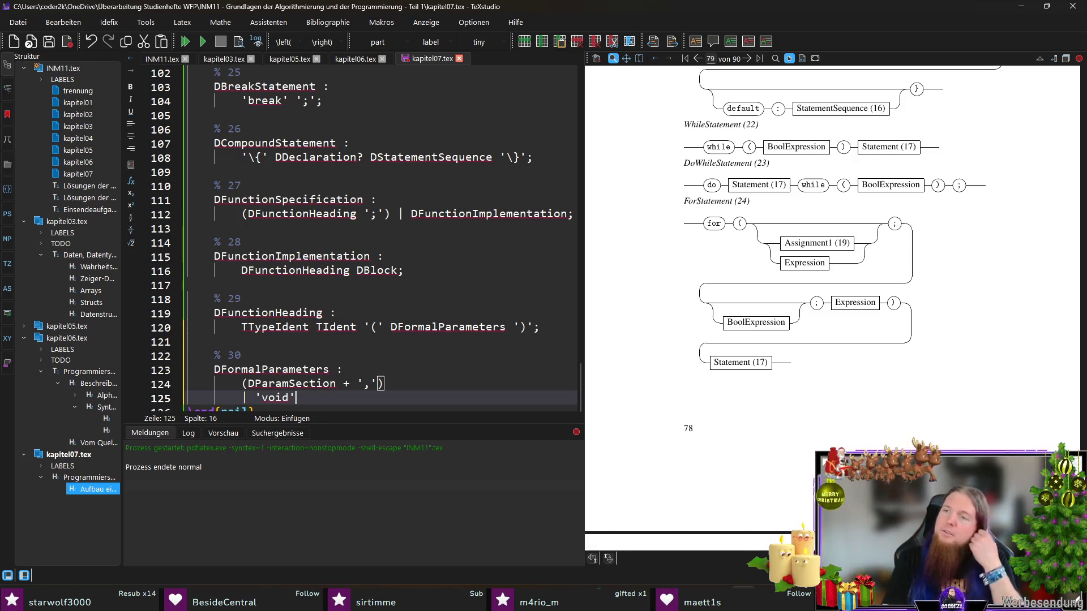
key("Return")
type("| ()")
key("Left")
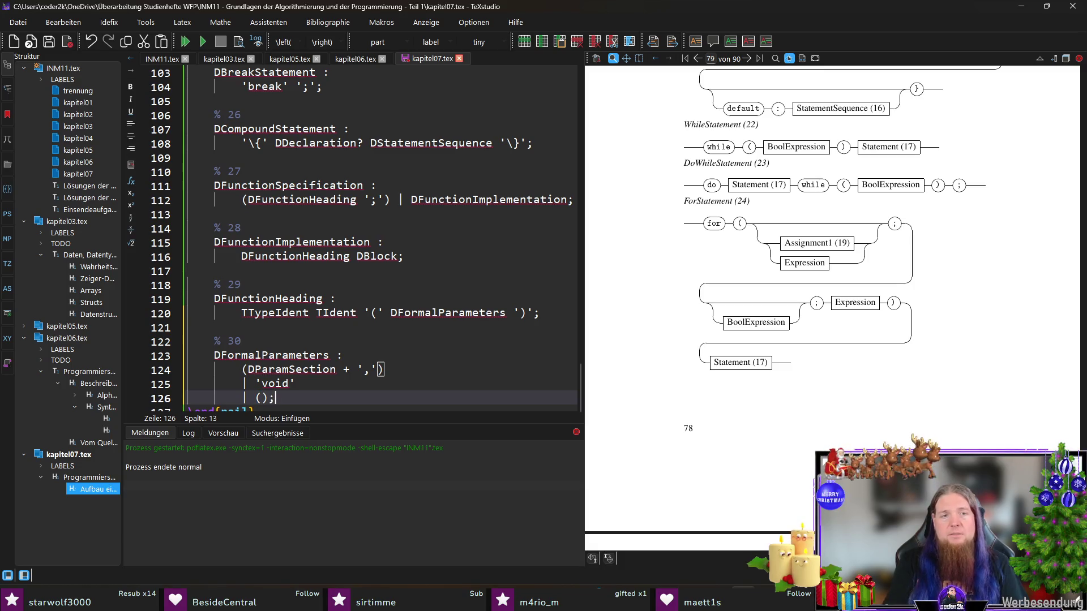
key("Return")
key("ctrl+s")
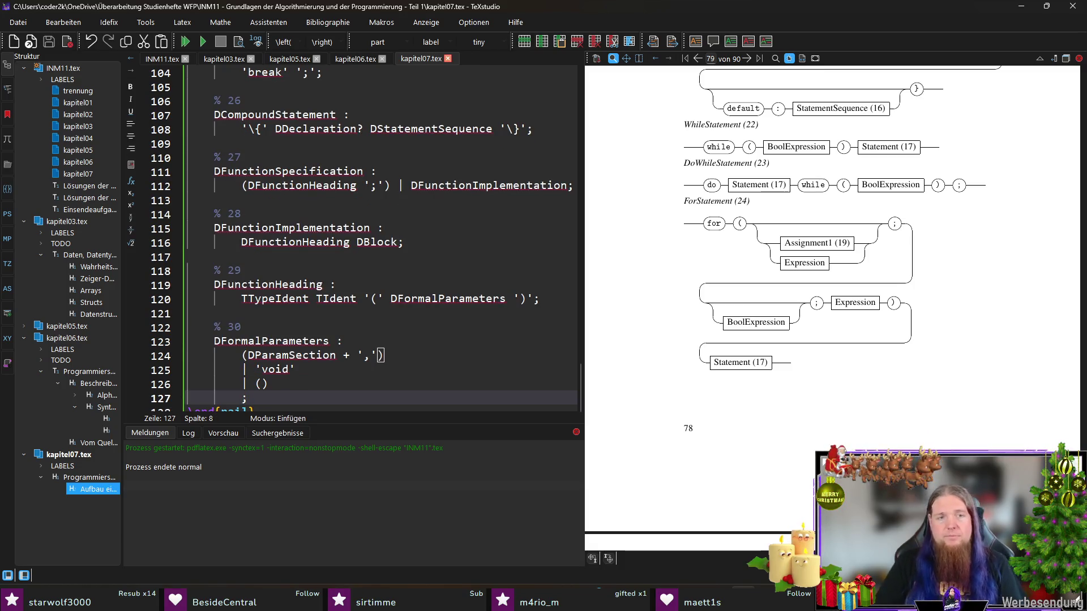
scroll(295, 332, "down", 1)
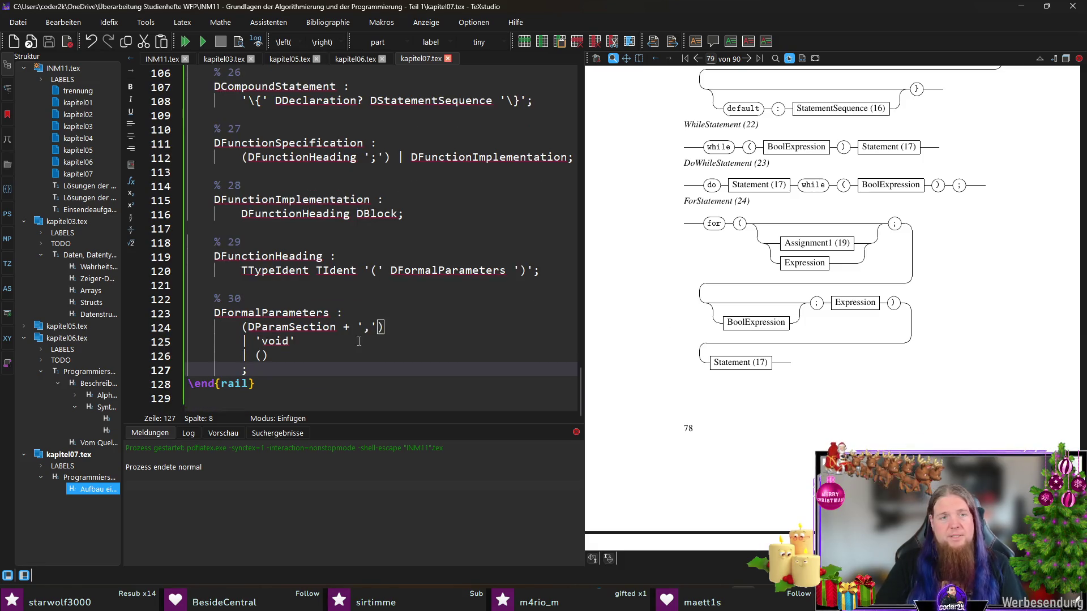
double_click(294, 328)
key("ctrl+c")
left_click(162, 59)
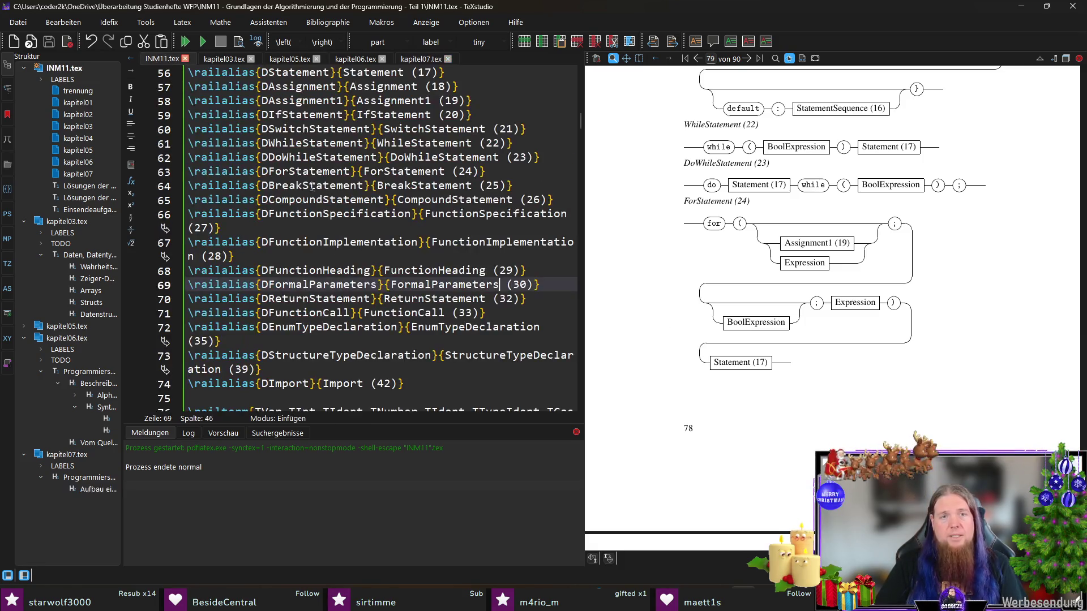
- Paste DParamSection below the FormalParameters railalias and duplicate that alias line
key("End")
key("Return")
key("ctrl+v")
left_click(547, 286)
key("shift+Home")
key("ctrl+x")
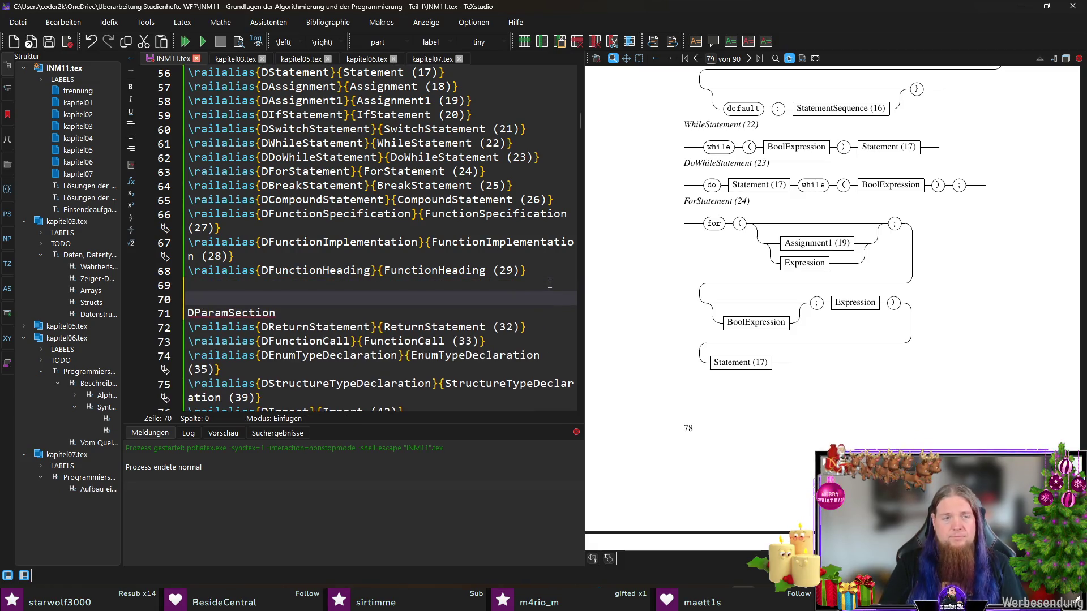
key("ctrl+v")
key("Return")
key("ctrl+v")
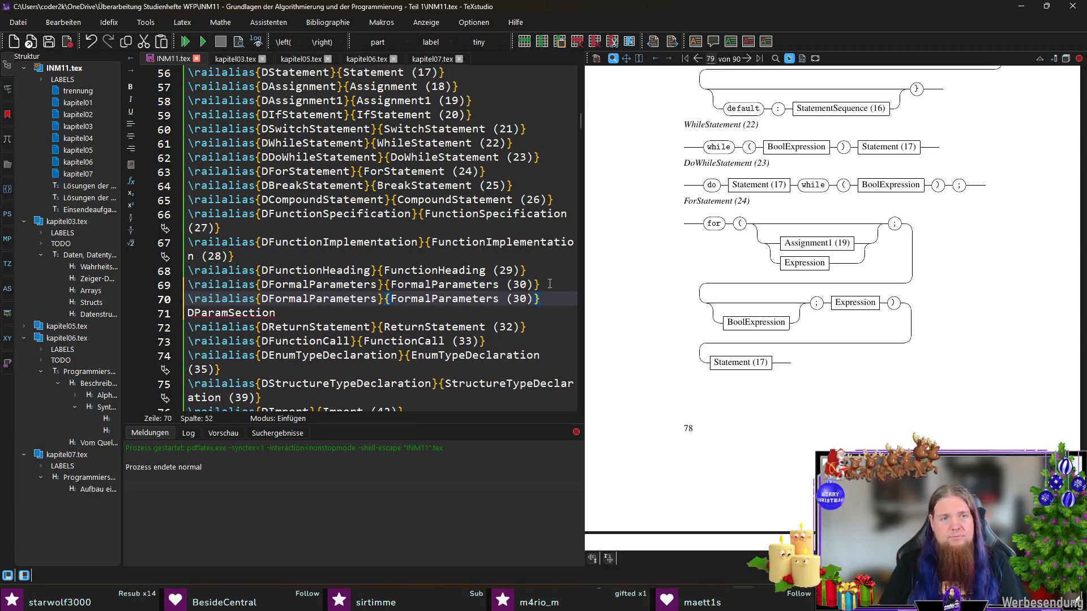
- Edit the duplicate into \railalias{DParamSection}{ParamSection (31)} and remove the leftover line
double_click(231, 313)
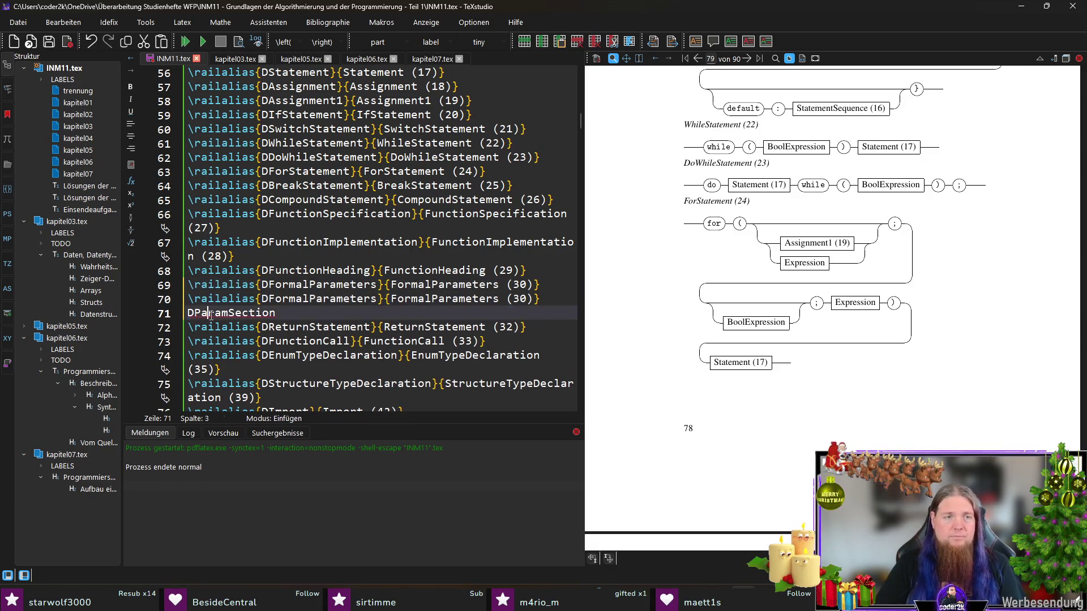
key("ctrl+x")
double_click(319, 299)
key("ctrl+v")
double_click(415, 300)
type("ParamSection")
left_click(466, 299)
key("Delete")
type("1")
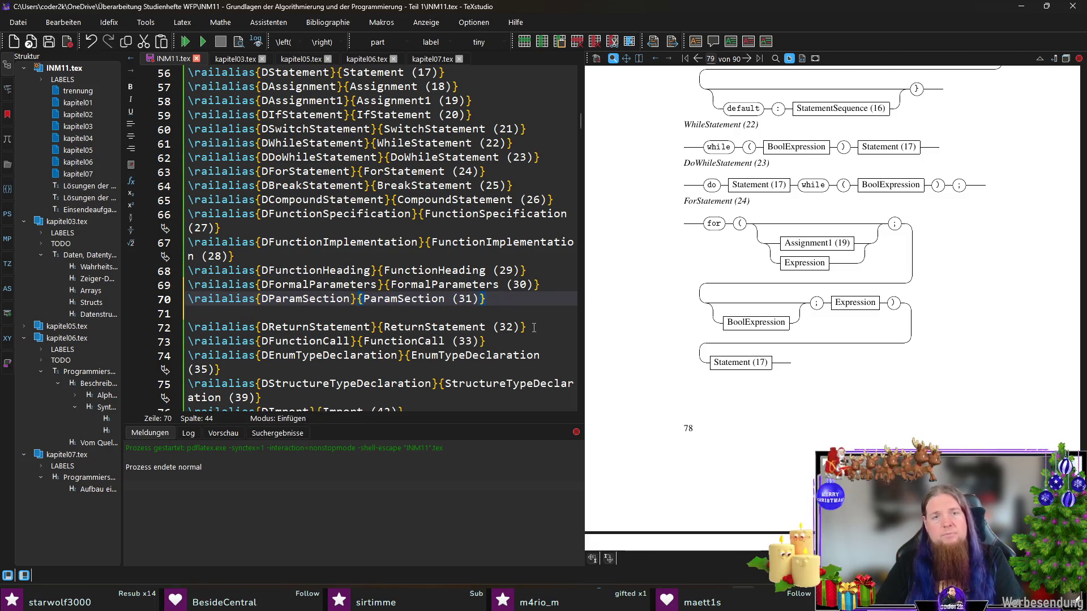
key("Delete")
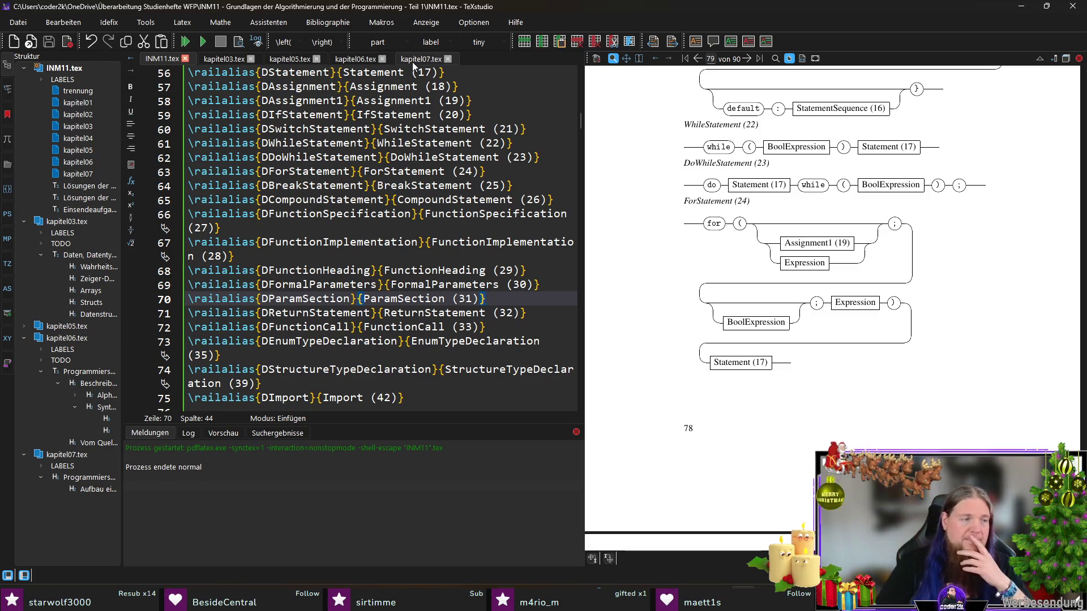
- Return to kapitel07.tex and place the cursor in the rule 30 body
left_click(412, 62)
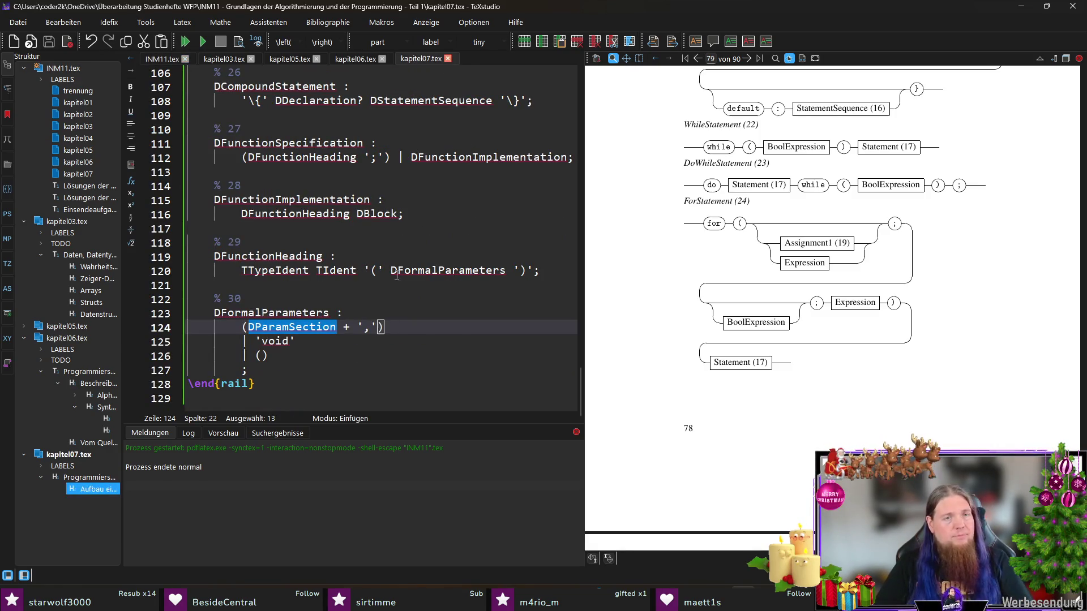
left_click(417, 341)
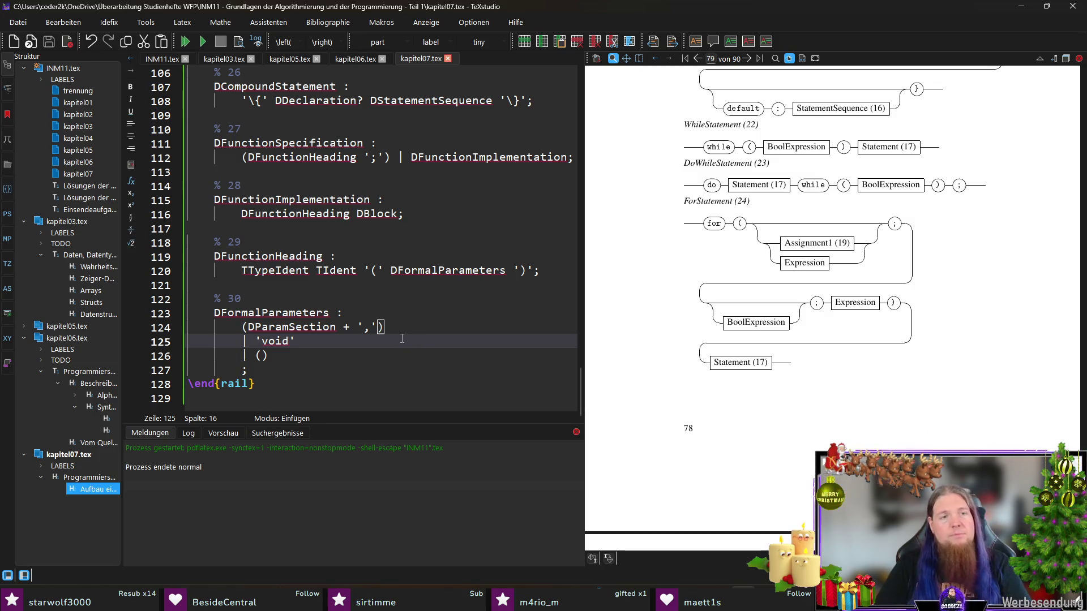
left_click(351, 354)
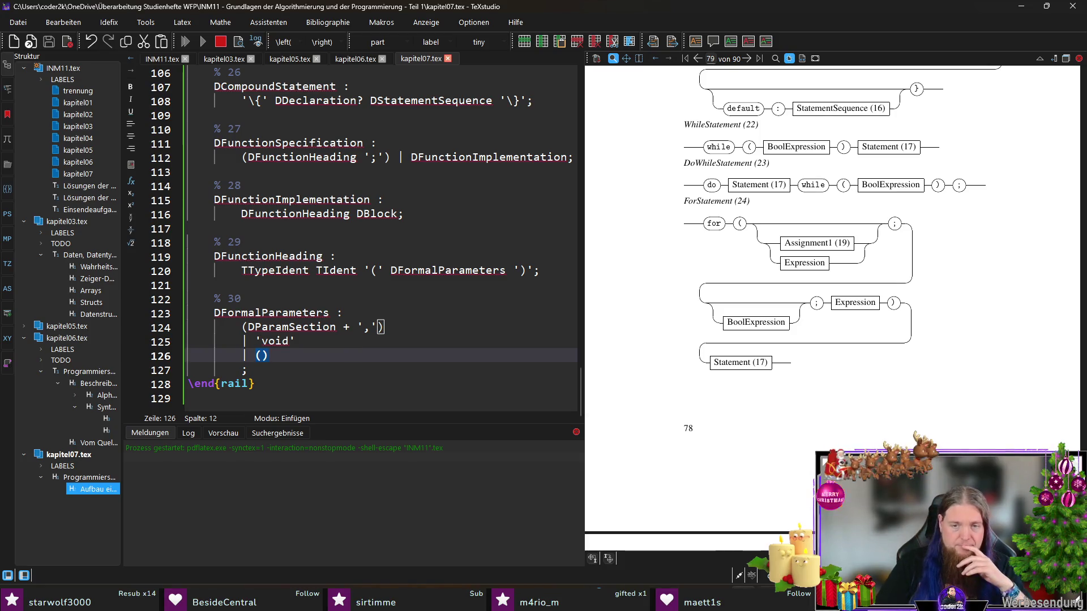
- Rerun 'rail INM11' in the MINGW64 terminal, then recompile the document in TeXstudio
key("alt+Tab")
key("Up")
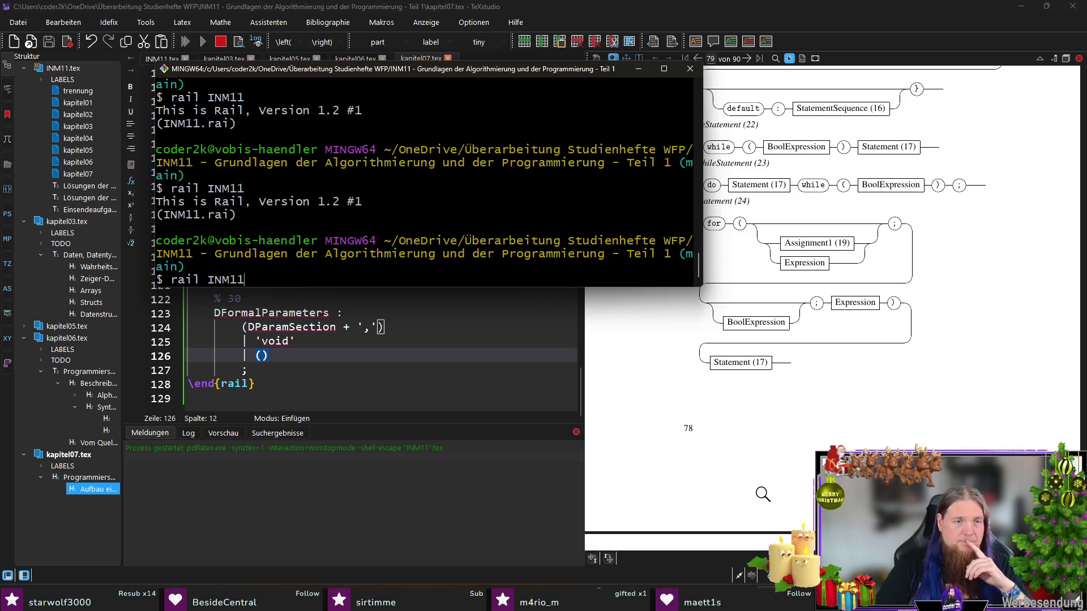
key("Return")
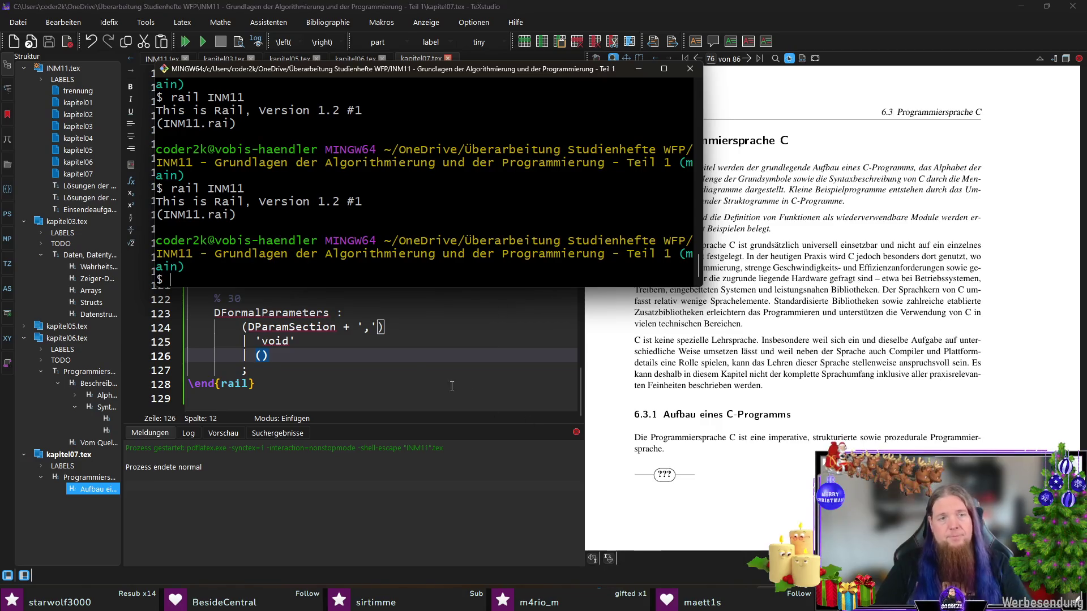
left_click(420, 374)
key("F5")
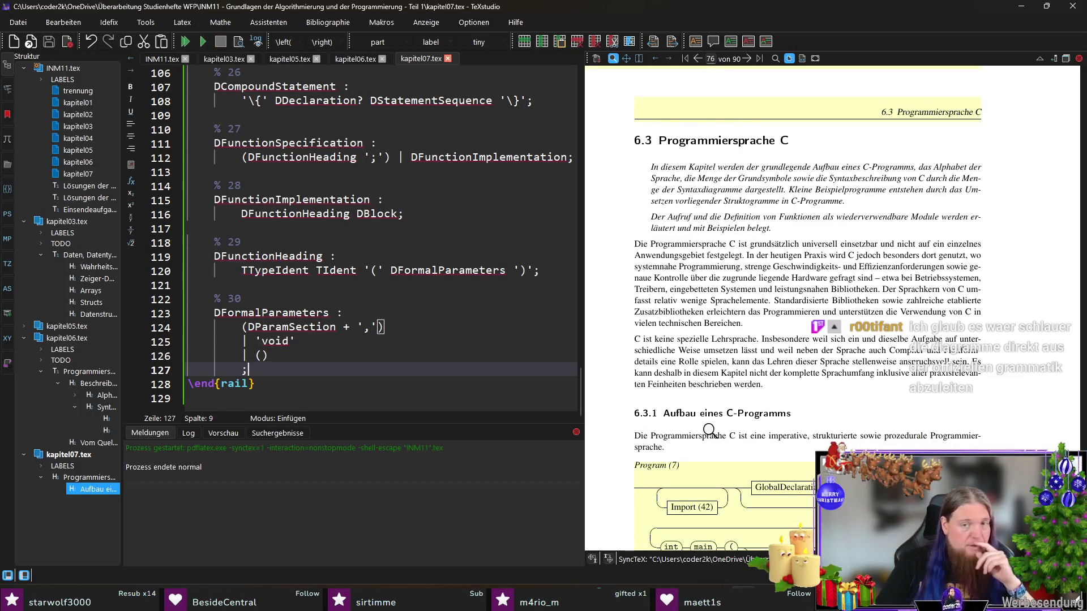
scroll(722, 393, "down", 5)
scroll(754, 416, "down", 5)
scroll(757, 435, "down", 5)
scroll(758, 433, "down", 5)
scroll(761, 432, "down", 5)
scroll(764, 431, "down", 5)
scroll(767, 430, "down", 5)
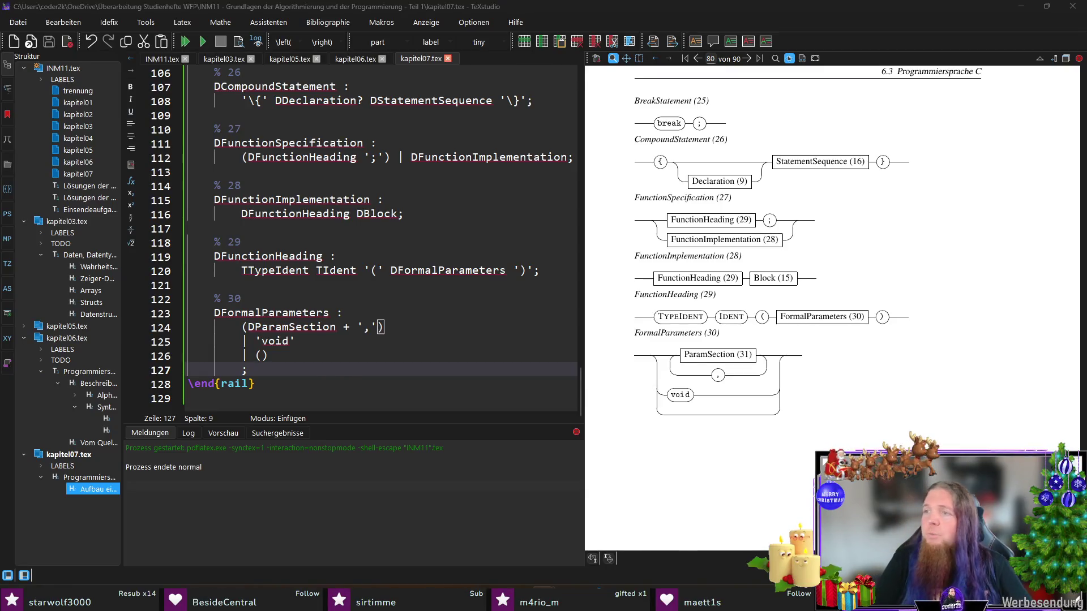
- Bring the browser with the C standard draft to the front
key("alt+Tab")
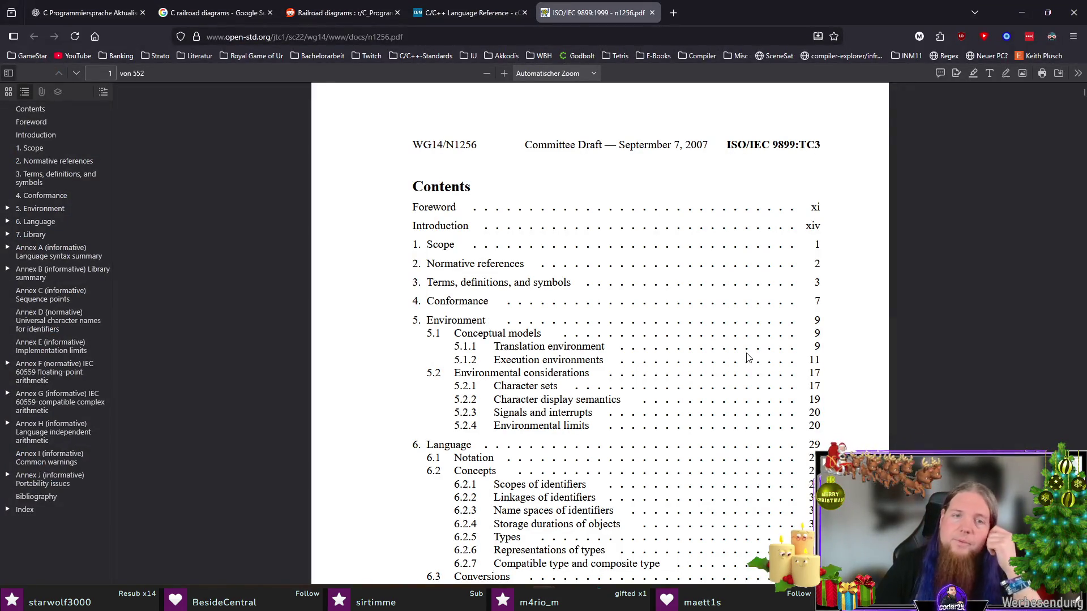
scroll(751, 357, "down", 3)
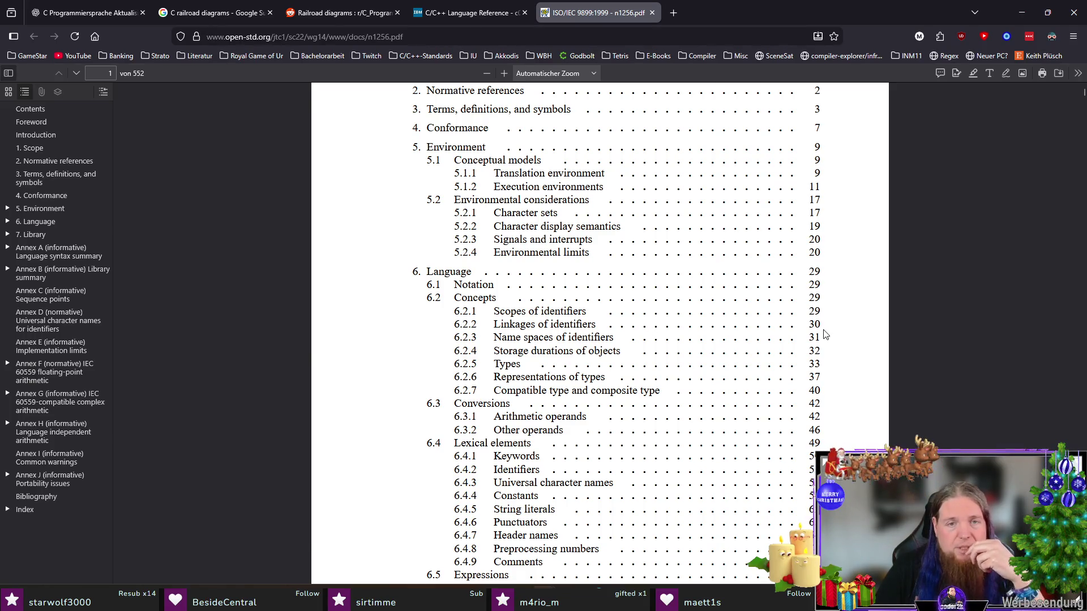
scroll(823, 336, "down", 2)
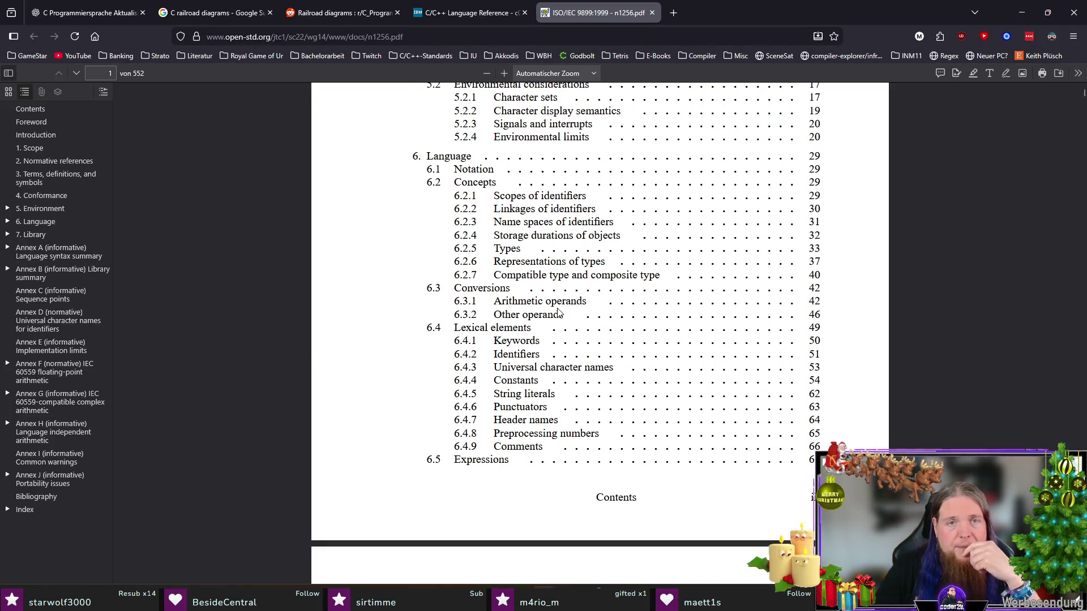
scroll(489, 293, "down", 5)
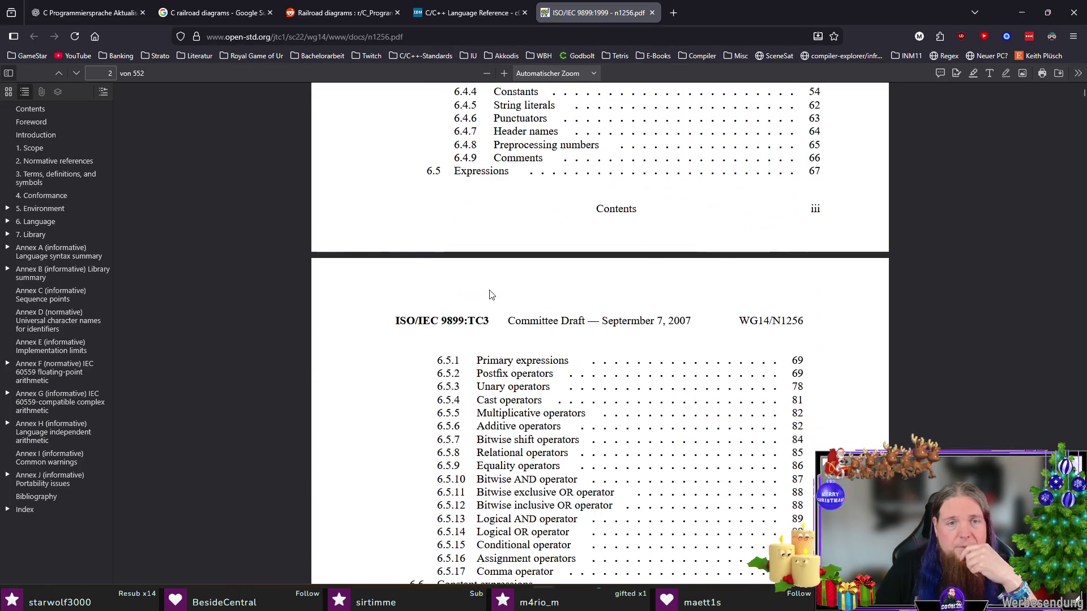
scroll(489, 293, "up", 1)
scroll(502, 136, "up", 1)
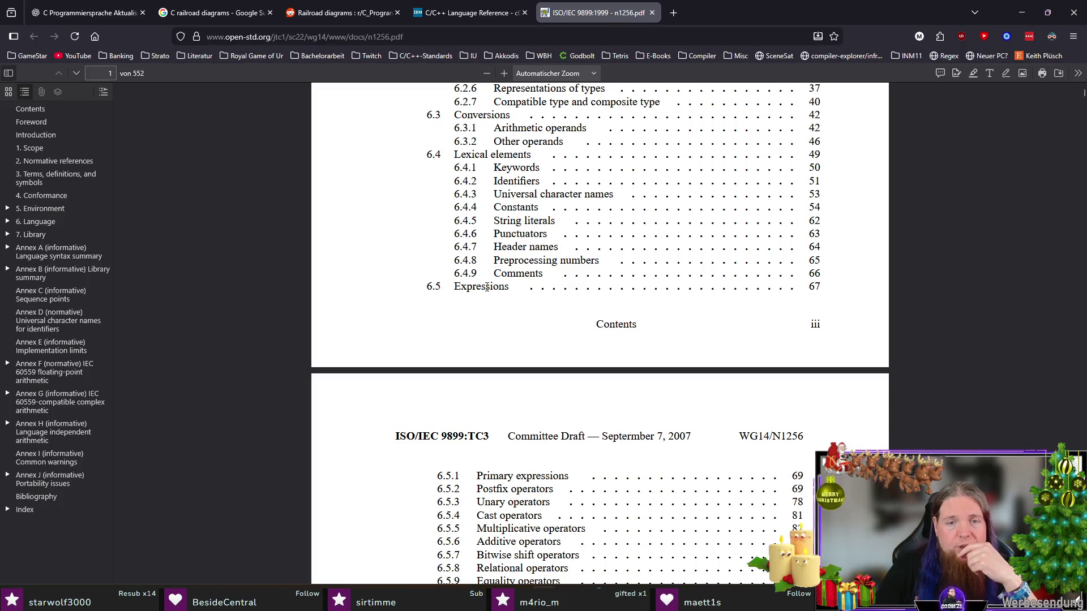
type("67")
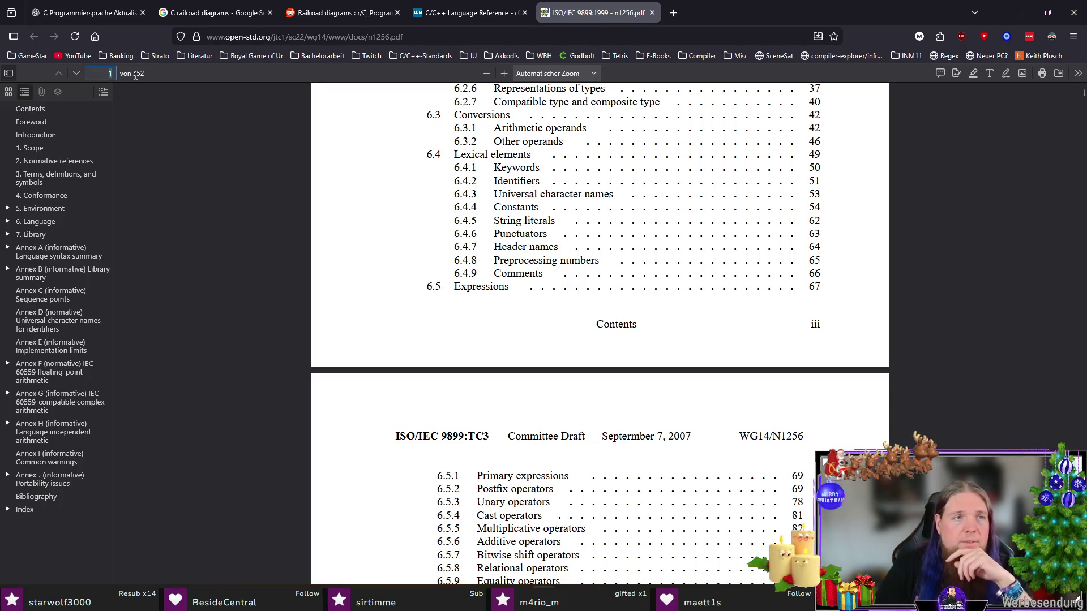
- Jump to page 67, zoom out to section 6.5 Expressions, and widen the outline sidebar
key("Return")
scroll(437, 348, "down", 5)
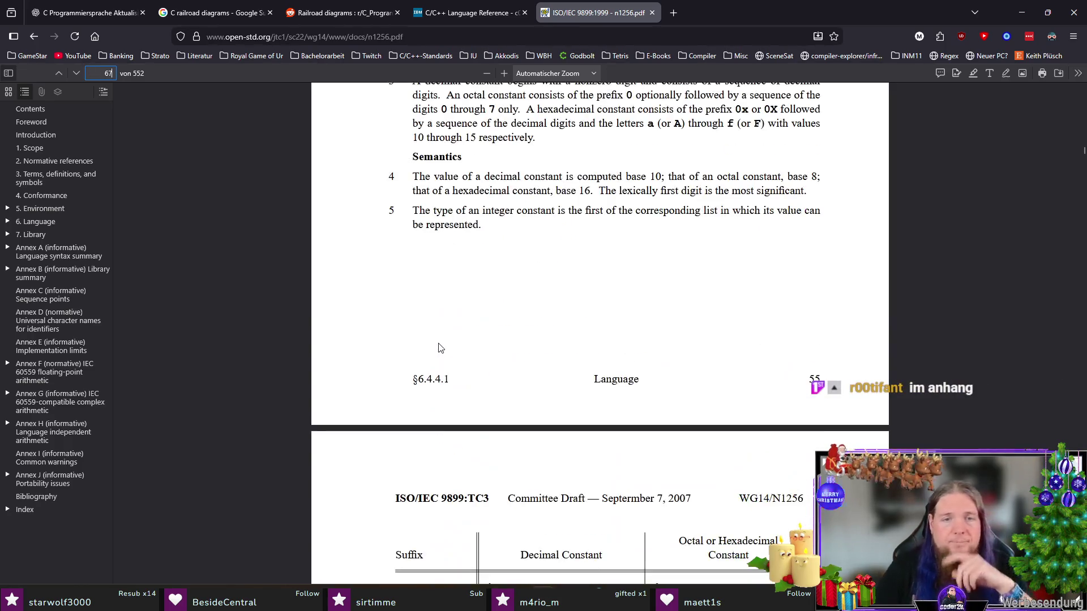
key("ctrl+minus")
scroll(449, 367, "down", 5)
scroll(449, 366, "down", 2)
scroll(449, 370, "down", 3)
scroll(448, 374, "down", 3)
scroll(446, 379, "down", 5)
scroll(447, 380, "down", 5)
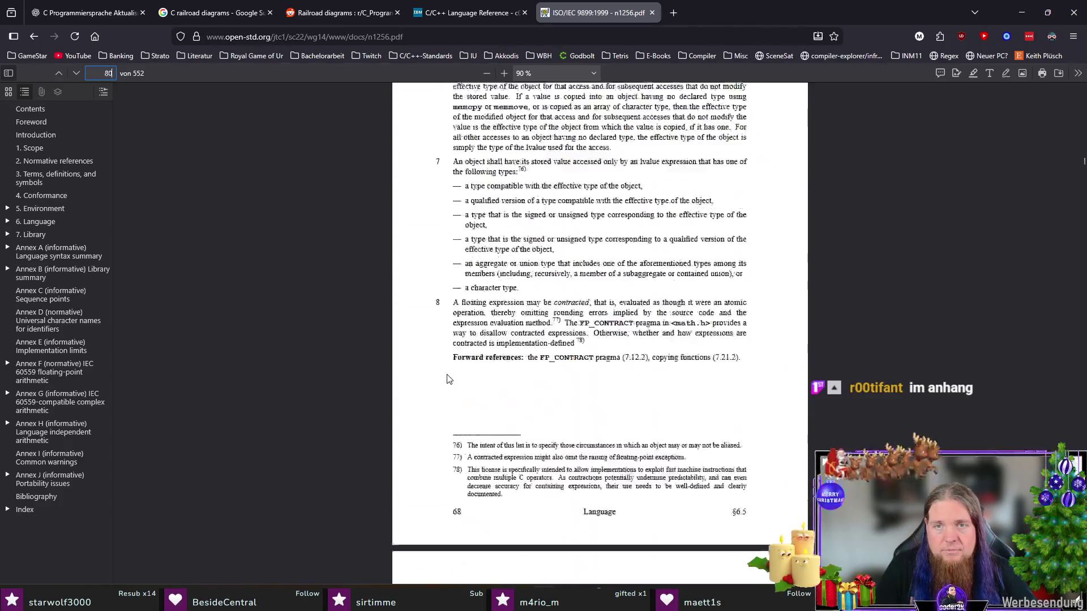
scroll(449, 380, "down", 5)
scroll(449, 380, "up", 5)
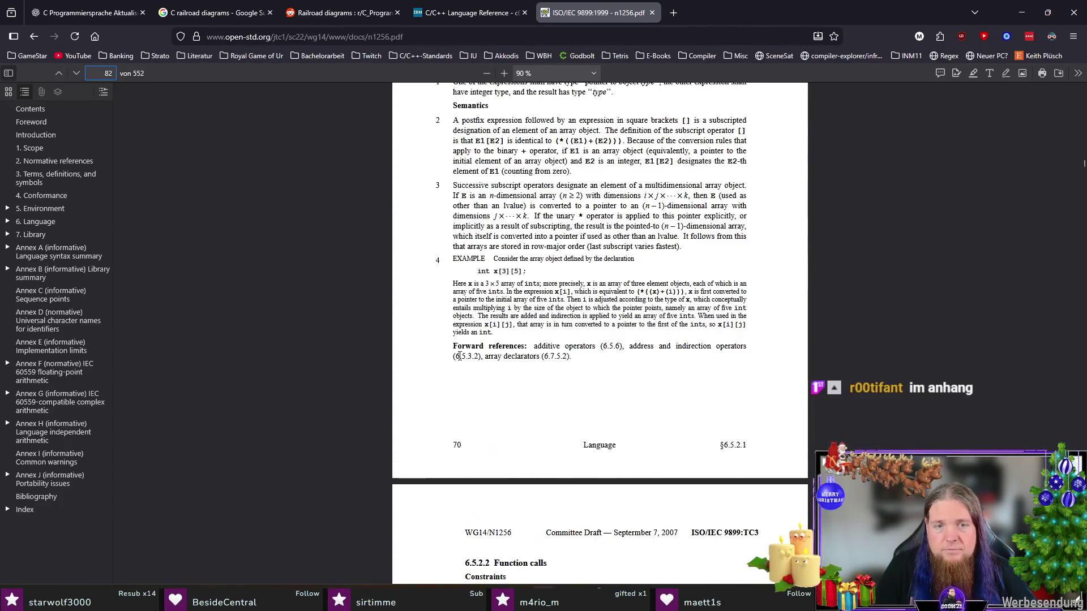
scroll(450, 371, "up", 5)
scroll(458, 365, "up", 5)
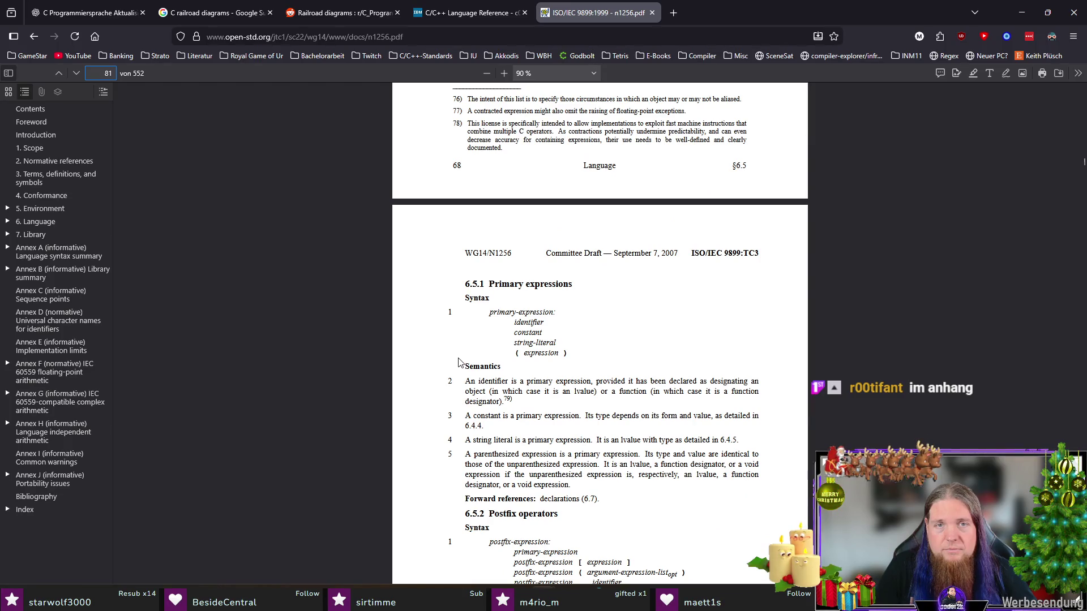
scroll(459, 363, "up", 3)
scroll(463, 349, "up", 3)
scroll(463, 349, "up", 2)
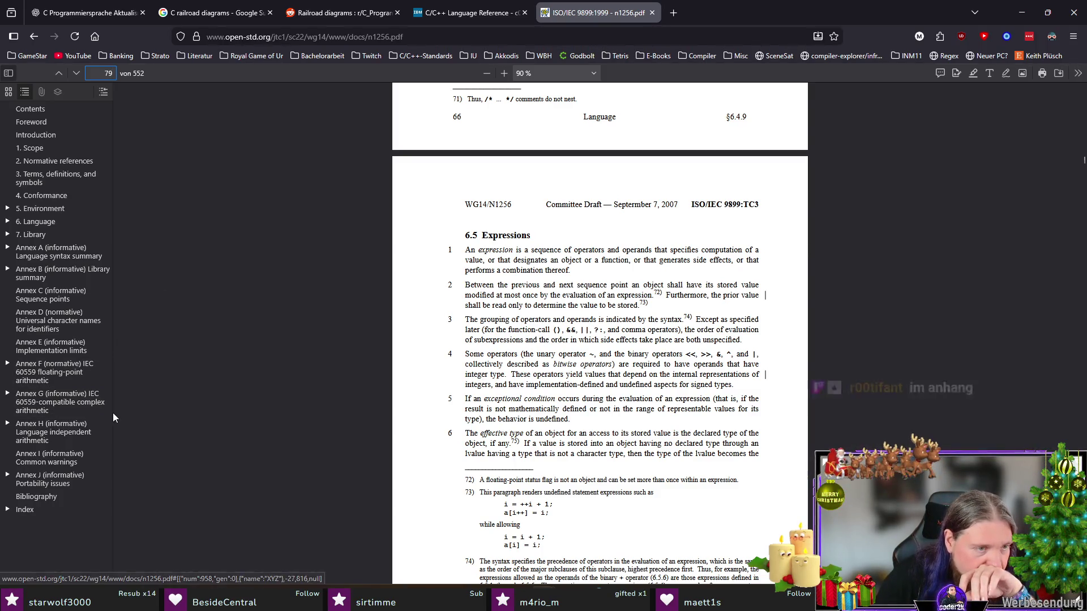
left_click_drag(113, 412, 241, 402)
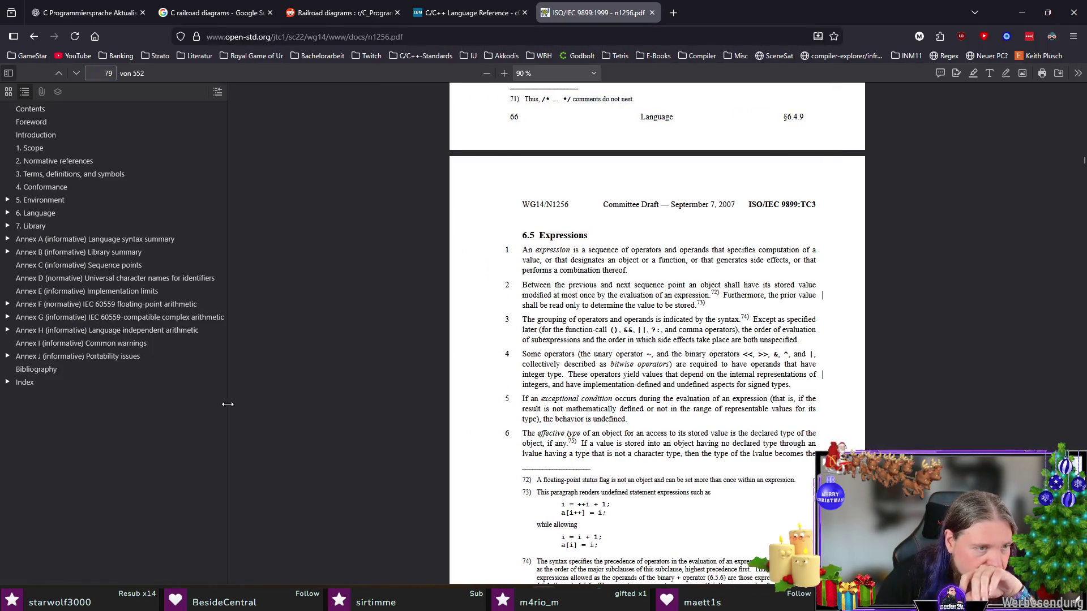
- Jump to Annex A and read down to the punctuators, briefly marking the digraph punctuator line
left_click(110, 239)
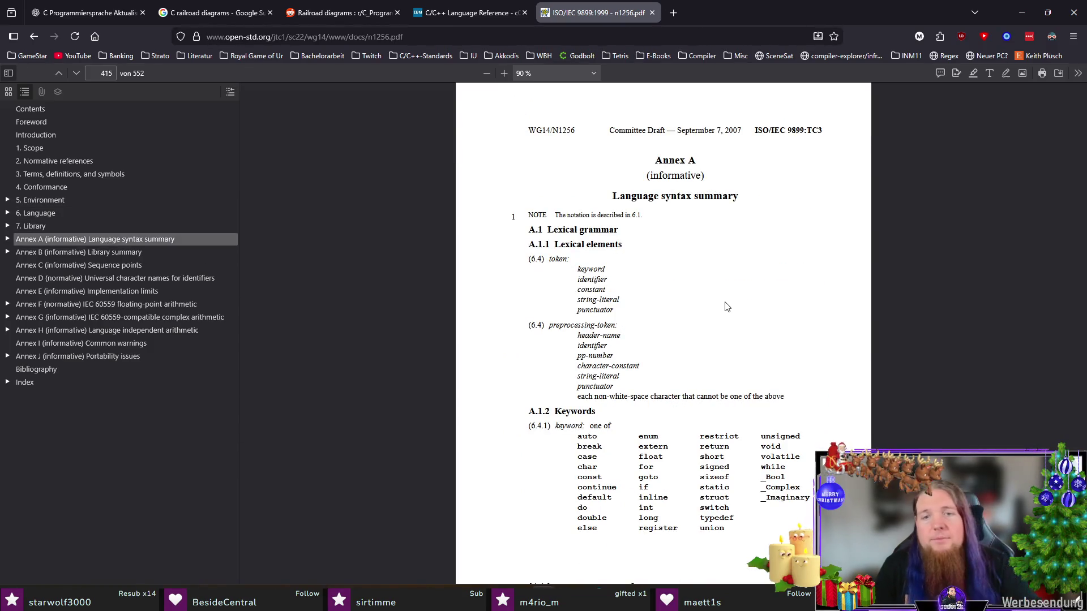
scroll(708, 299, "up", 2)
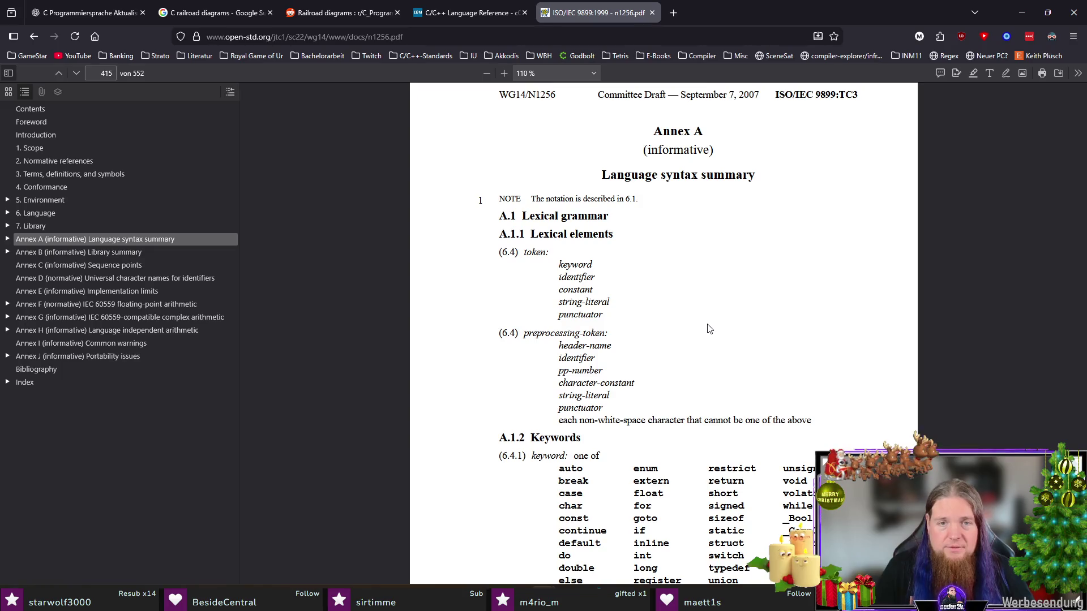
scroll(708, 328, "down", 3)
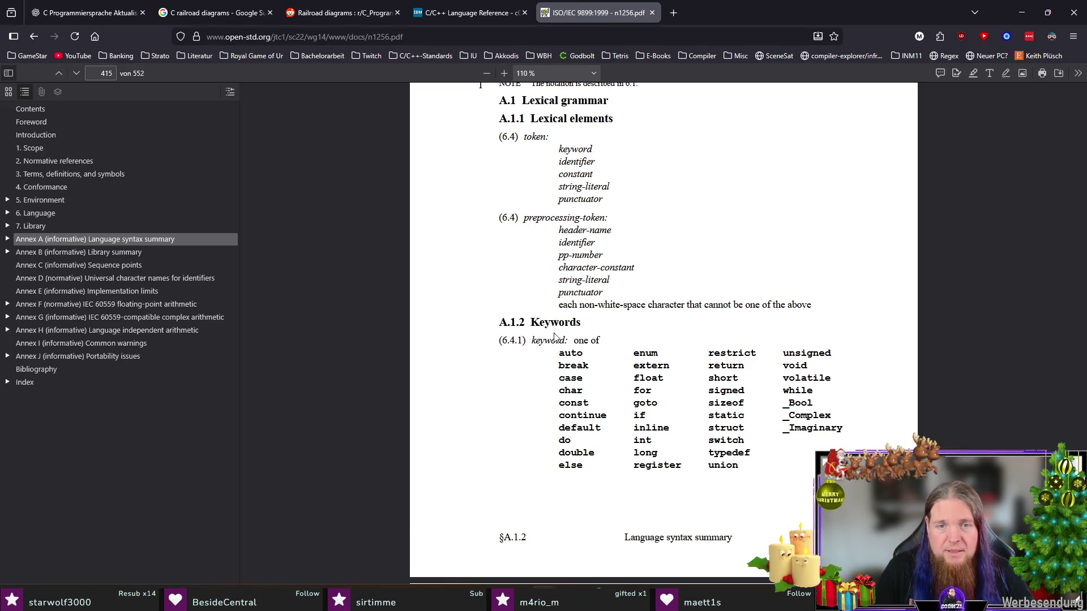
scroll(641, 316, "down", 6)
scroll(665, 295, "down", 3)
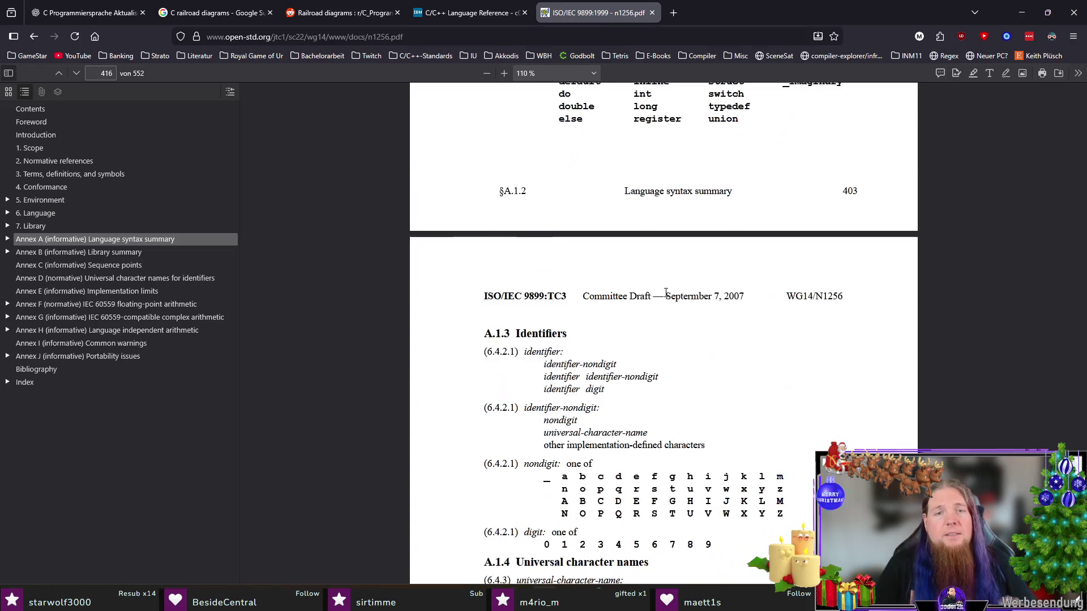
scroll(665, 295, "down", 3)
scroll(810, 293, "down", 4)
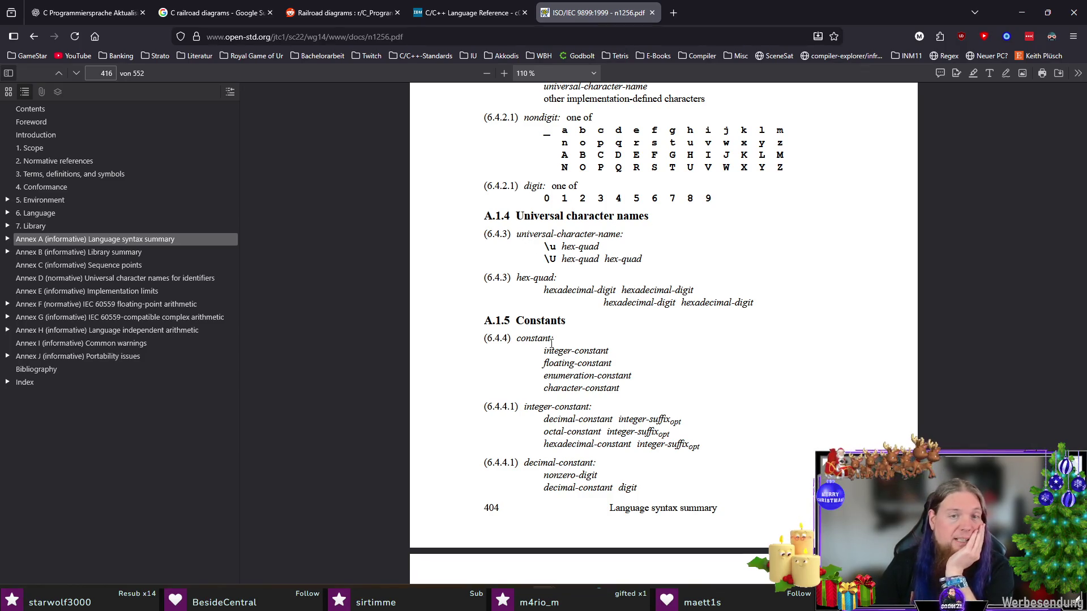
scroll(577, 324, "down", 1)
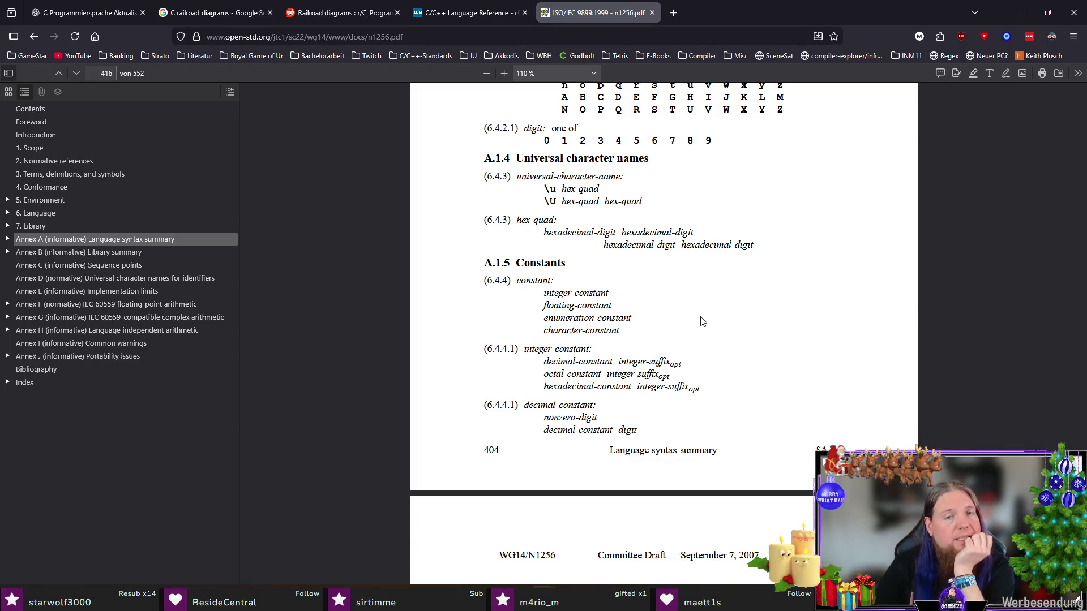
scroll(701, 322, "down", 5)
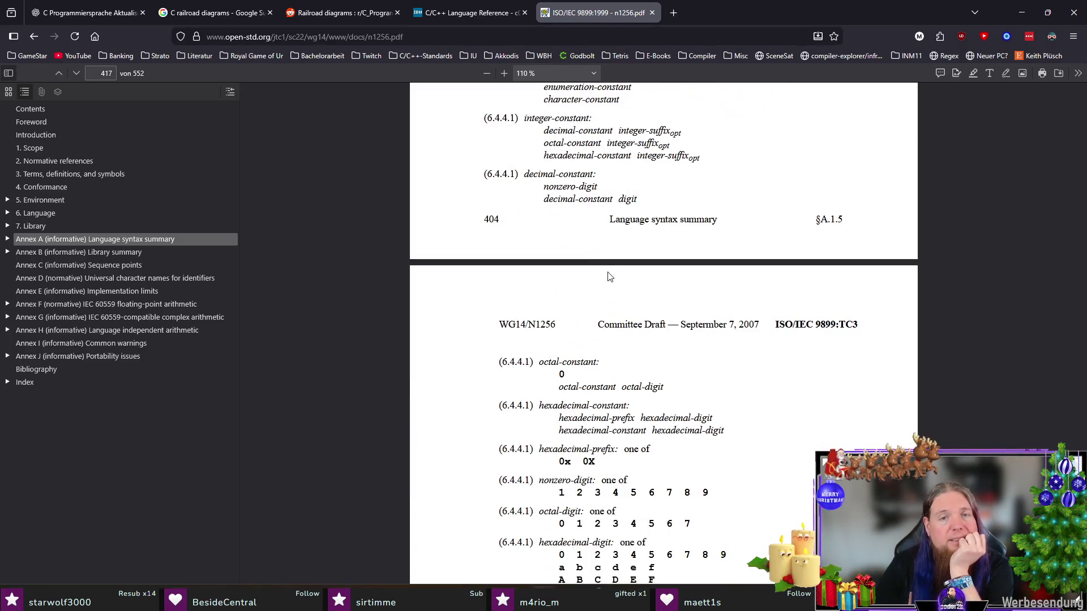
scroll(616, 297, "down", 3)
scroll(890, 314, "down", 5)
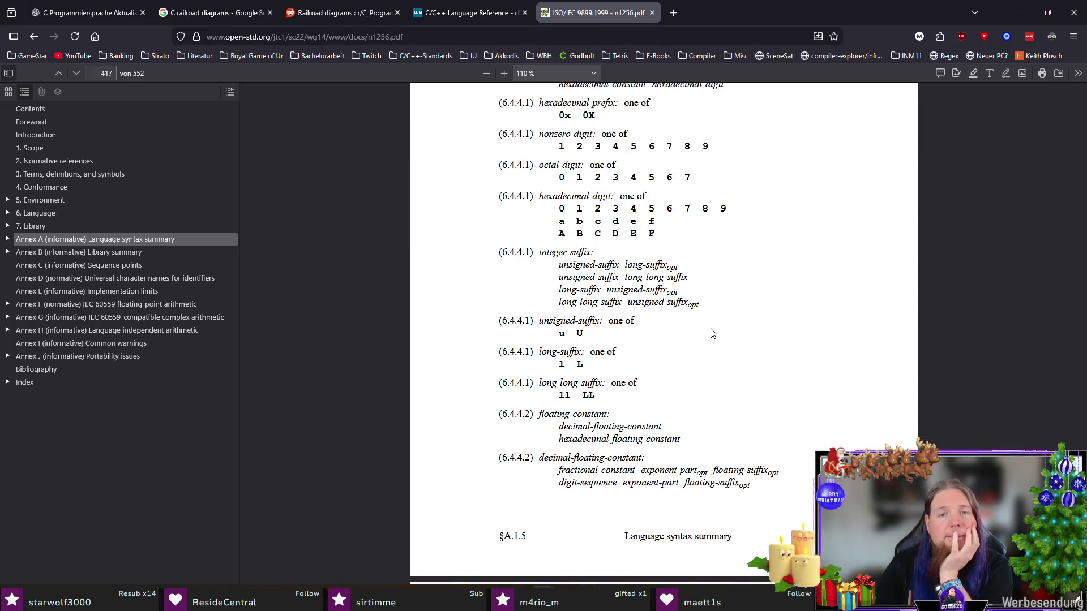
scroll(711, 333, "down", 3)
scroll(590, 195, "down", 5)
scroll(592, 205, "down", 5)
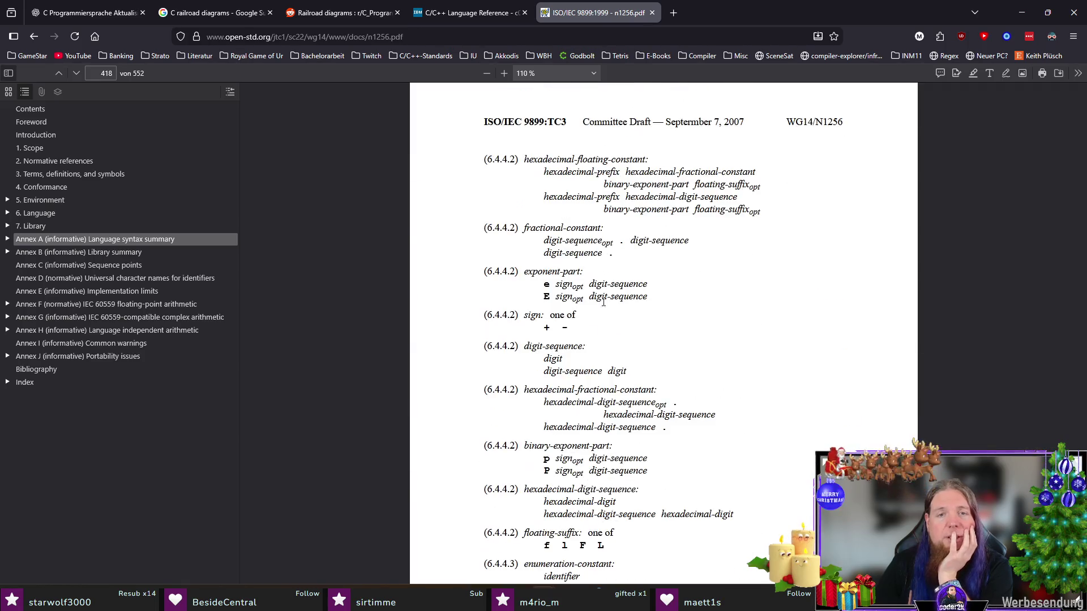
scroll(607, 291, "down", 3)
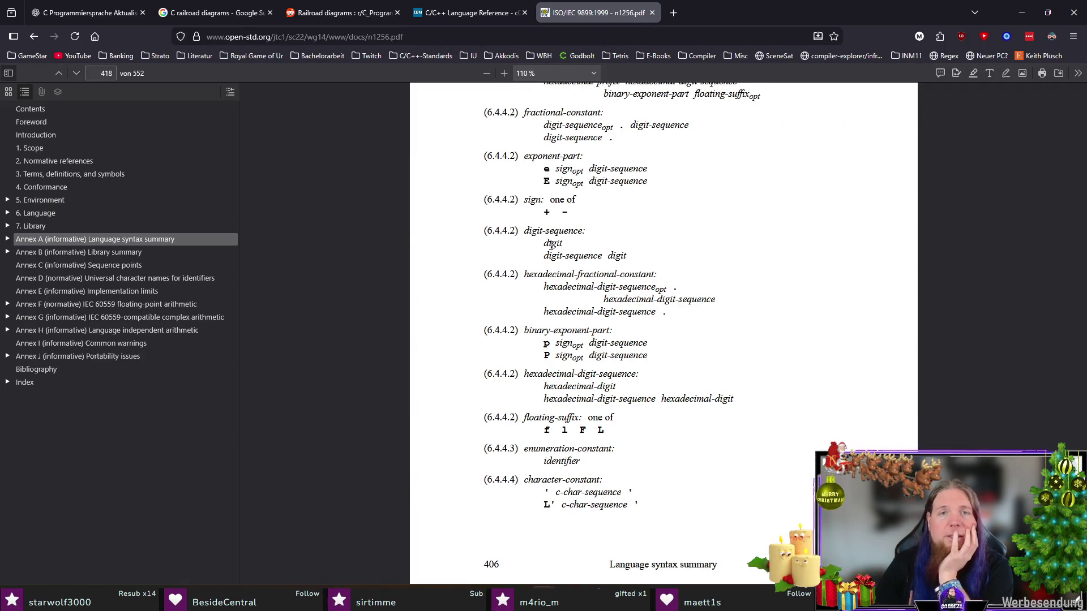
scroll(579, 259, "down", 7)
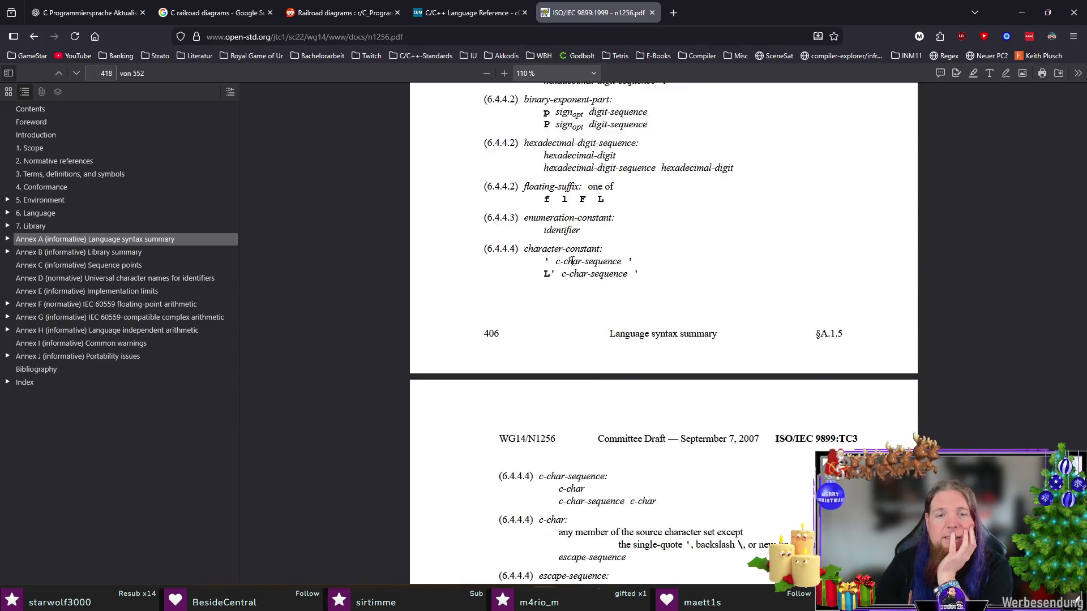
scroll(585, 261, "down", 3)
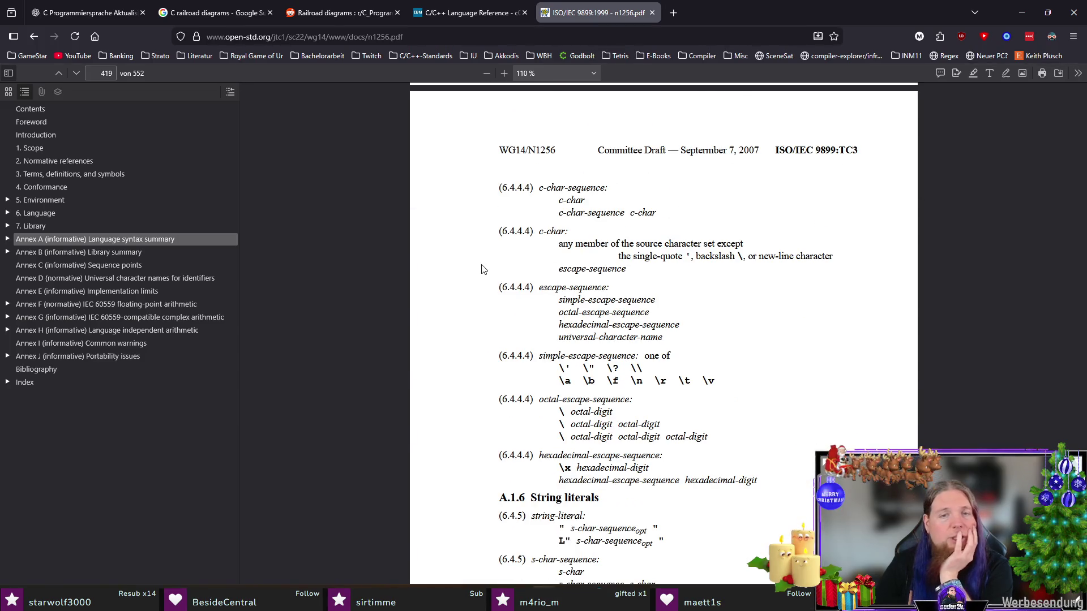
scroll(481, 269, "down", 2)
scroll(450, 274, "down", 2)
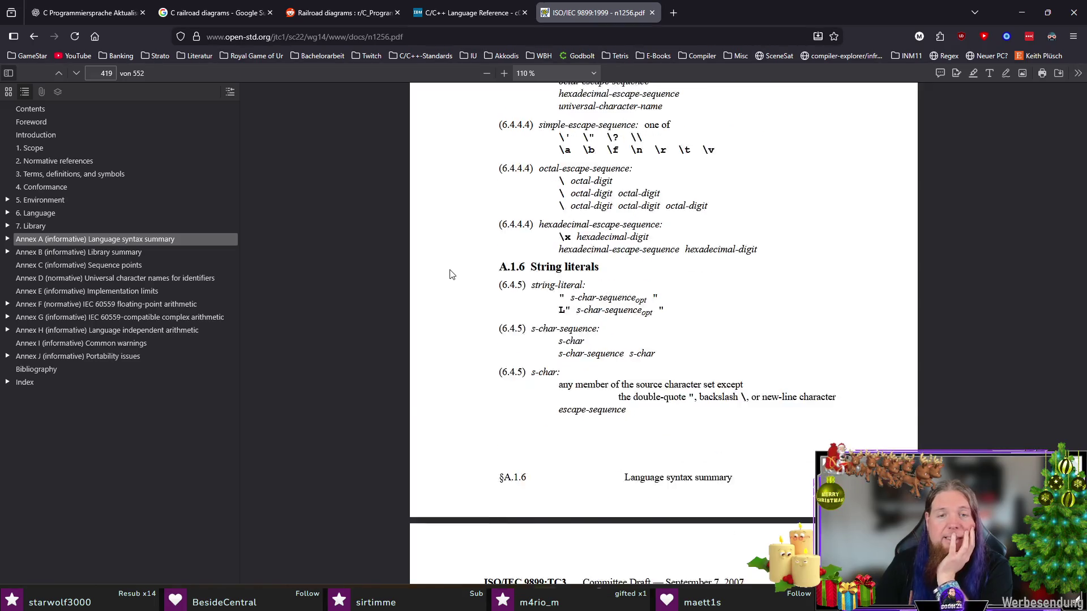
scroll(456, 264, "down", 3)
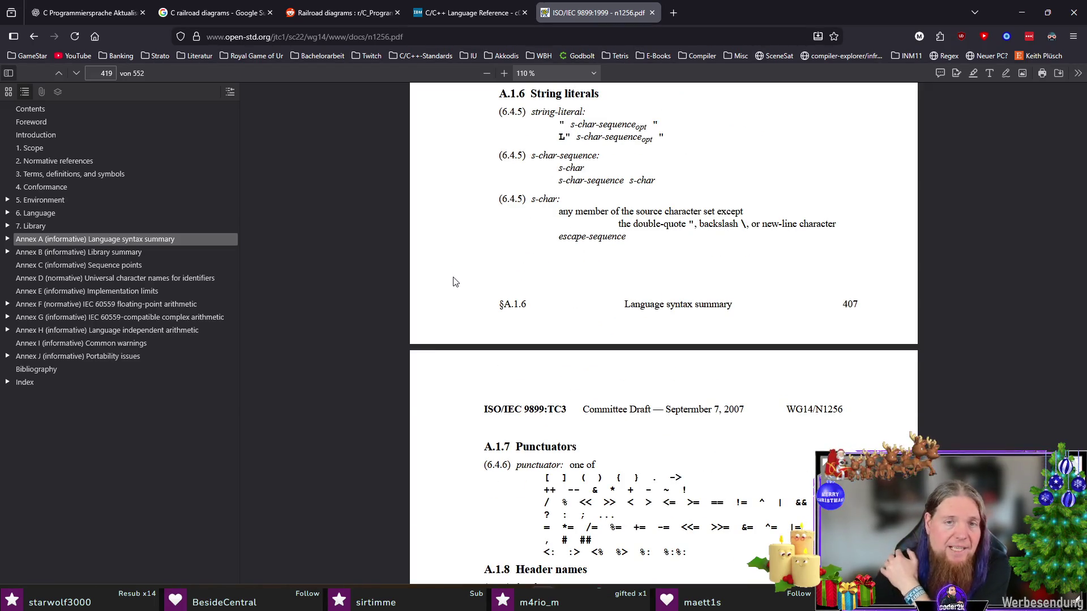
scroll(453, 281, "down", 2)
scroll(454, 281, "down", 2)
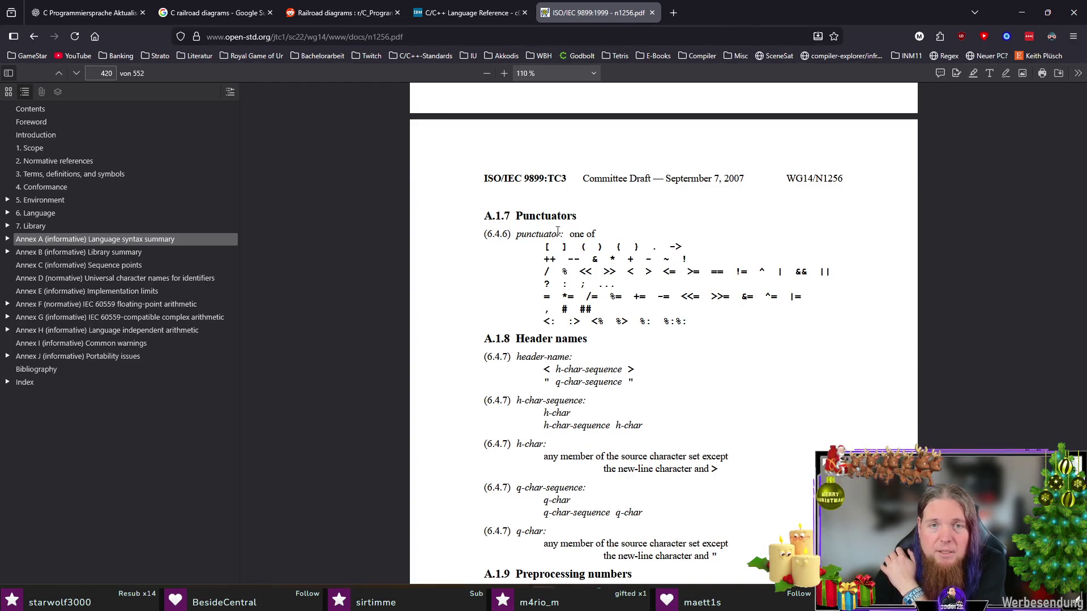
scroll(465, 292, "down", 1)
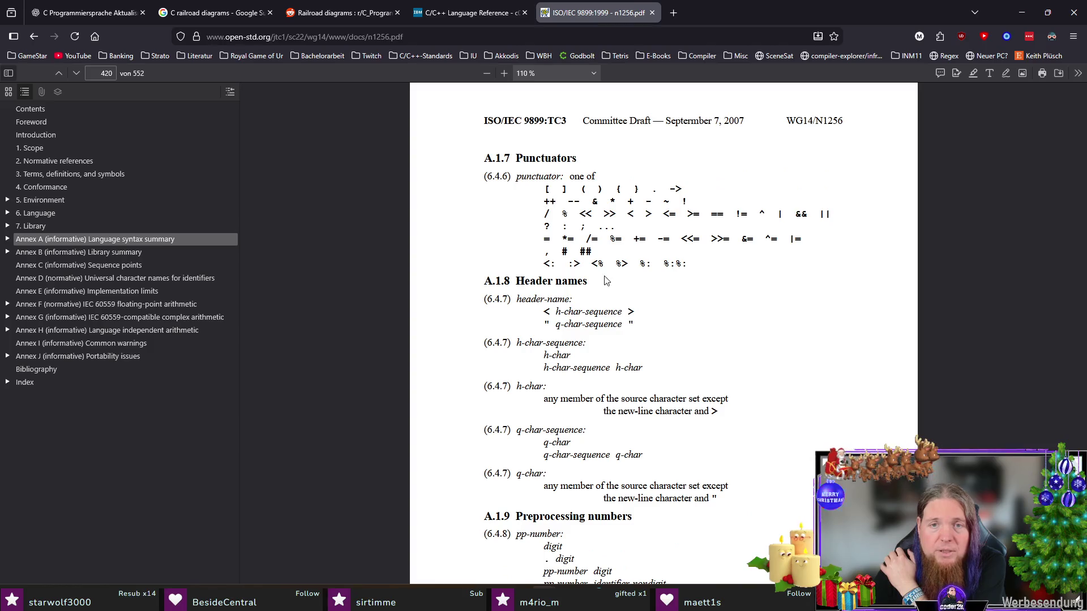
mouse_move(546, 263)
left_mouse_down()
mouse_move(698, 265)
mouse_move(560, 270)
mouse_move(685, 264)
left_mouse_up()
left_click(768, 292)
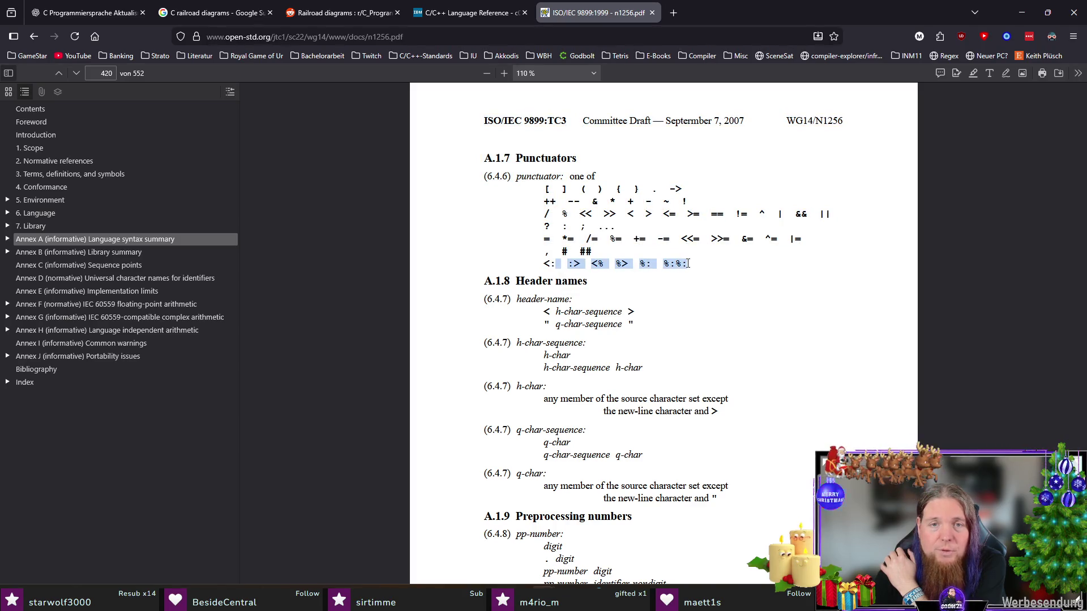
left_click(448, 257)
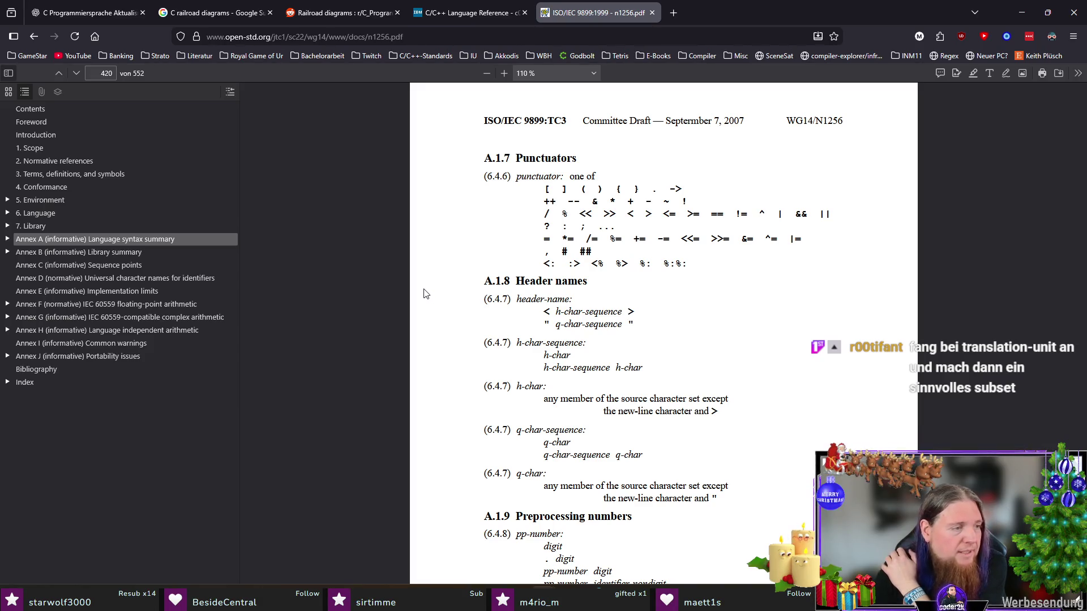
scroll(447, 294, "down", 1)
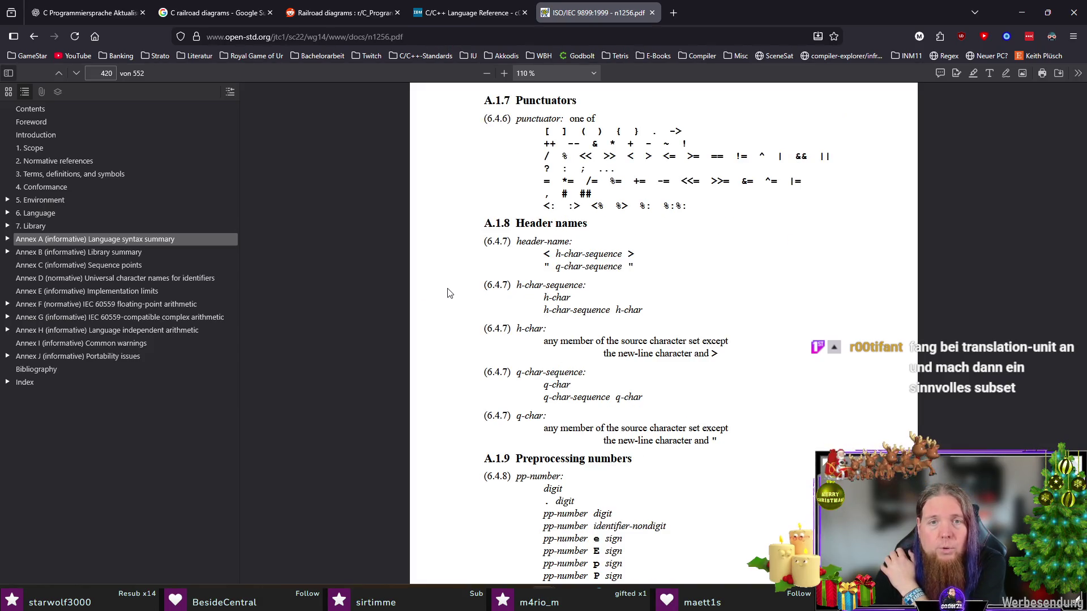
scroll(448, 293, "down", 2)
scroll(447, 293, "down", 1)
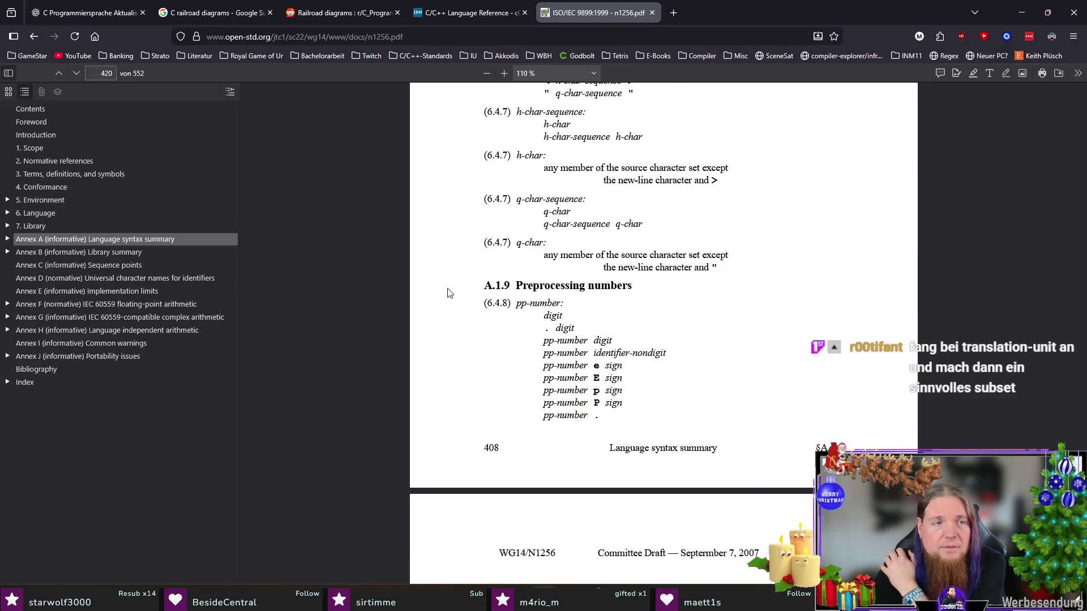
- Expand Annex A and A.2 Phrase structure grammar in the outline, toggling A.1 Lexical grammar open and shut
left_click(7, 240)
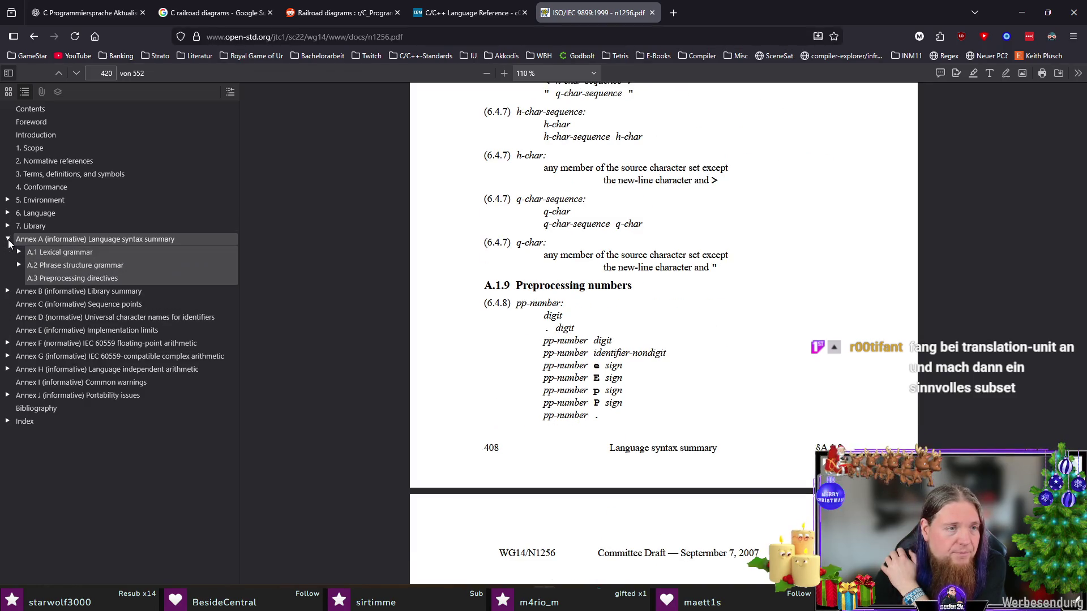
left_click(20, 265)
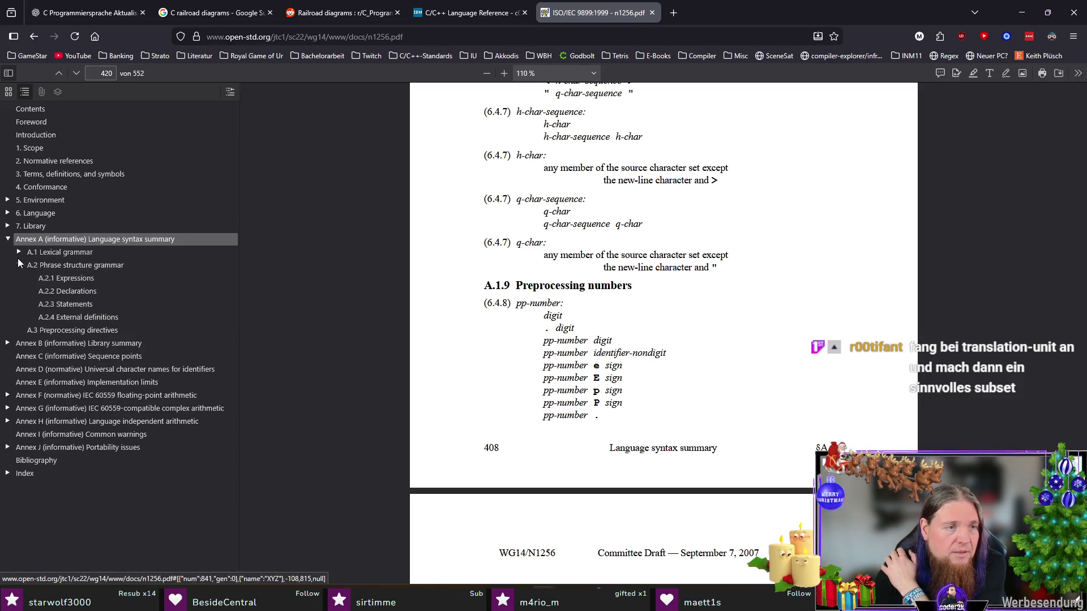
left_click(19, 253)
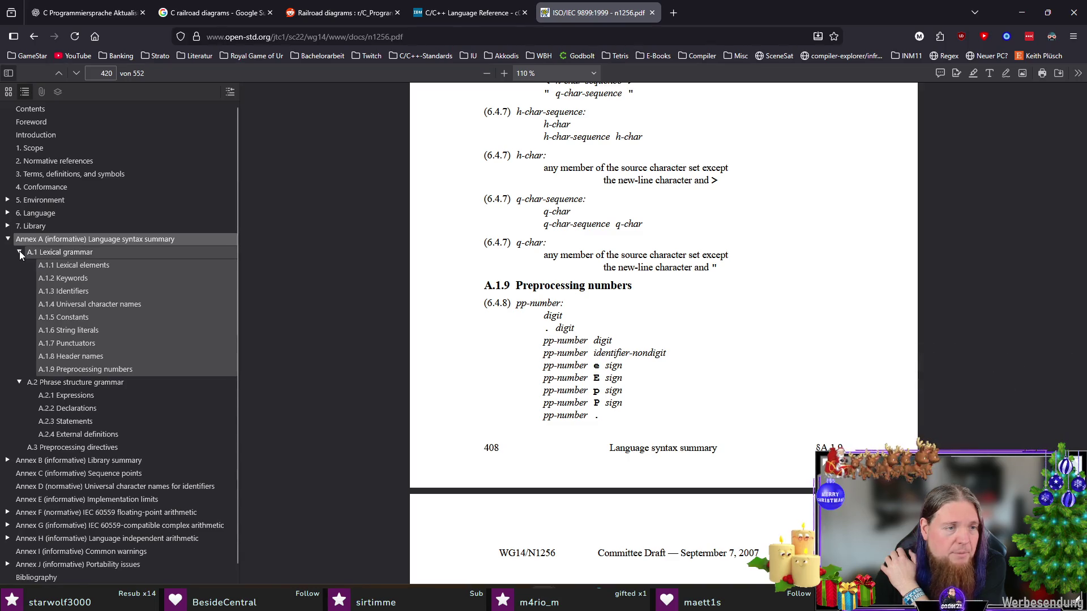
left_click(20, 253)
scroll(469, 355, "down", 5)
scroll(470, 355, "up", 1)
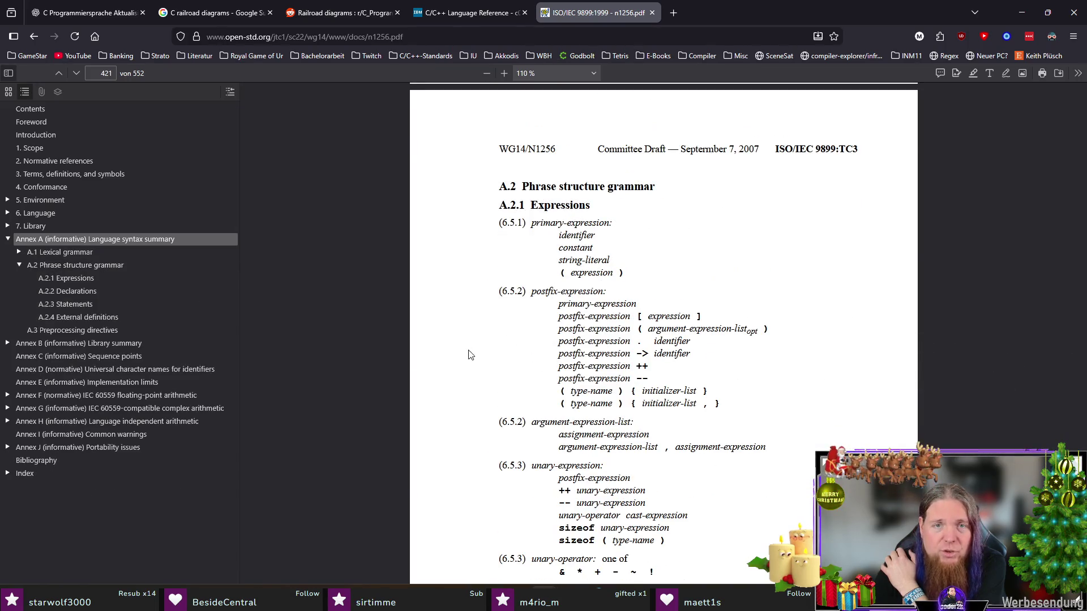
scroll(469, 355, "down", 3)
scroll(472, 348, "up", 1)
scroll(473, 347, "down", 3)
scroll(473, 347, "down", 3)
scroll(469, 344, "up", 2)
scroll(465, 343, "down", 3)
scroll(458, 339, "down", 3)
scroll(457, 340, "down", 3)
scroll(458, 340, "up", 1)
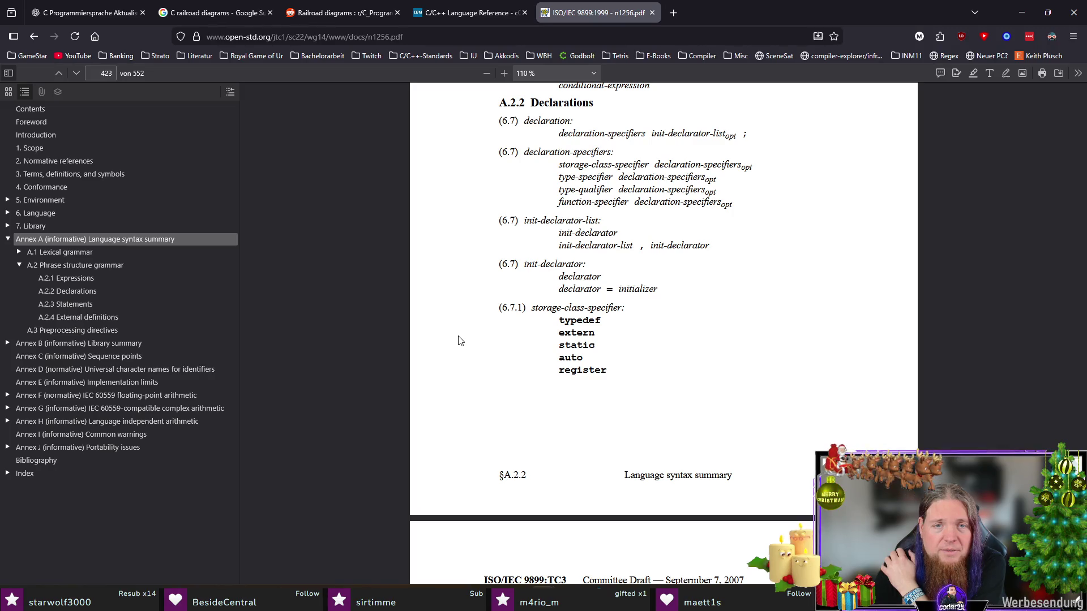
scroll(458, 340, "down", 3)
scroll(458, 340, "down", 1)
scroll(458, 339, "down", 2)
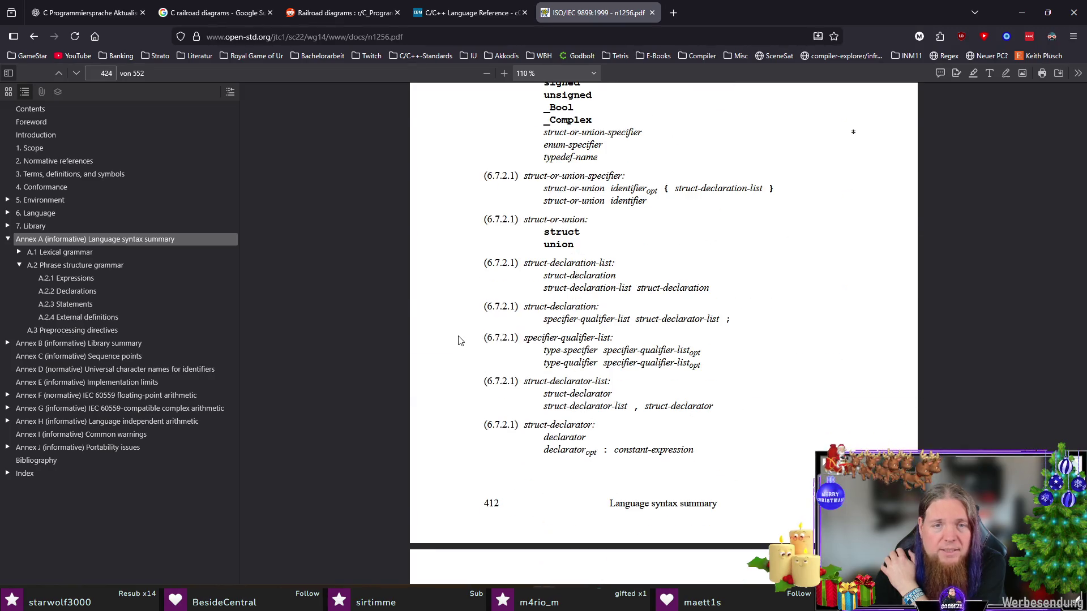
scroll(458, 341, "down", 3)
scroll(458, 340, "down", 2)
scroll(458, 340, "down", 2)
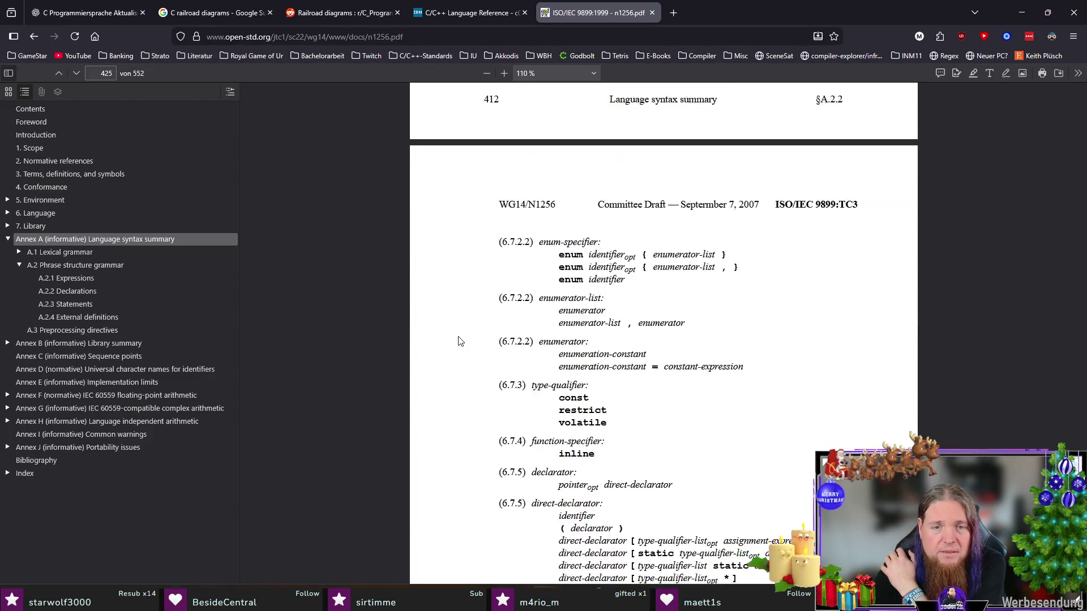
scroll(458, 340, "down", 3)
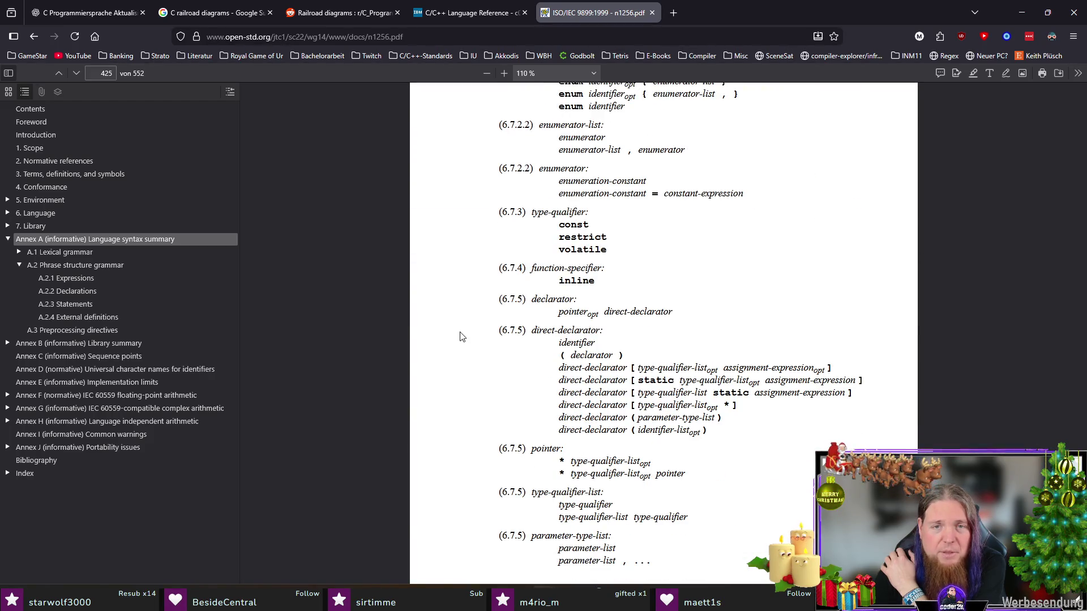
scroll(459, 337, "down", 3)
scroll(460, 337, "down", 2)
scroll(460, 338, "down", 2)
scroll(460, 339, "down", 3)
scroll(459, 338, "down", 3)
scroll(460, 338, "down", 2)
scroll(461, 338, "down", 1)
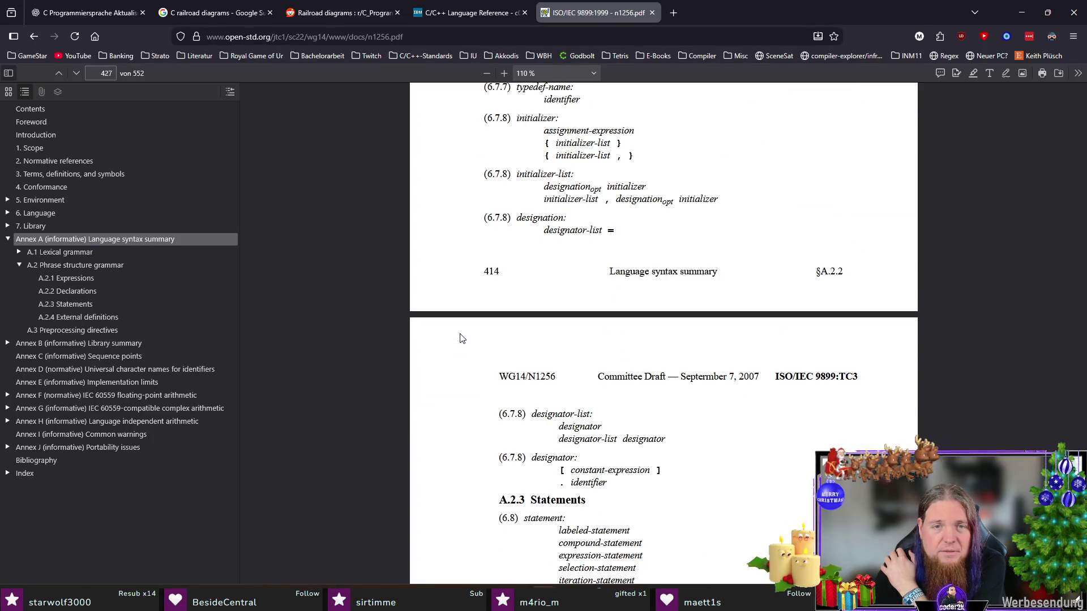
scroll(461, 338, "down", 3)
scroll(461, 339, "down", 1)
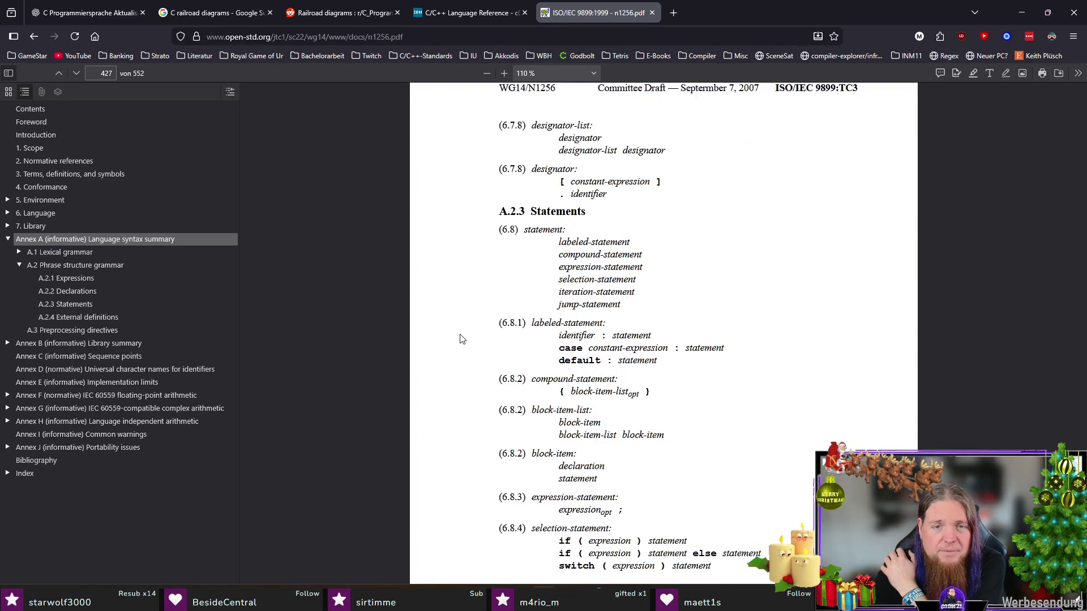
scroll(461, 340, "down", 2)
scroll(461, 340, "down", 1)
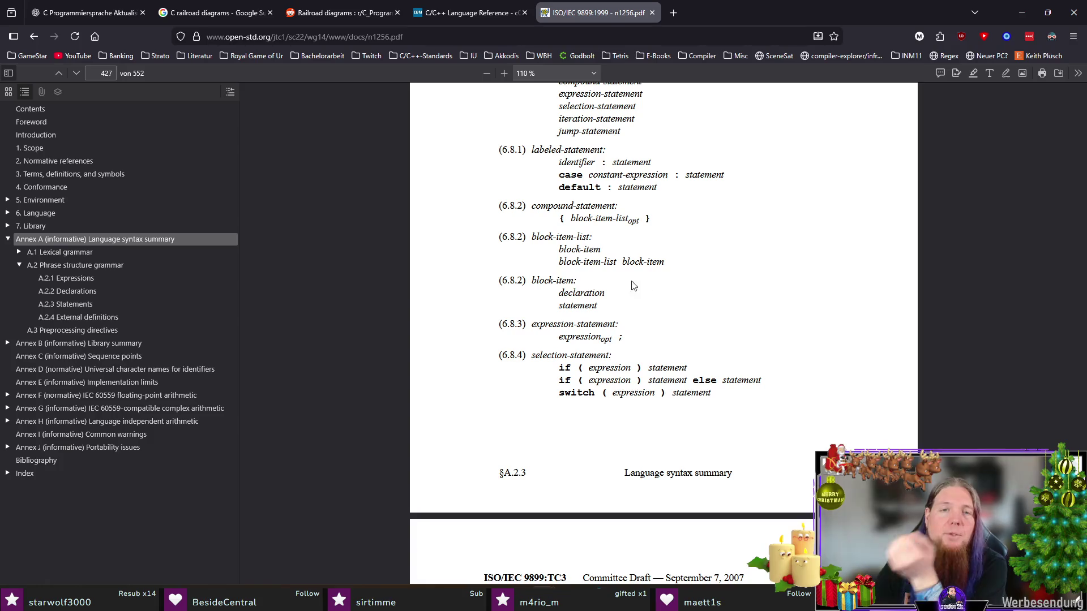
scroll(473, 303, "down", 3)
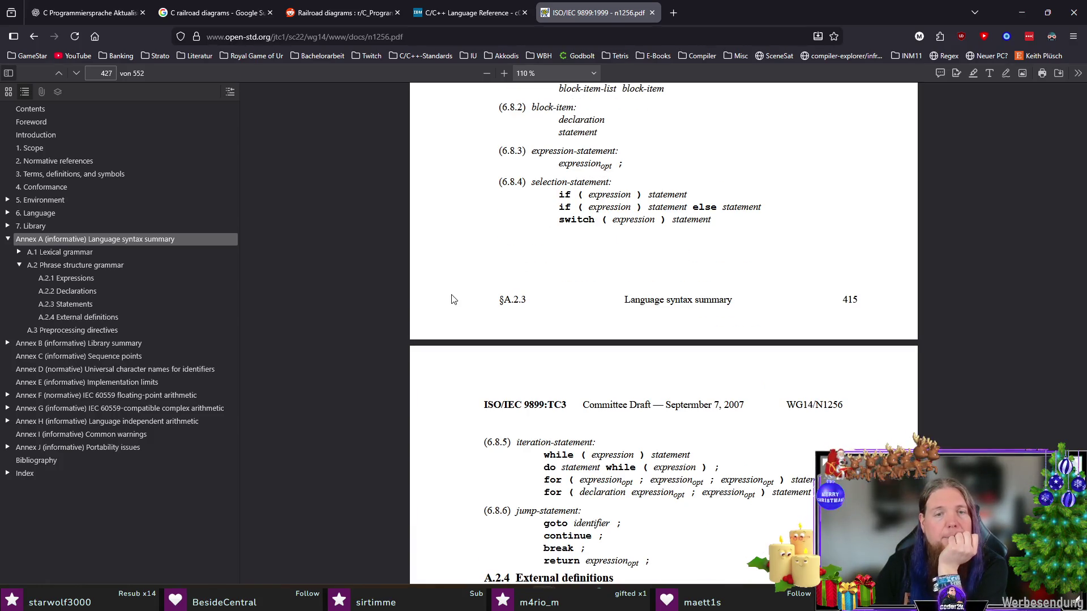
scroll(453, 299, "down", 3)
scroll(453, 299, "down", 2)
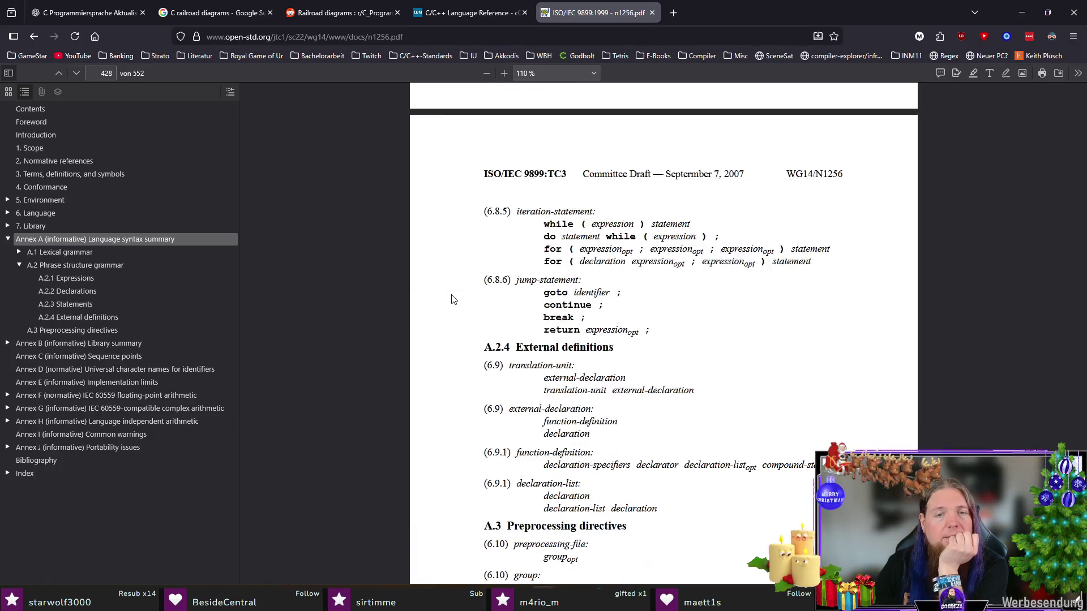